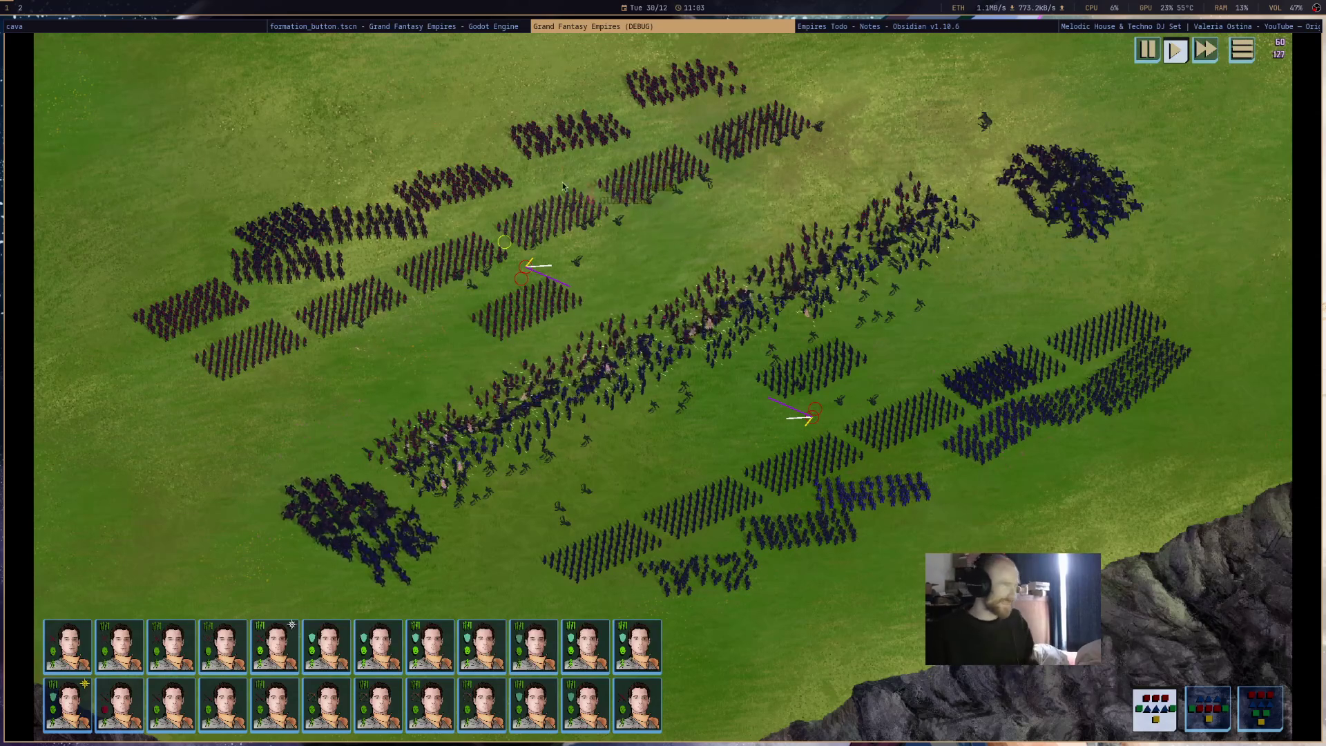
# - Stop the running game and select the repeated 'add status ENCOURAGE' output lines
pyautogui.moveTo(343, 246)
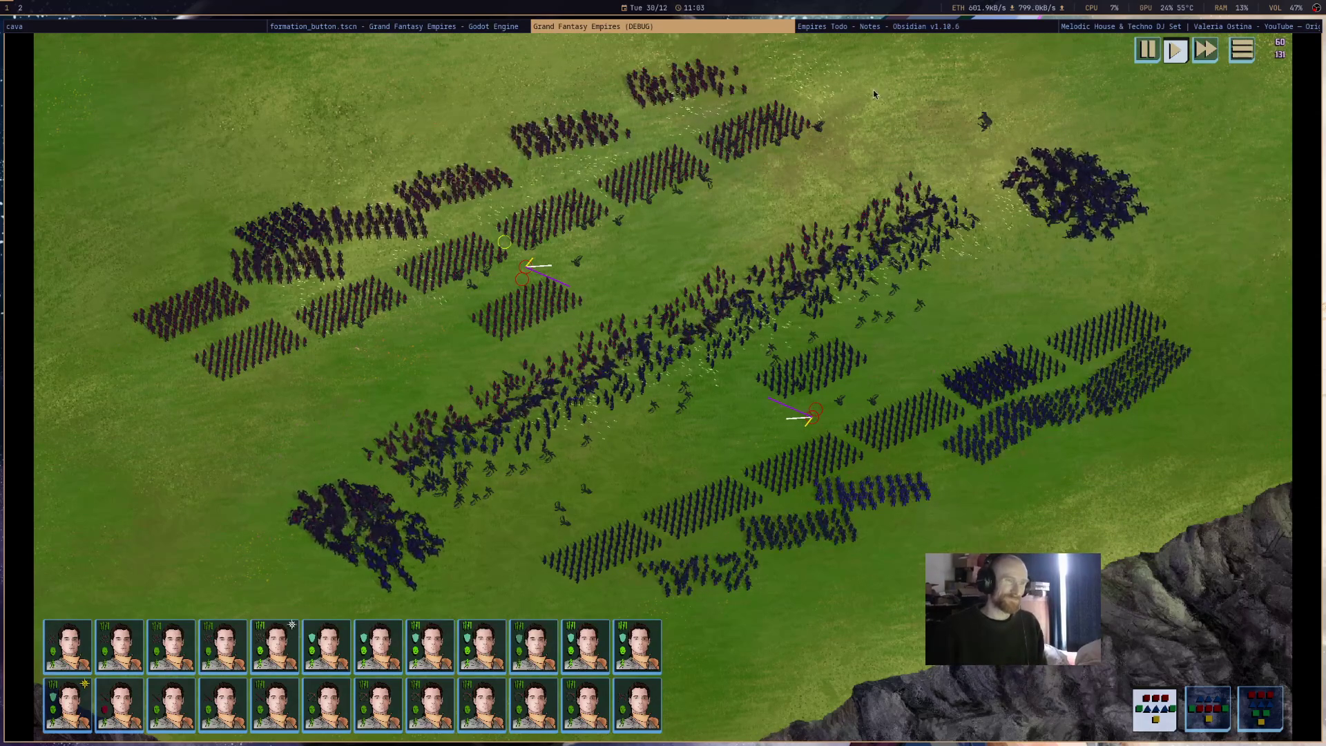
pyautogui.hotkey('alt', 'F4')
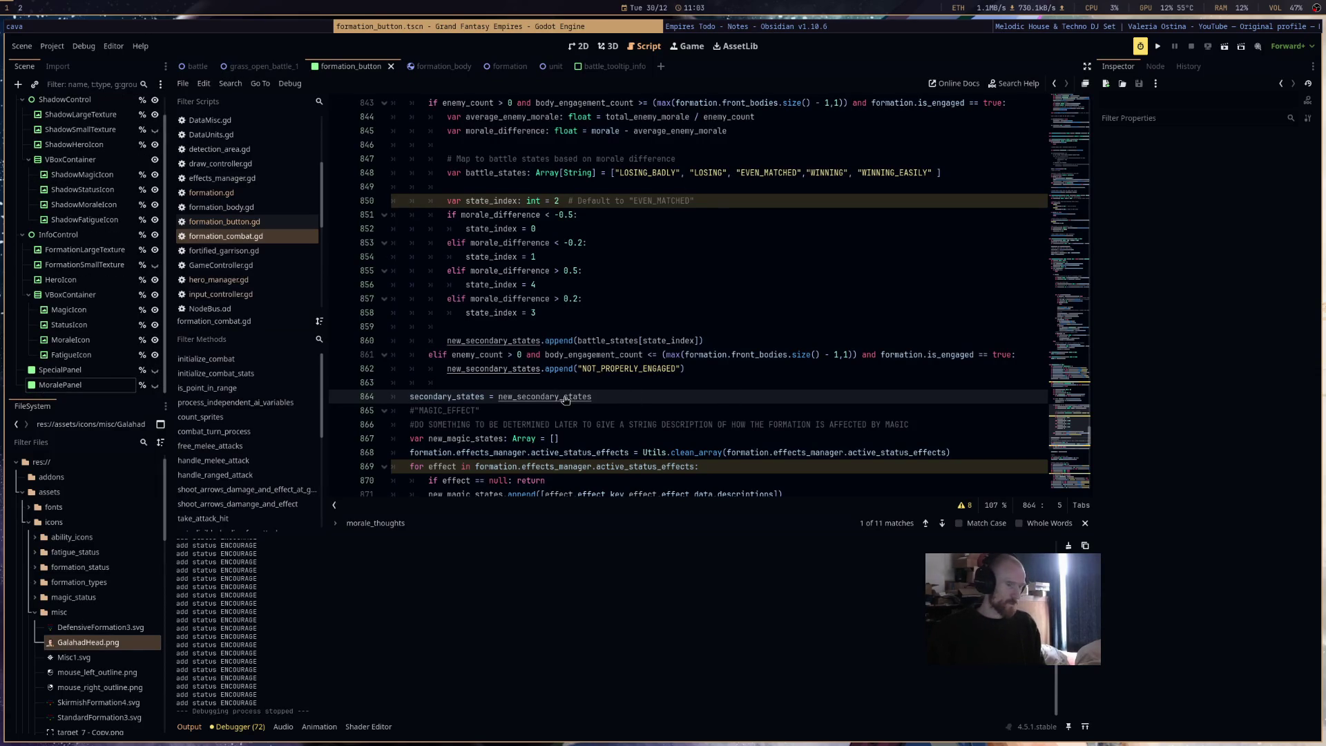
pyautogui.hotkey('ctrl', 'shift', 'Right')
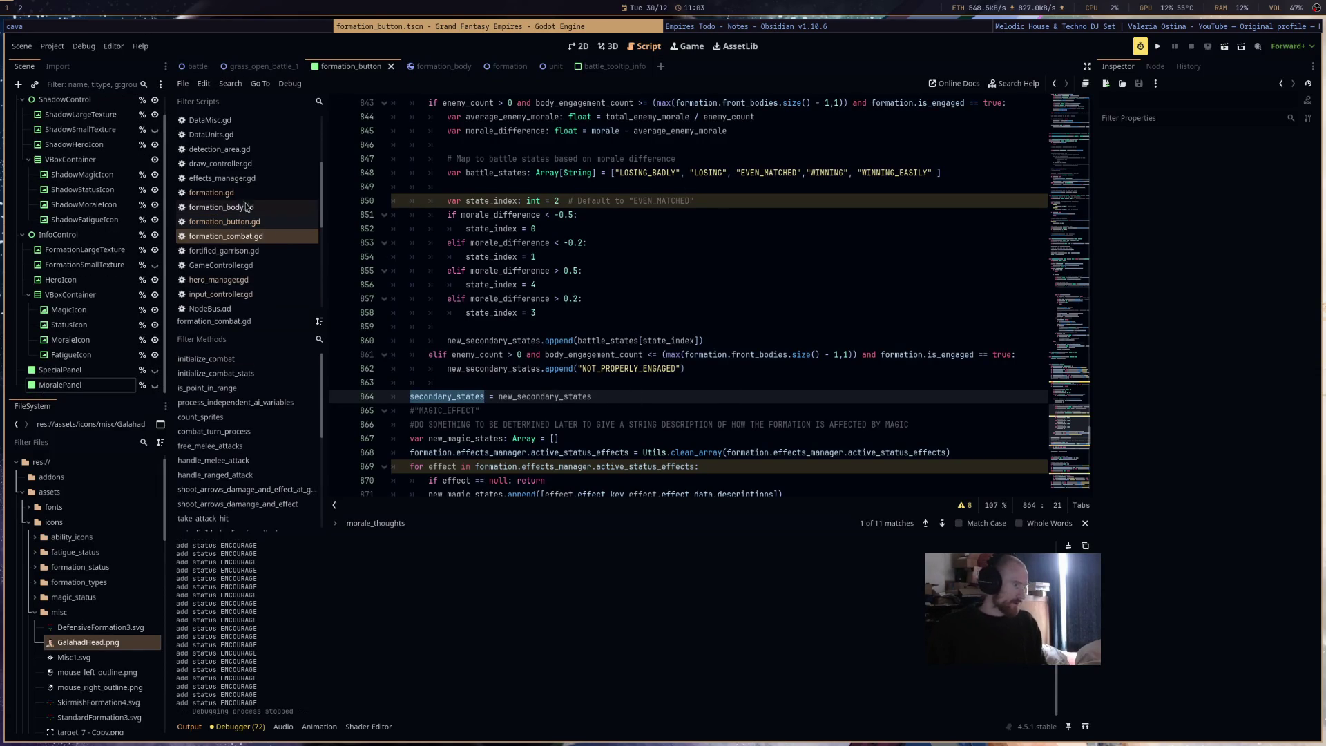
pyautogui.moveTo(272, 628); pyautogui.dragTo(248, 546)
# - Find 'print' across all project files and open the effects_manager.gd line 30 result
pyautogui.click(204, 84)
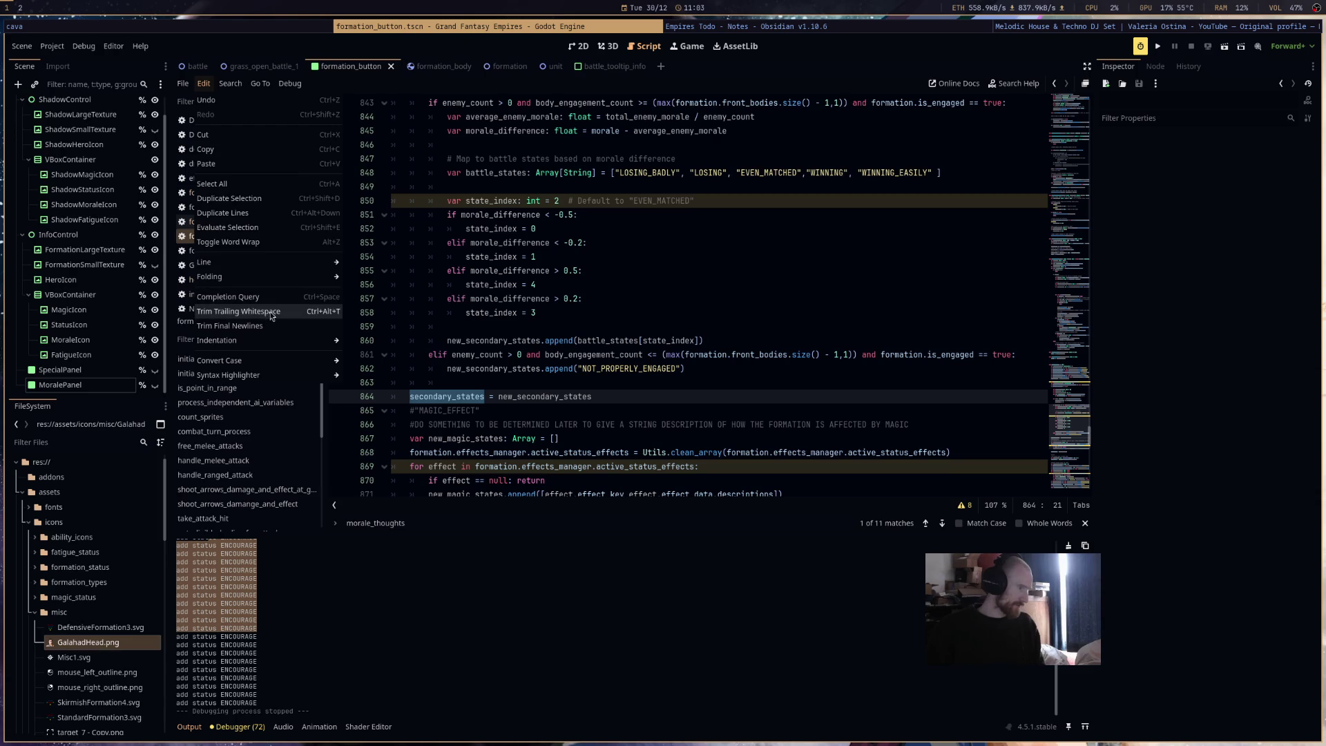
pyautogui.moveTo(230, 83)
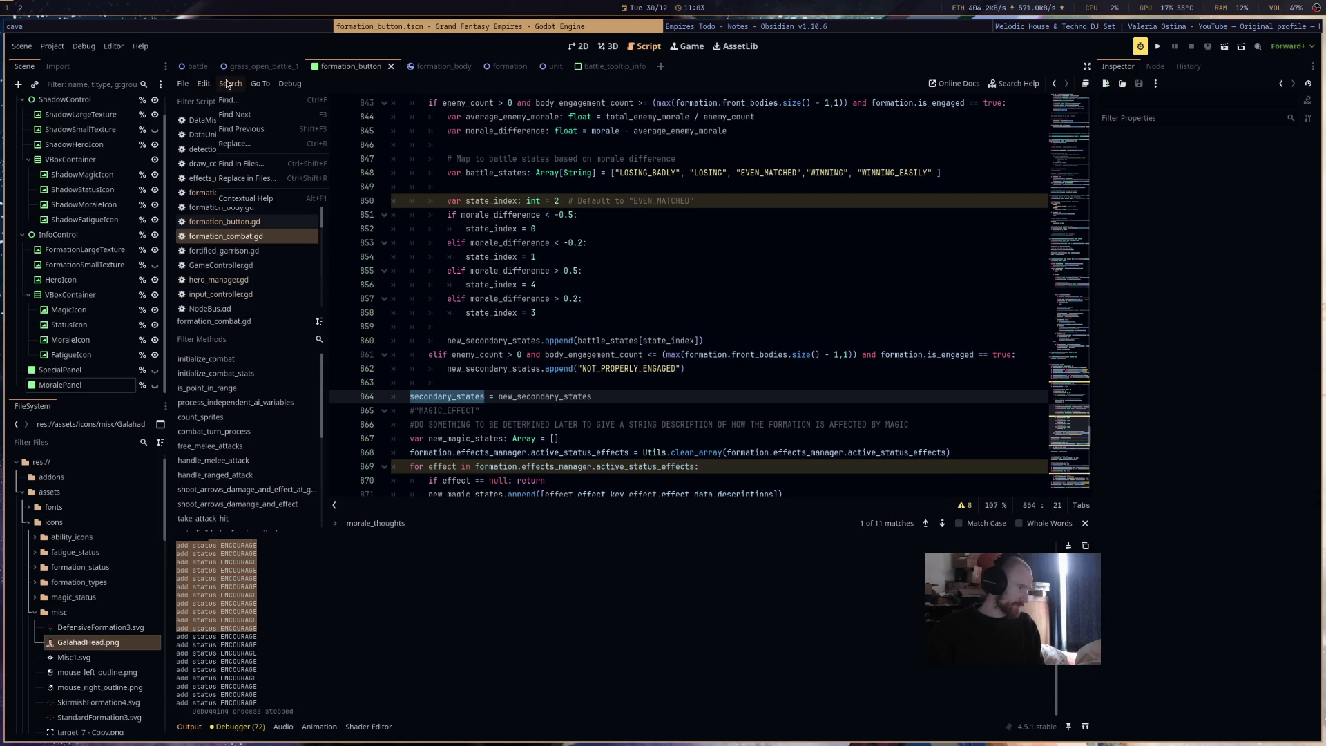
pyautogui.click(249, 164)
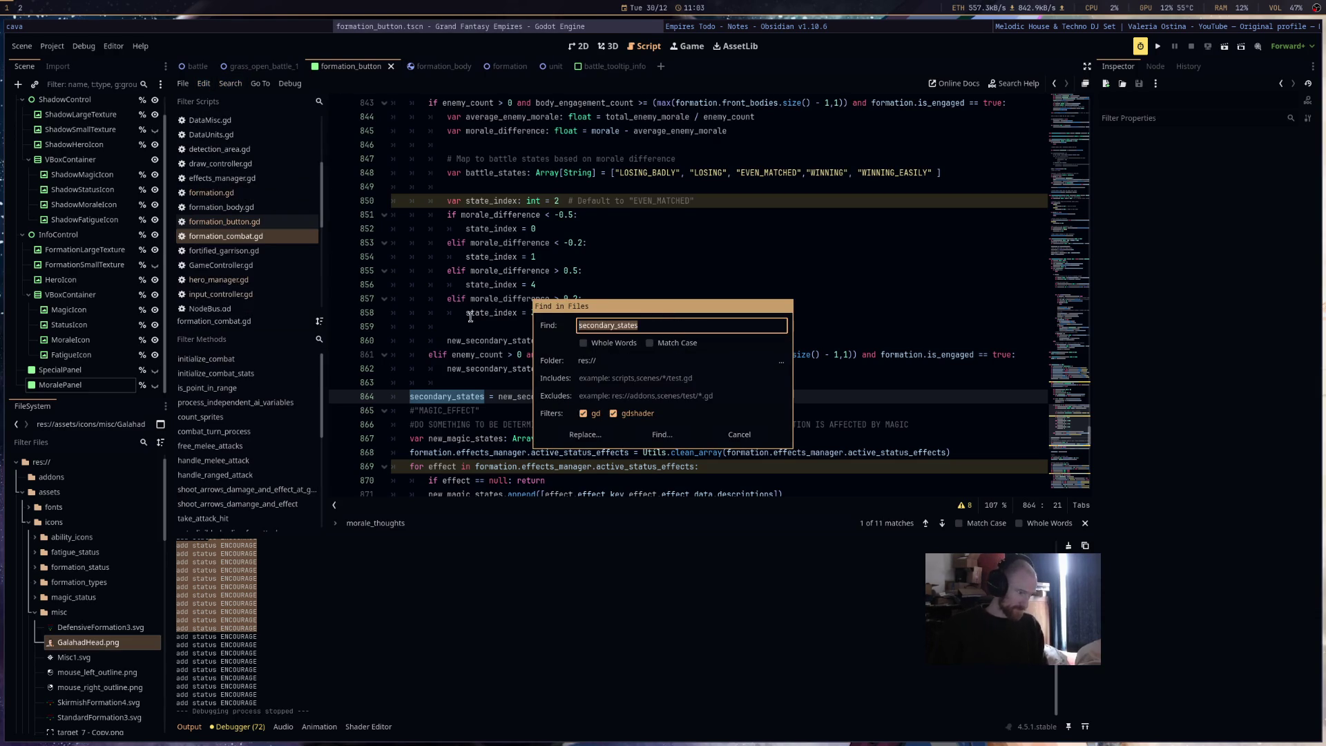
pyautogui.write('add')
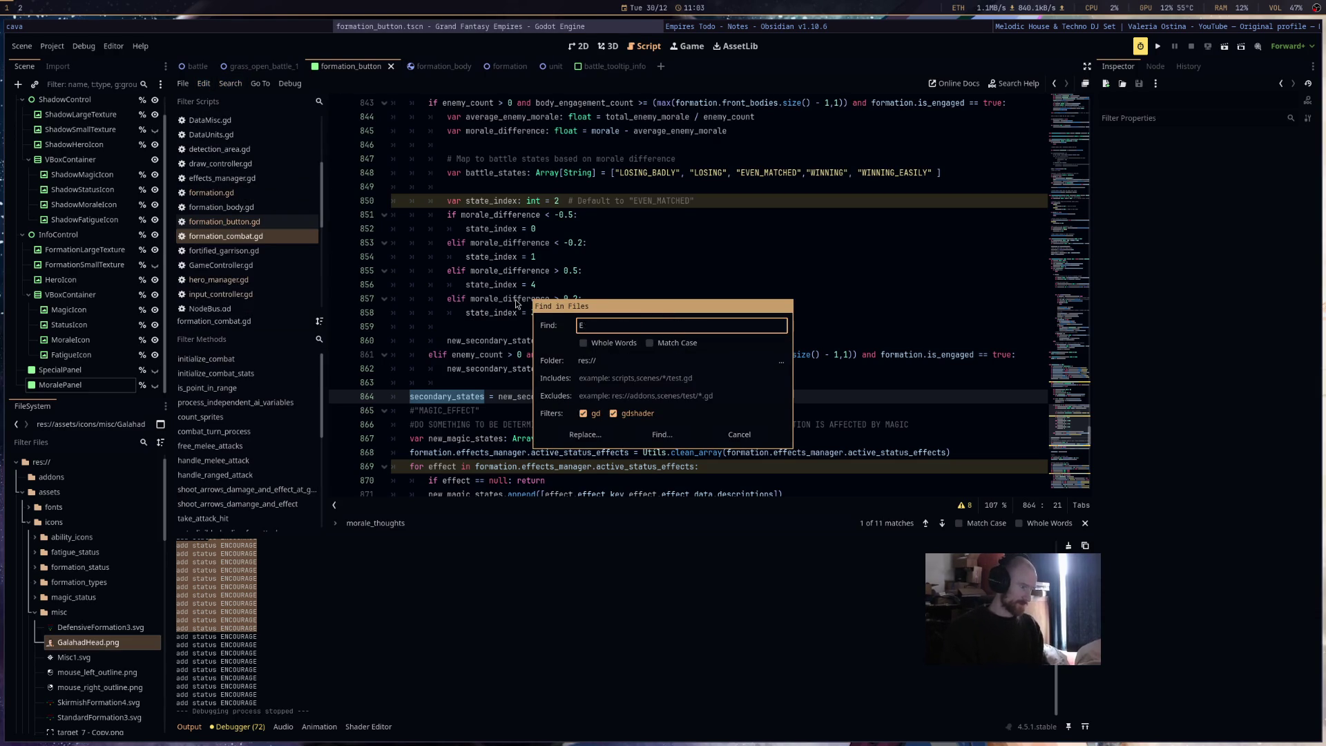
pyautogui.press('BackSpace')
pyautogui.press('BackSpace')
pyautogui.press('BackSpace')
pyautogui.write('print')
pyautogui.press('Return')
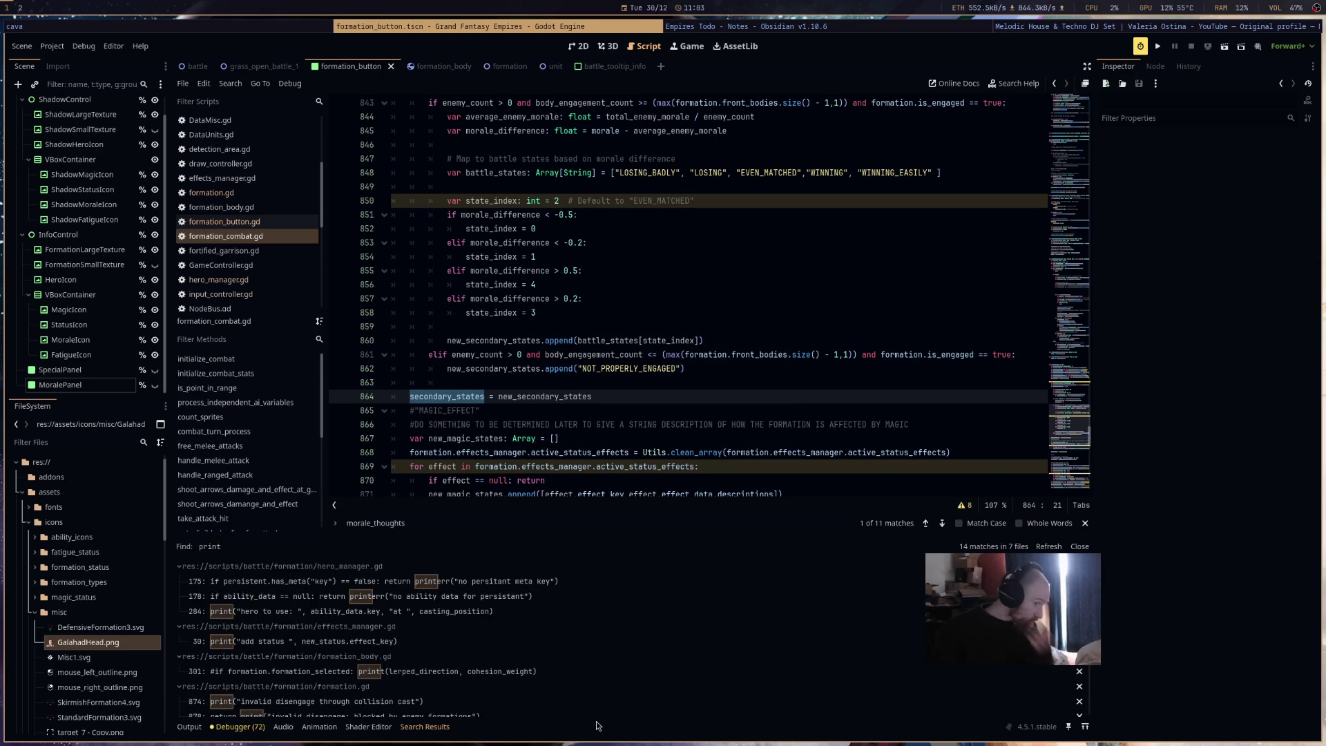
pyautogui.click(503, 643)
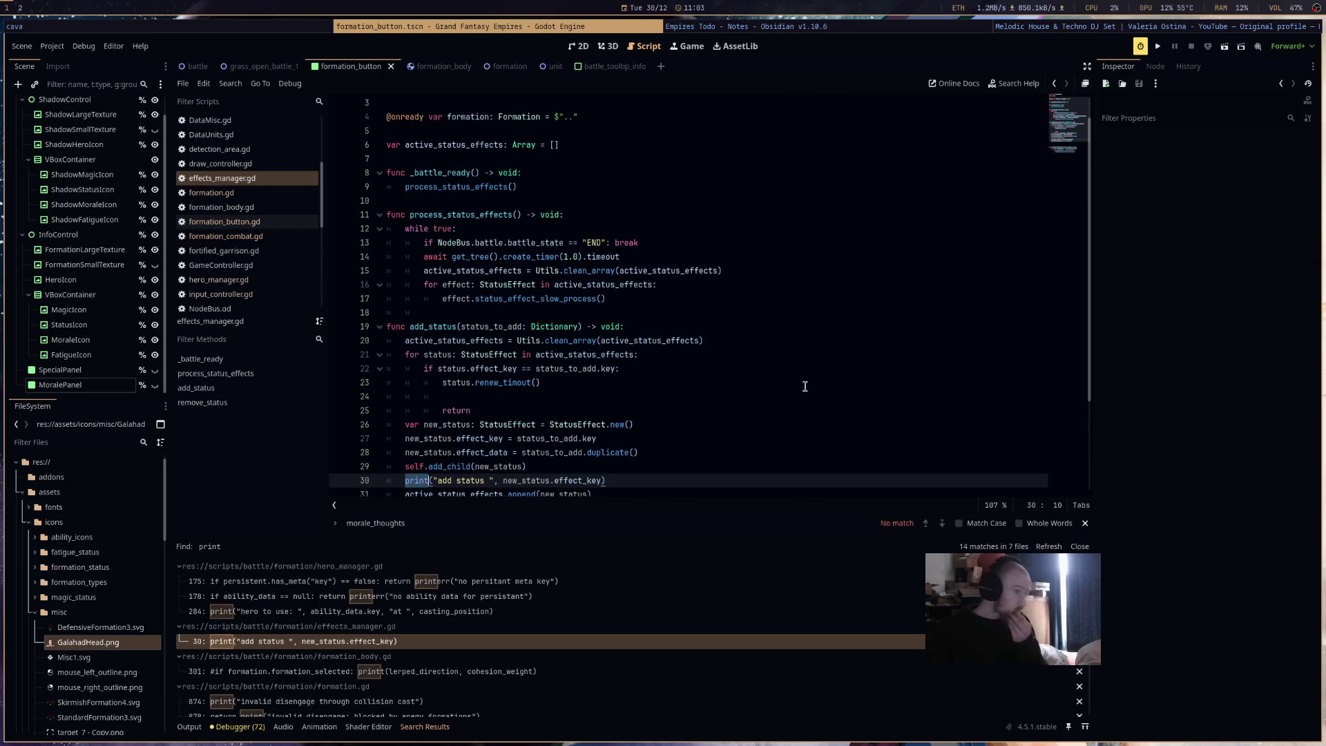
pyautogui.scroll(-3, 791, 388)
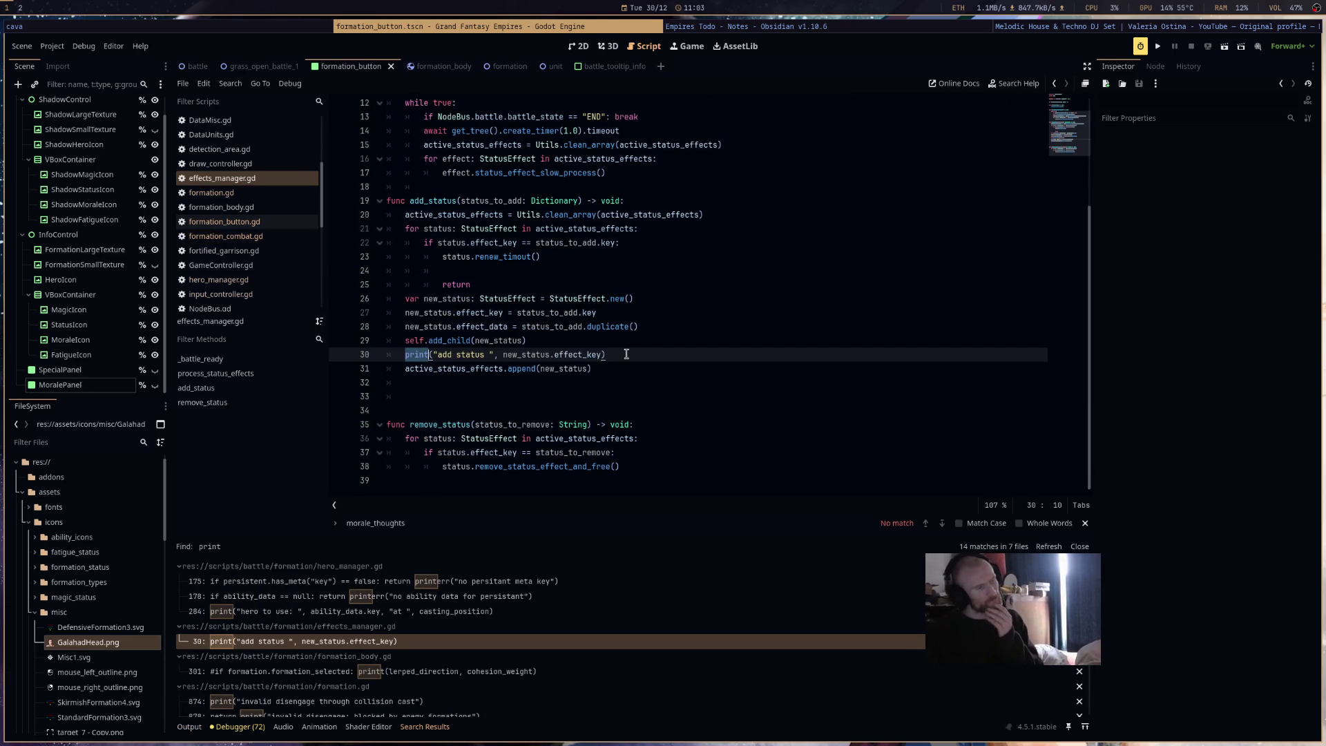
pyautogui.click(626, 355)
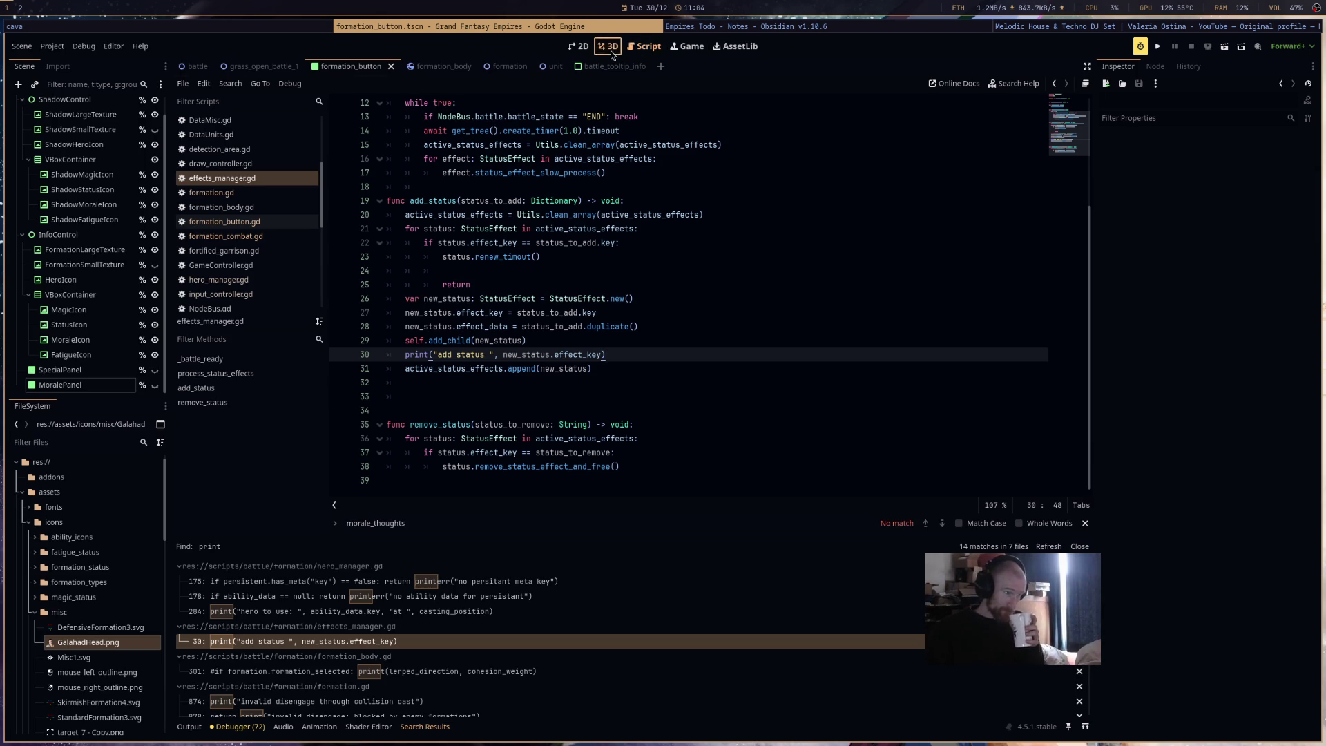
pyautogui.click(581, 46)
pyautogui.scroll(-2, 644, 317)
pyautogui.hscroll(5, 502, 376)
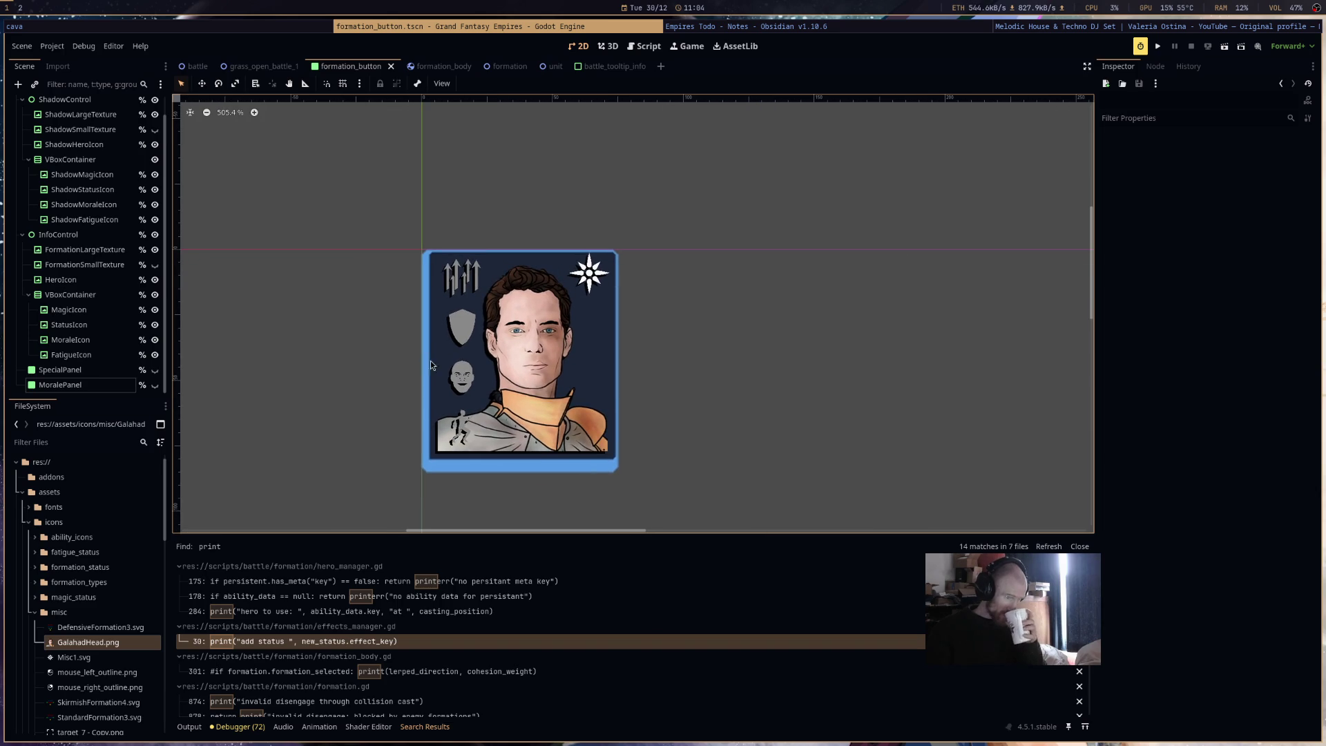
pyautogui.click(649, 46)
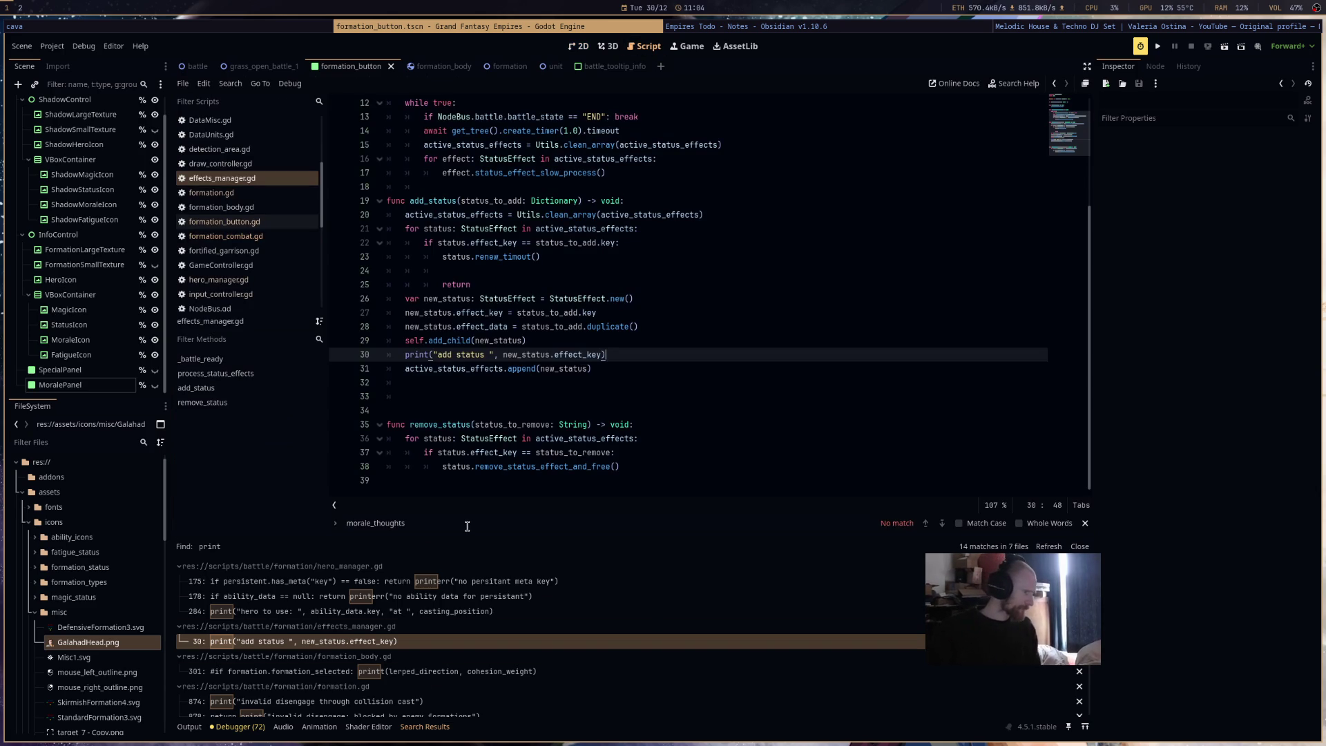
pyautogui.scroll(-1, 238, 237)
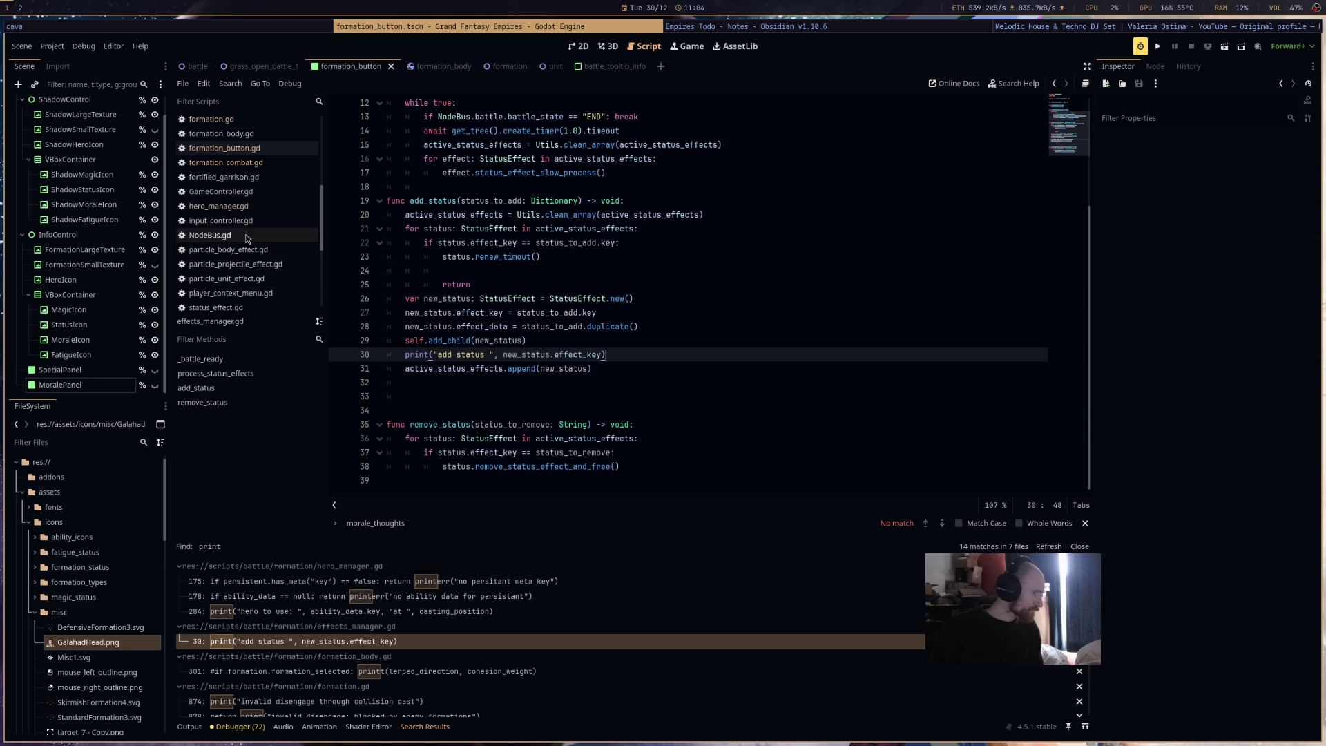
pyautogui.scroll(2, 287, 240)
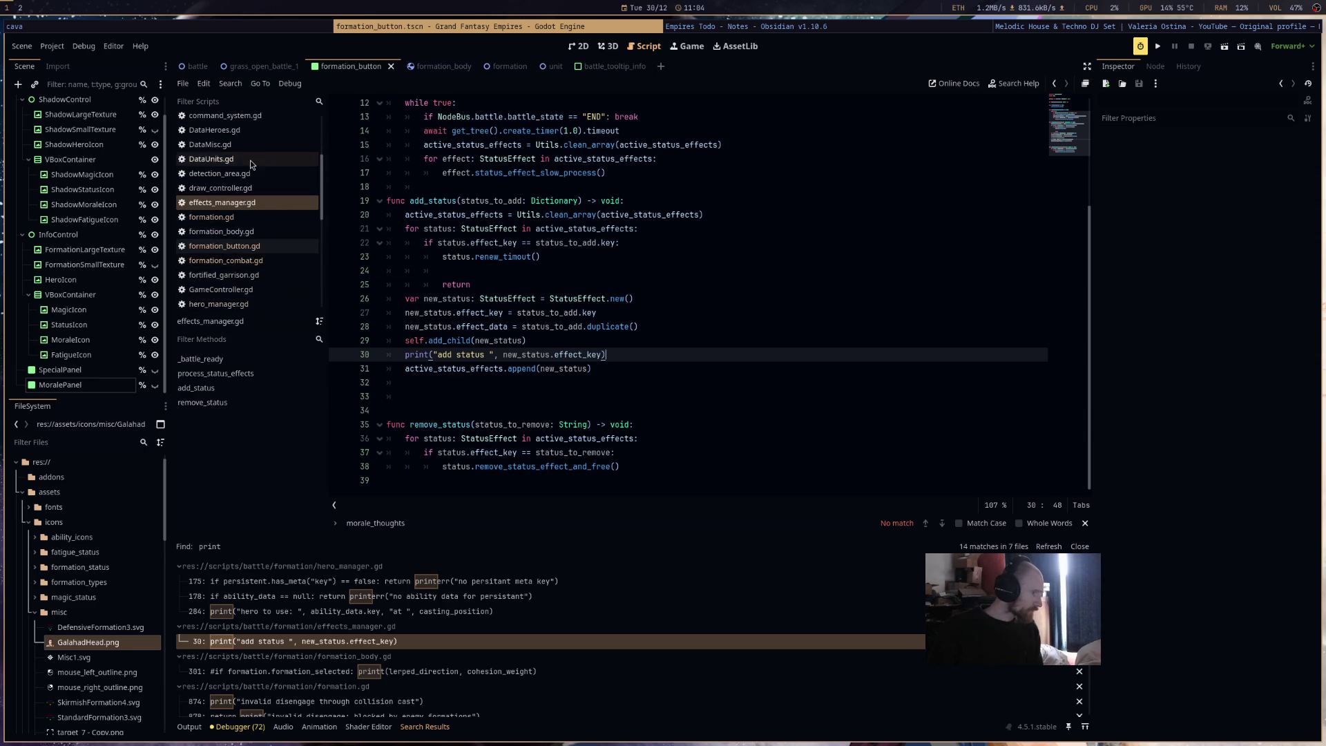
# - Delete the icon preload from the ENCOURAGE entry on line 86 of DataMisc.gd
pyautogui.click(276, 145)
pyautogui.scroll(10, 542, 426)
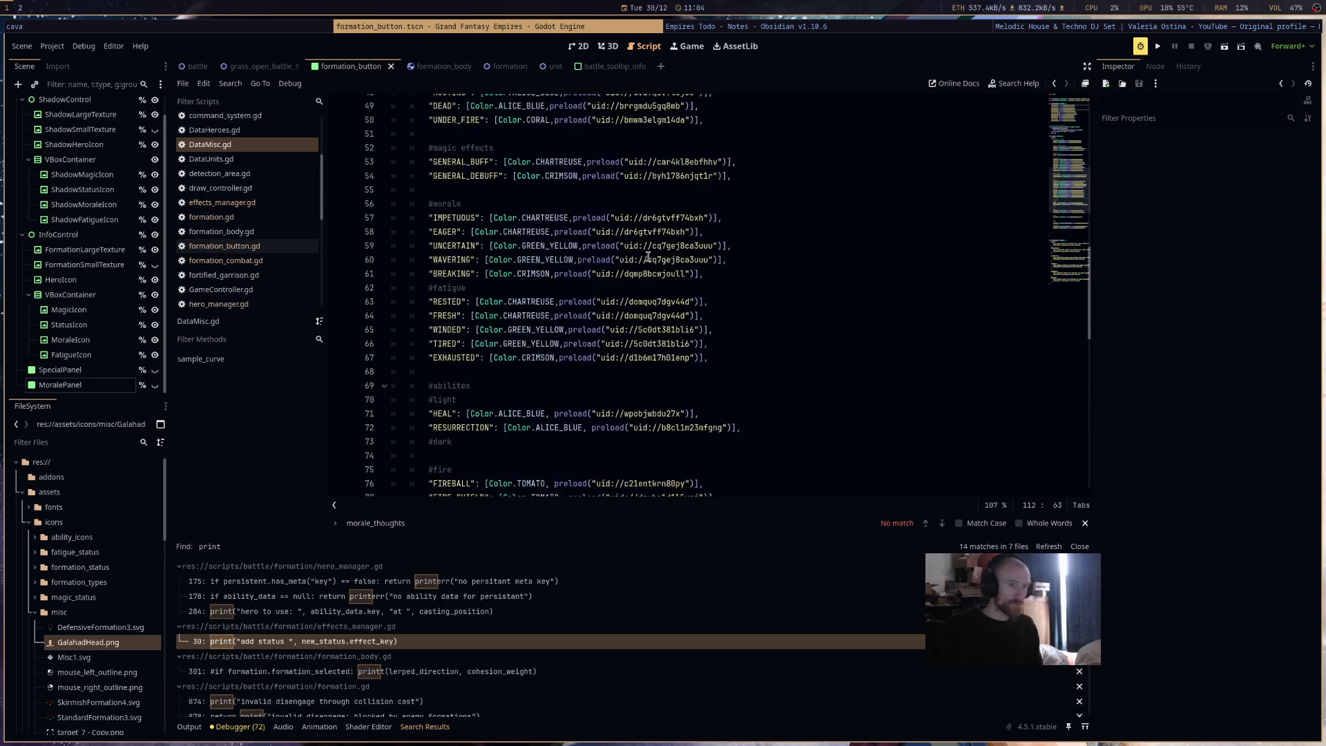
pyautogui.scroll(-2, 541, 426)
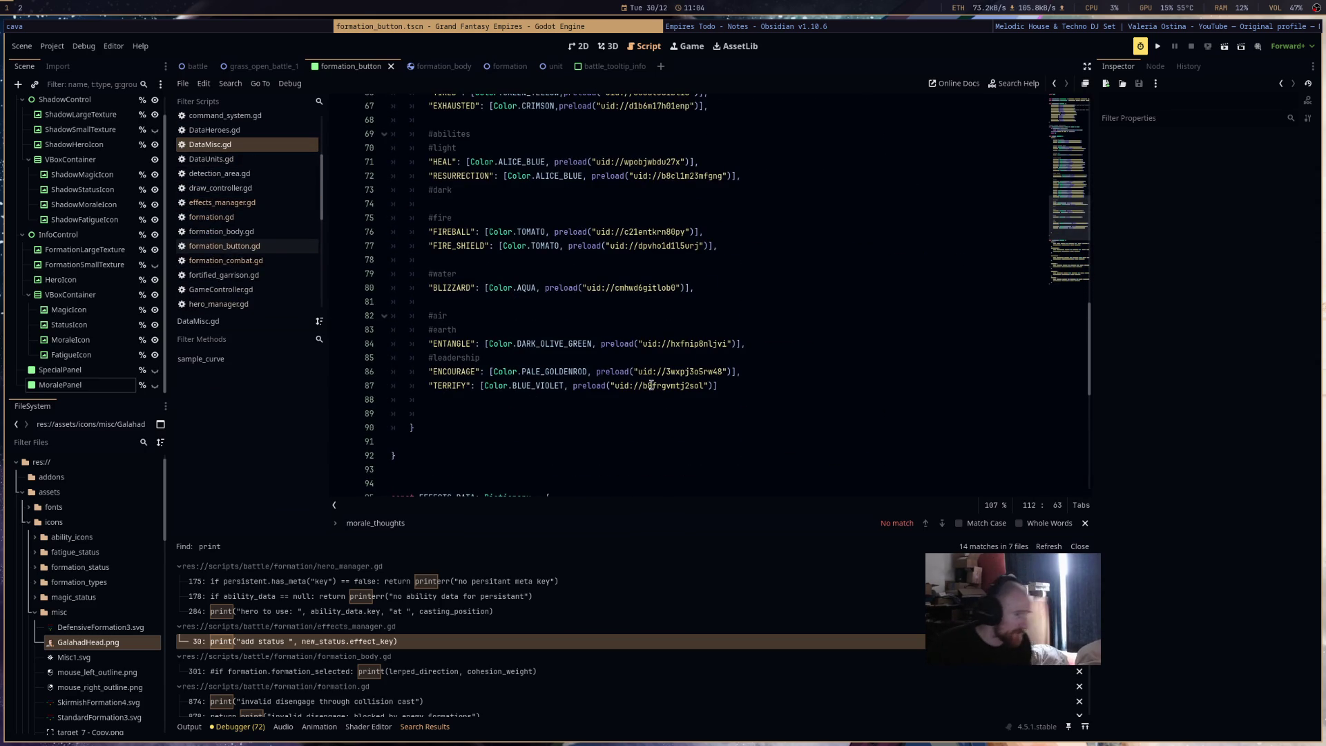
pyautogui.click(734, 372)
pyautogui.moveTo(734, 371)
pyautogui.mouseDown()
pyautogui.moveTo(594, 372)
pyautogui.moveTo(746, 375)
pyautogui.mouseUp()
pyautogui.press('BackSpace')
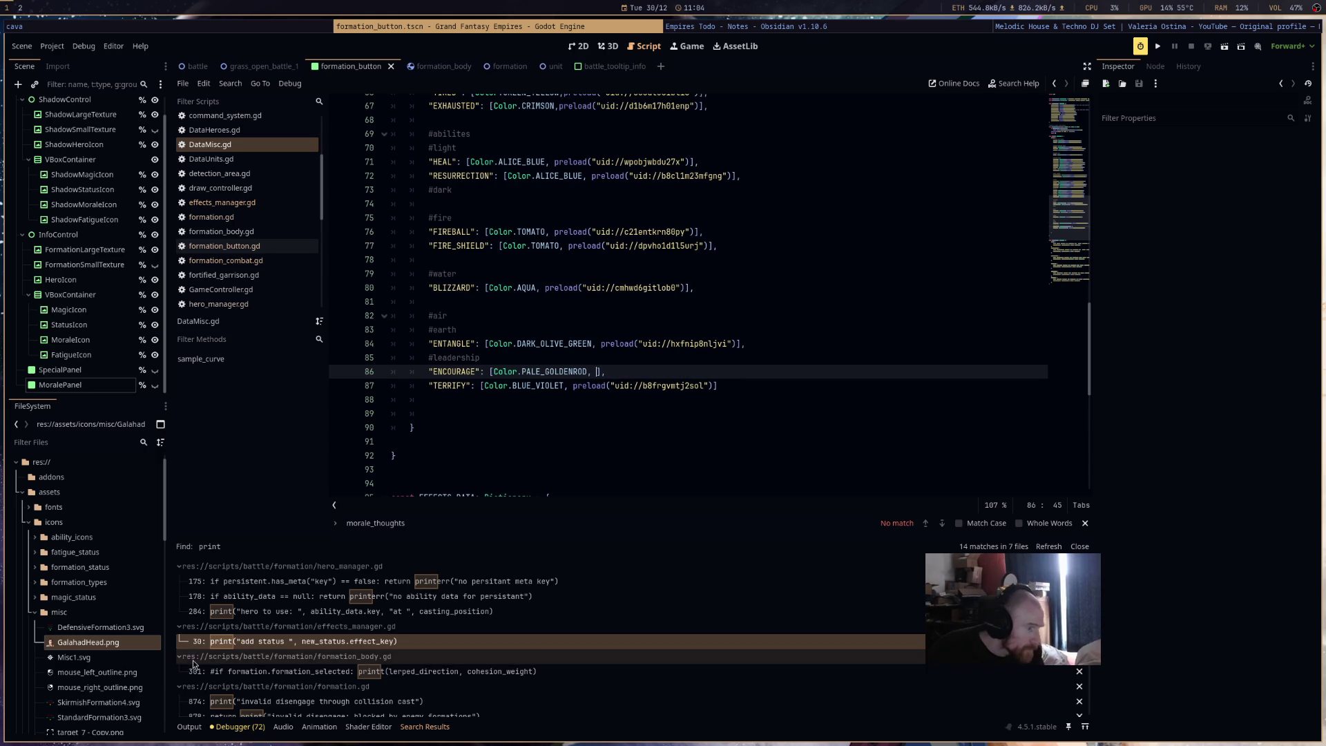
# - Expand and select res://assets/icons/magic_status in the FileSystem dock, then launch the file manager
pyautogui.scroll(-5, 97, 668)
pyautogui.scroll(-5, 98, 674)
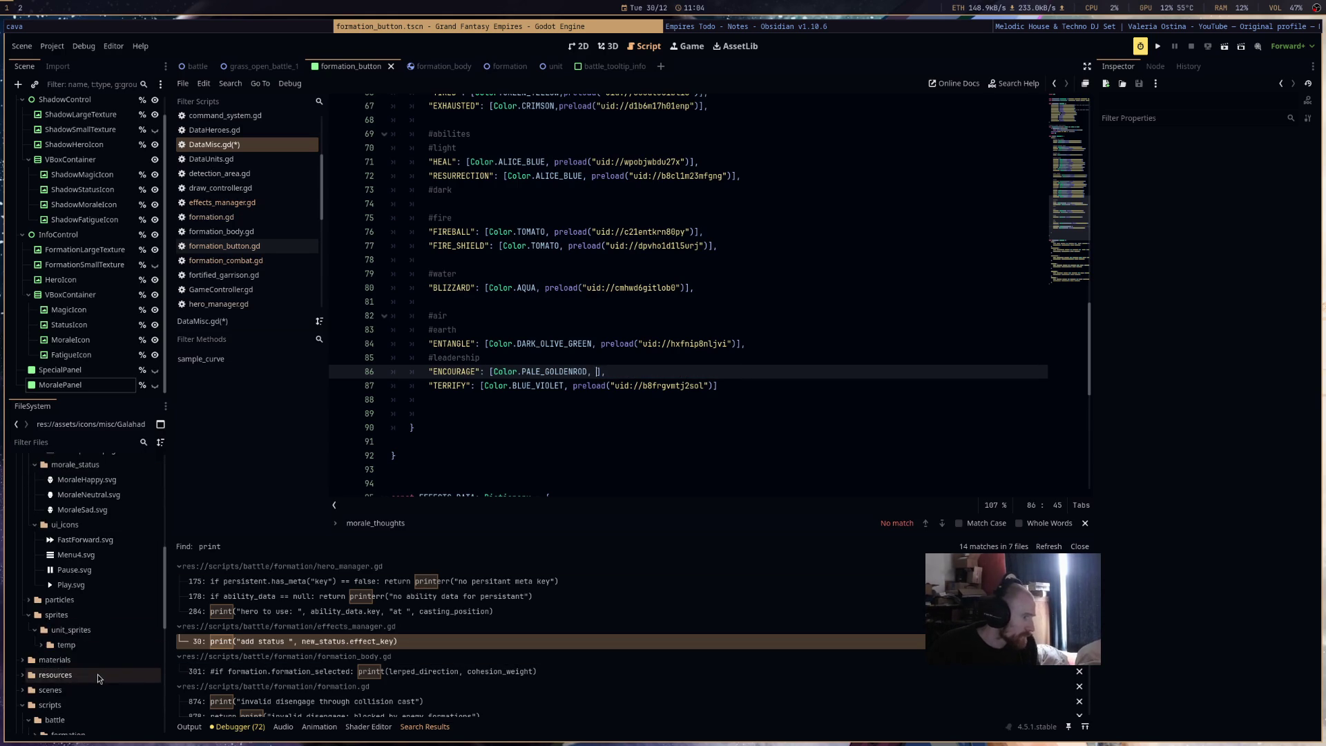
pyautogui.scroll(7, 106, 616)
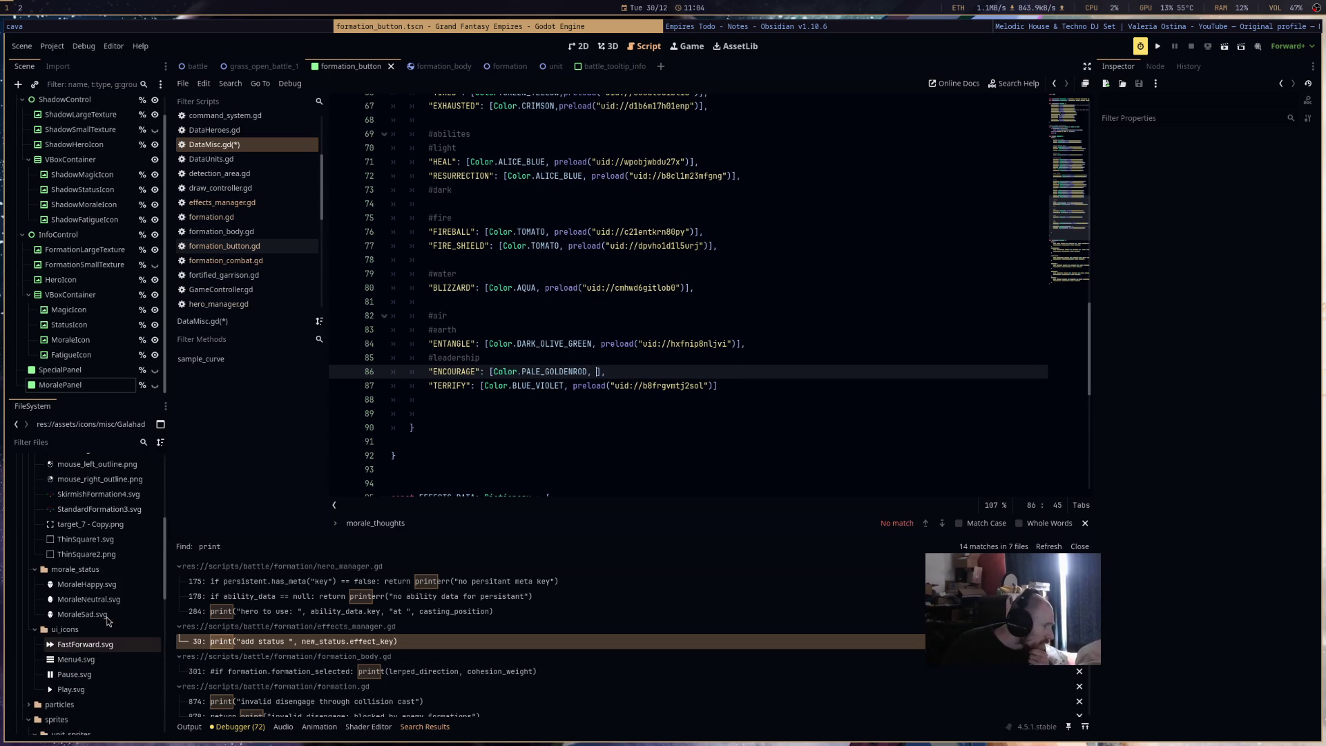
pyautogui.scroll(1, 107, 632)
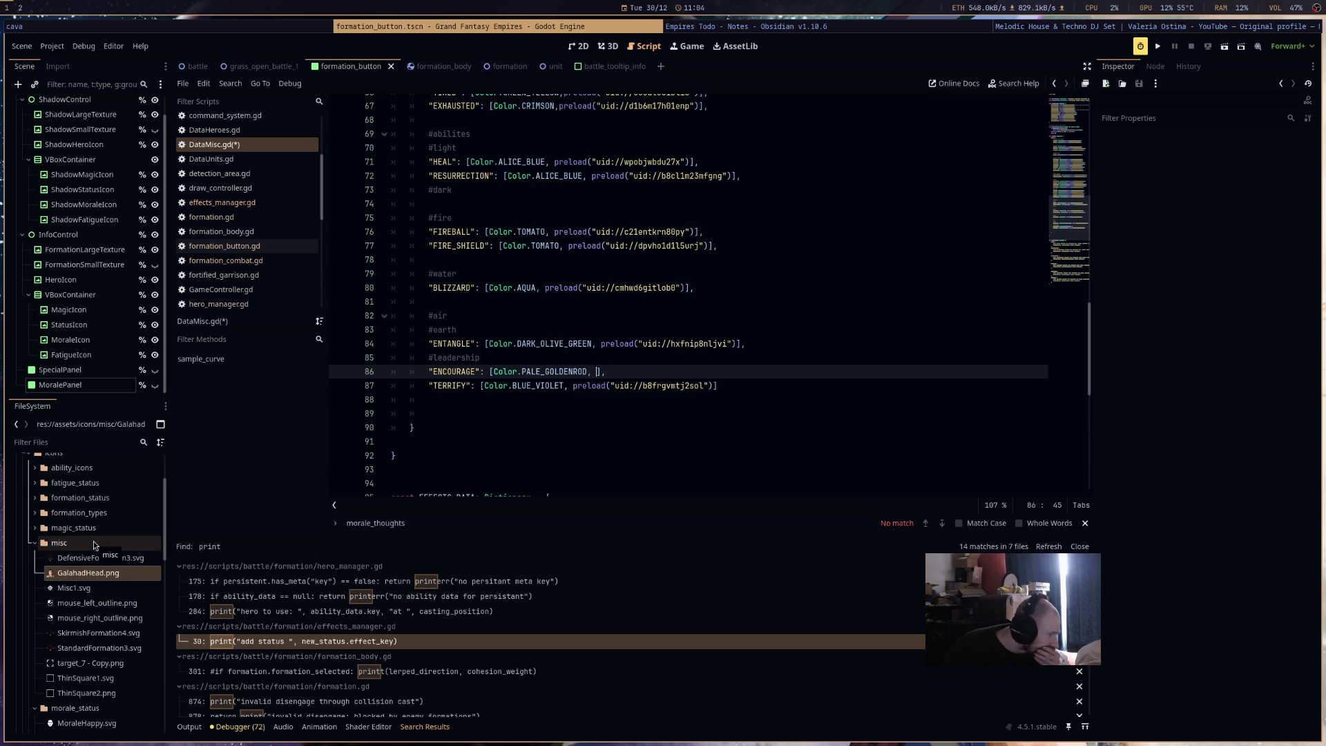
pyautogui.click(33, 530)
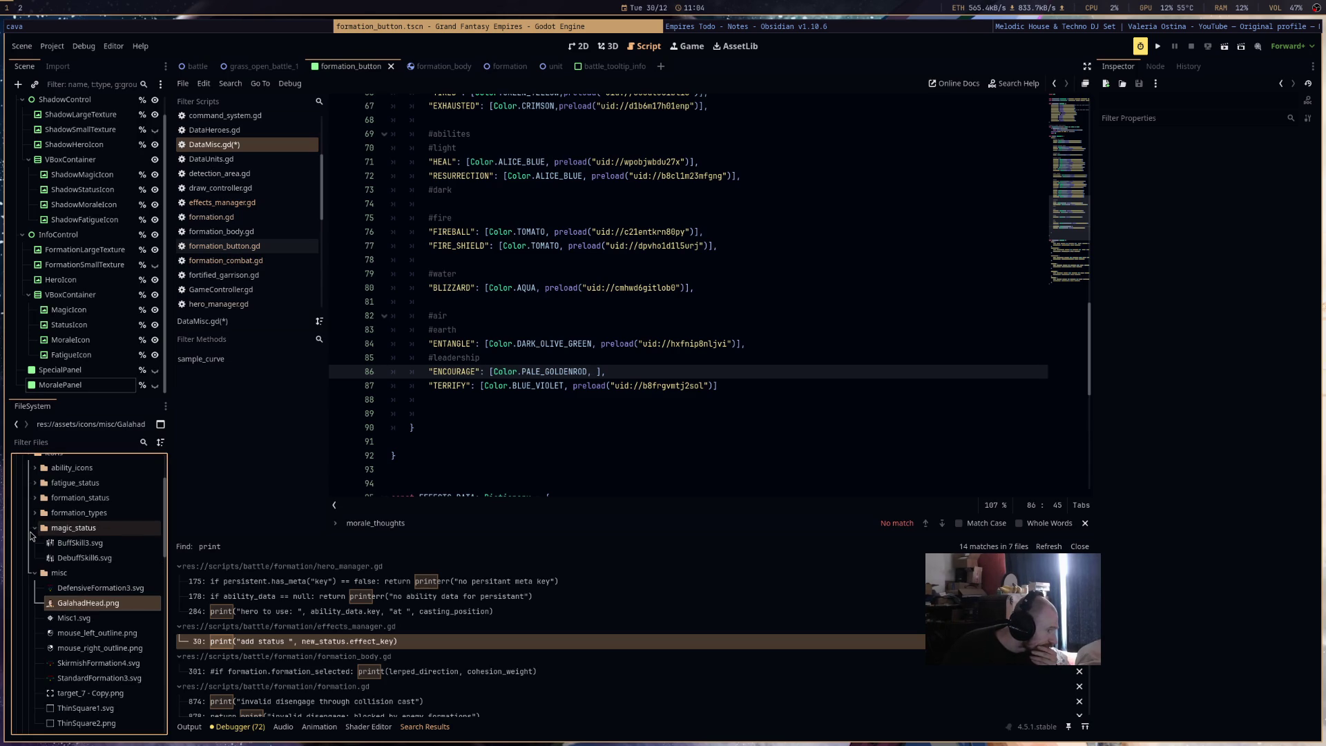
pyautogui.click(60, 531)
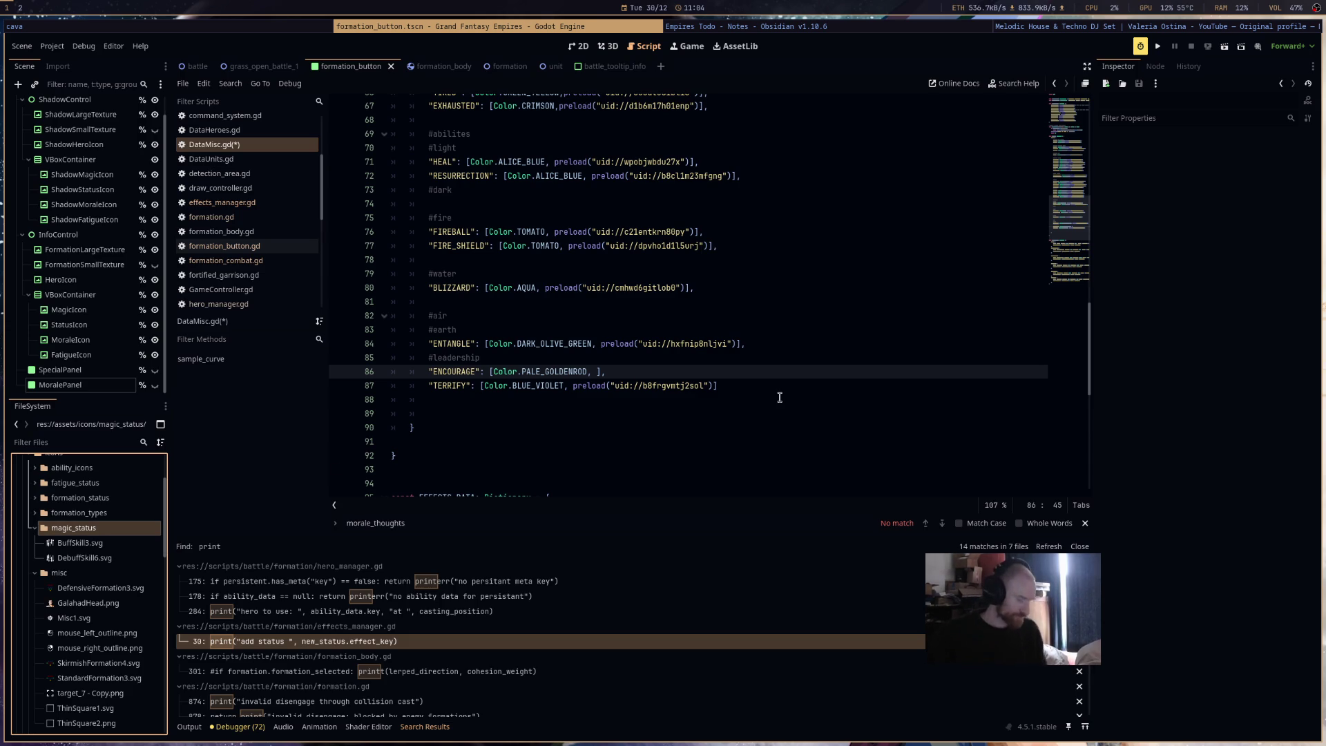
pyautogui.press('super+e')
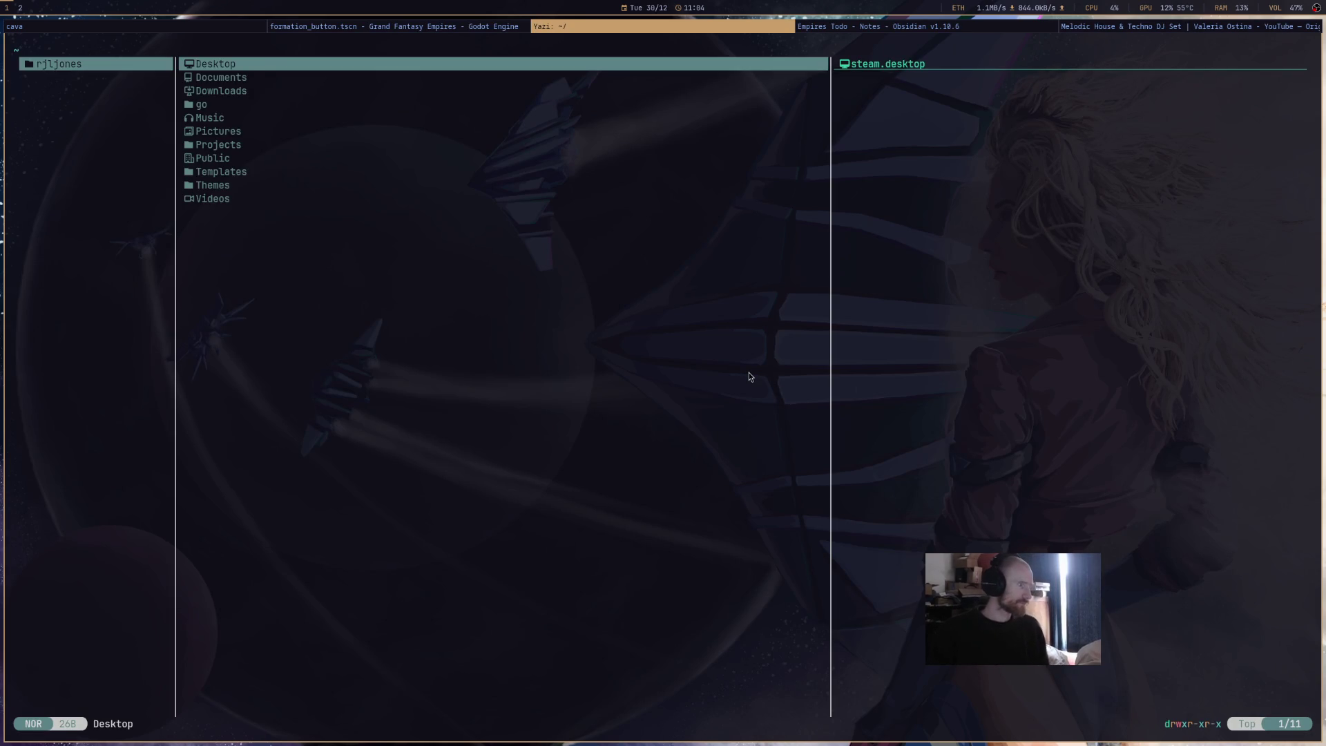
# - In Yazi, navigate to ~/Pictures/Rjljones_GameIcons_1/PNG/Animals
pyautogui.press('j')
pyautogui.press('j')
pyautogui.press('j')
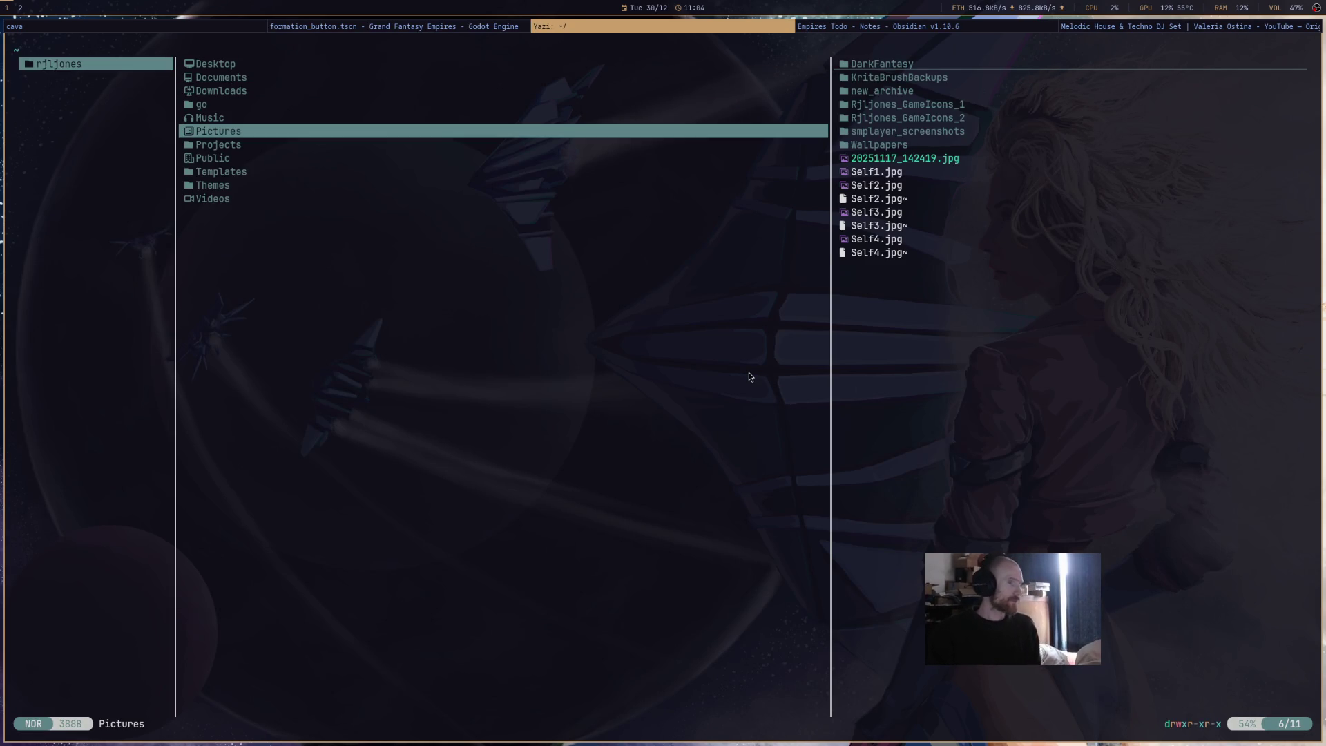
pyautogui.press('l')
pyautogui.press('j')
pyautogui.press('j')
pyautogui.press('j')
pyautogui.press('l')
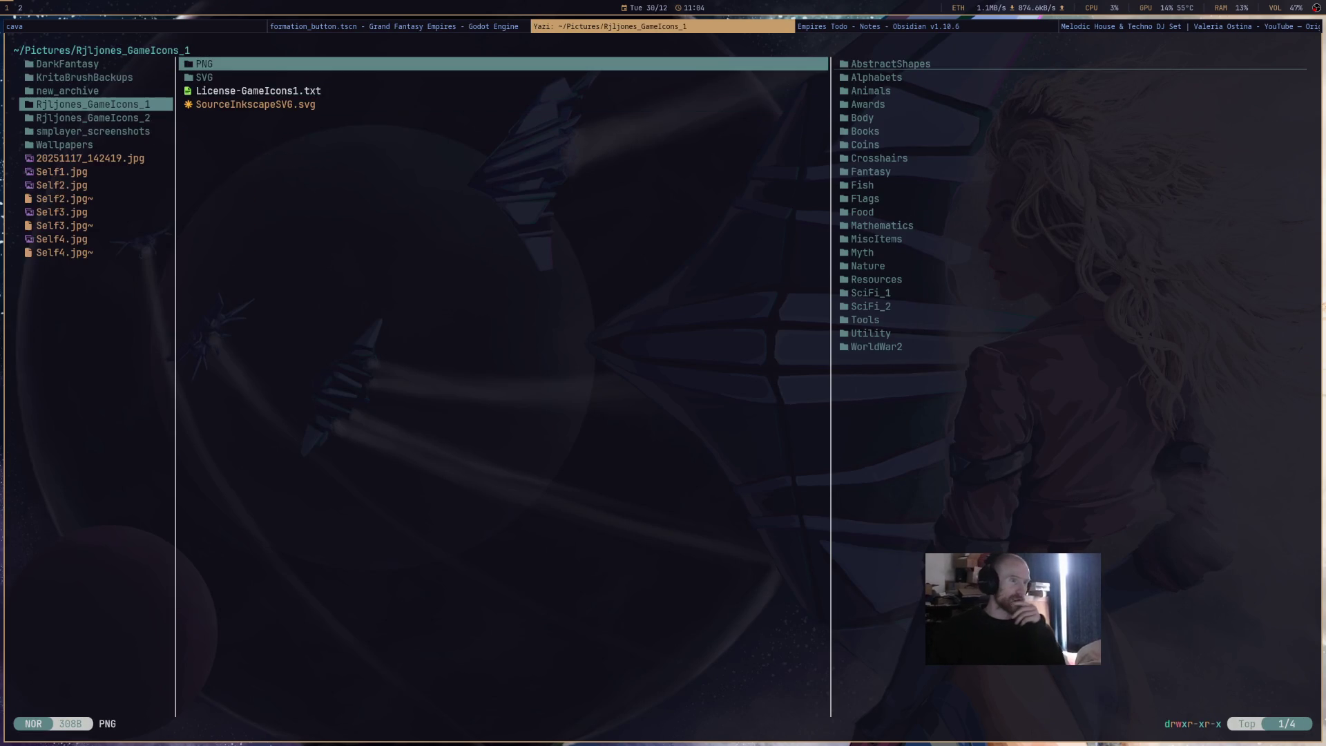
pyautogui.press('l')
pyautogui.press('j')
pyautogui.press('j')
pyautogui.press('l')
# - Browse the animal icons down to the lions, compare Lion1 and Lion2, and settle on Lion1.png
pyautogui.press('j')
pyautogui.press('j')
pyautogui.press('j')
pyautogui.press('j')
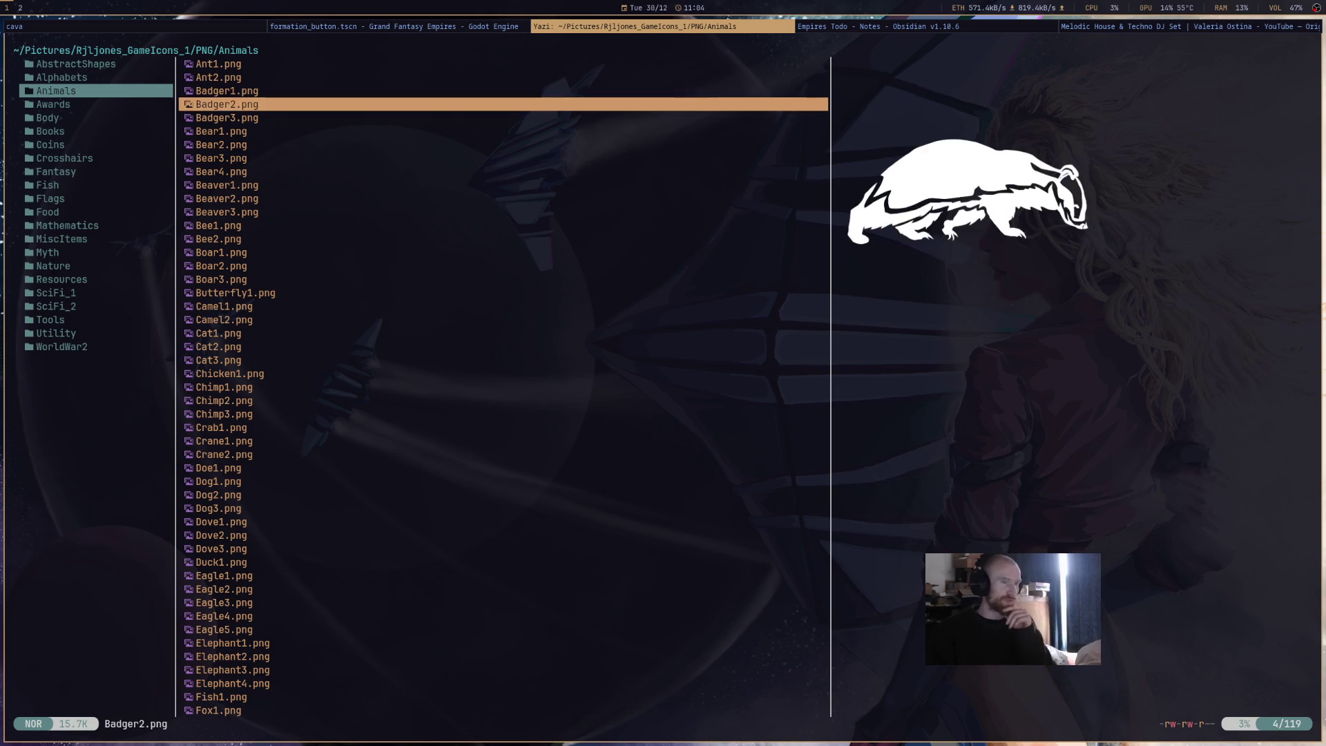
pyautogui.press('j')
pyautogui.press('j')
pyautogui.press('j')
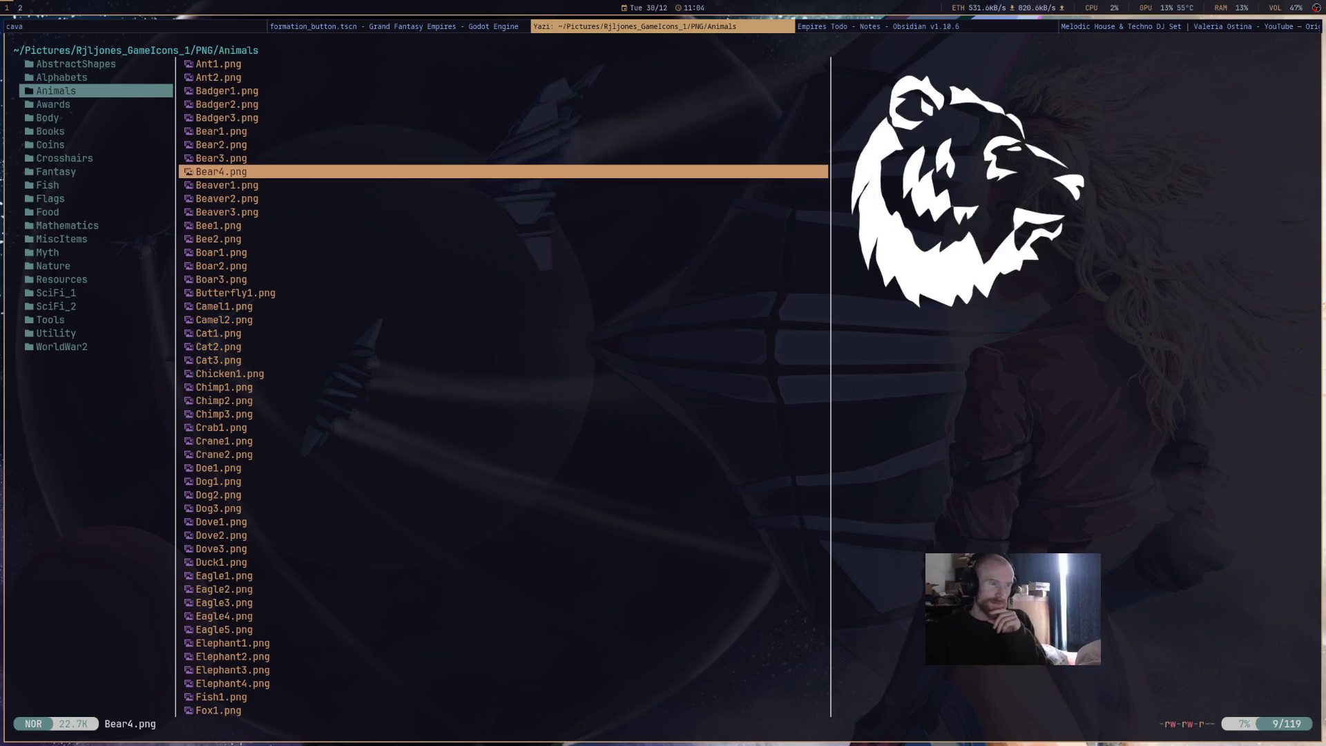
pyautogui.press('j')
pyautogui.press('j')
pyautogui.press('j')
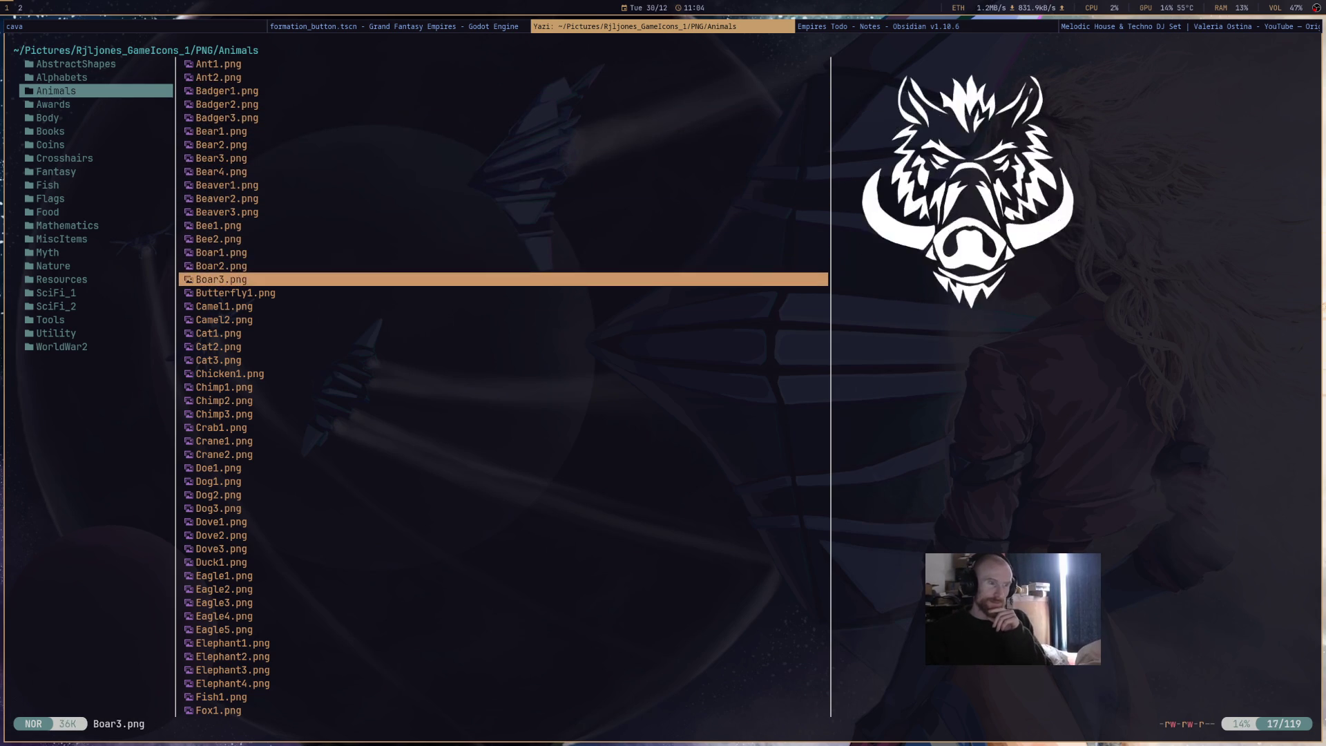
pyautogui.press('j')
pyautogui.press('j')
pyautogui.press('j')
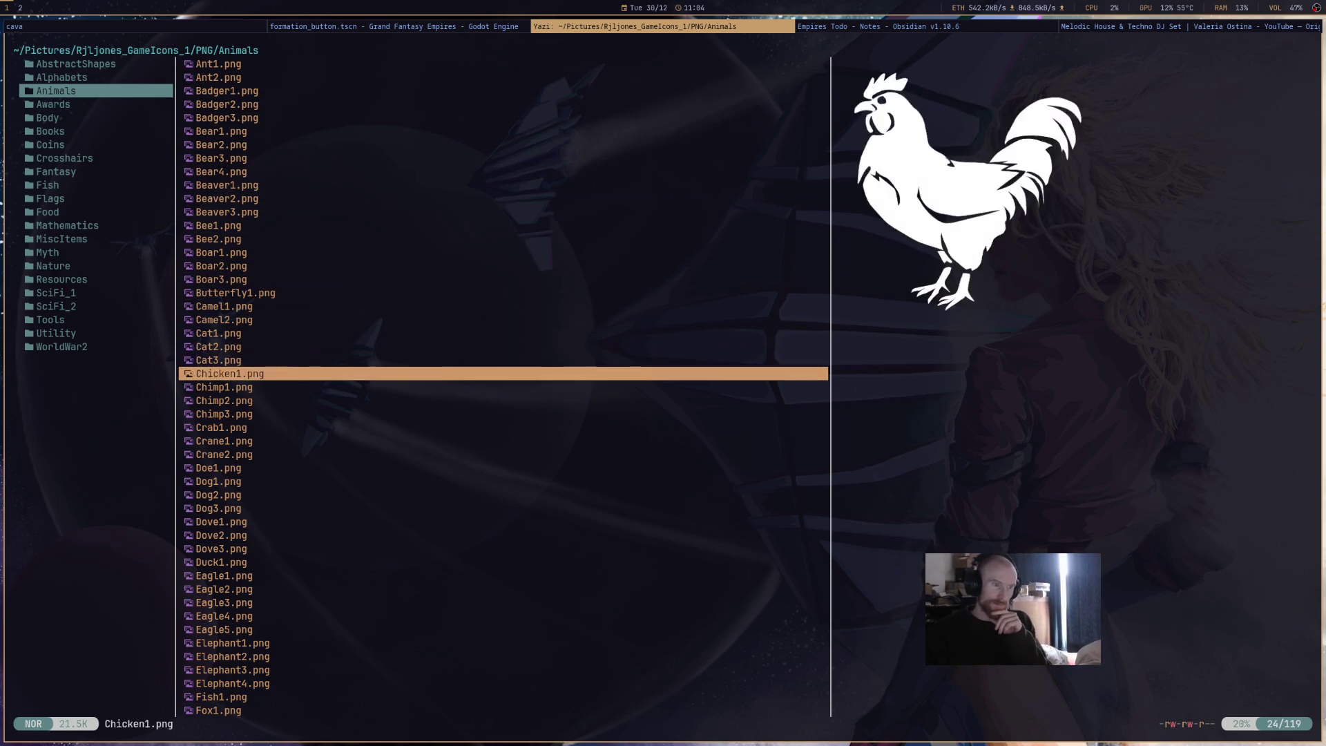
pyautogui.press('j')
pyautogui.press('j')
pyautogui.press('j')
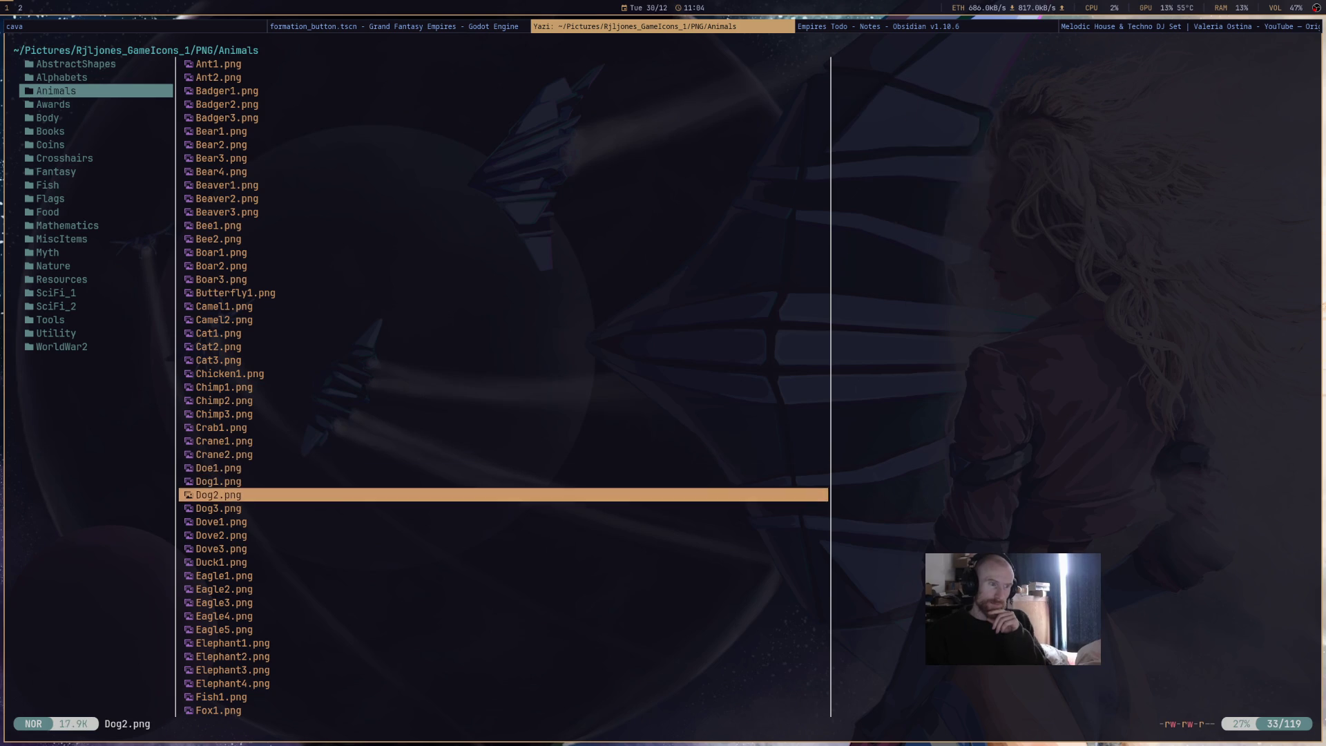
pyautogui.press('j')
pyautogui.press('j')
pyautogui.press('j')
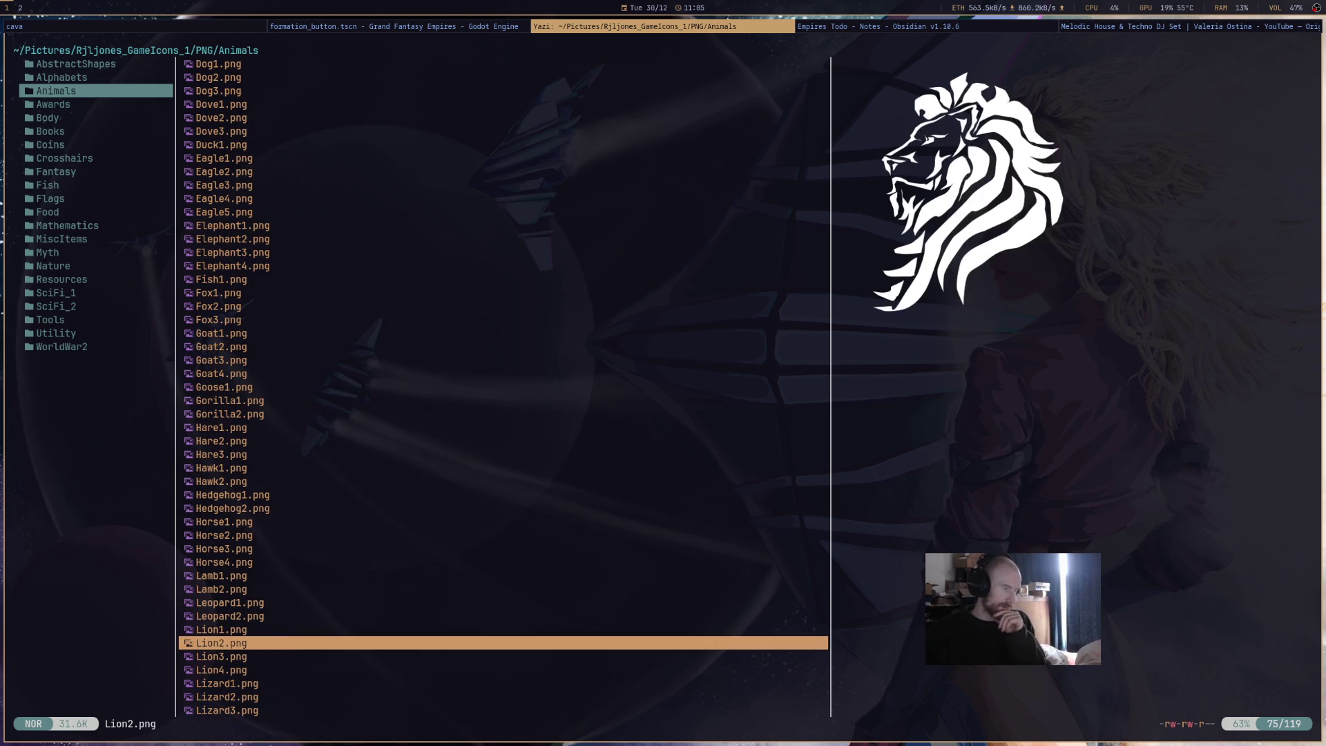
pyautogui.press('j')
pyautogui.press('k')
pyautogui.press('k')
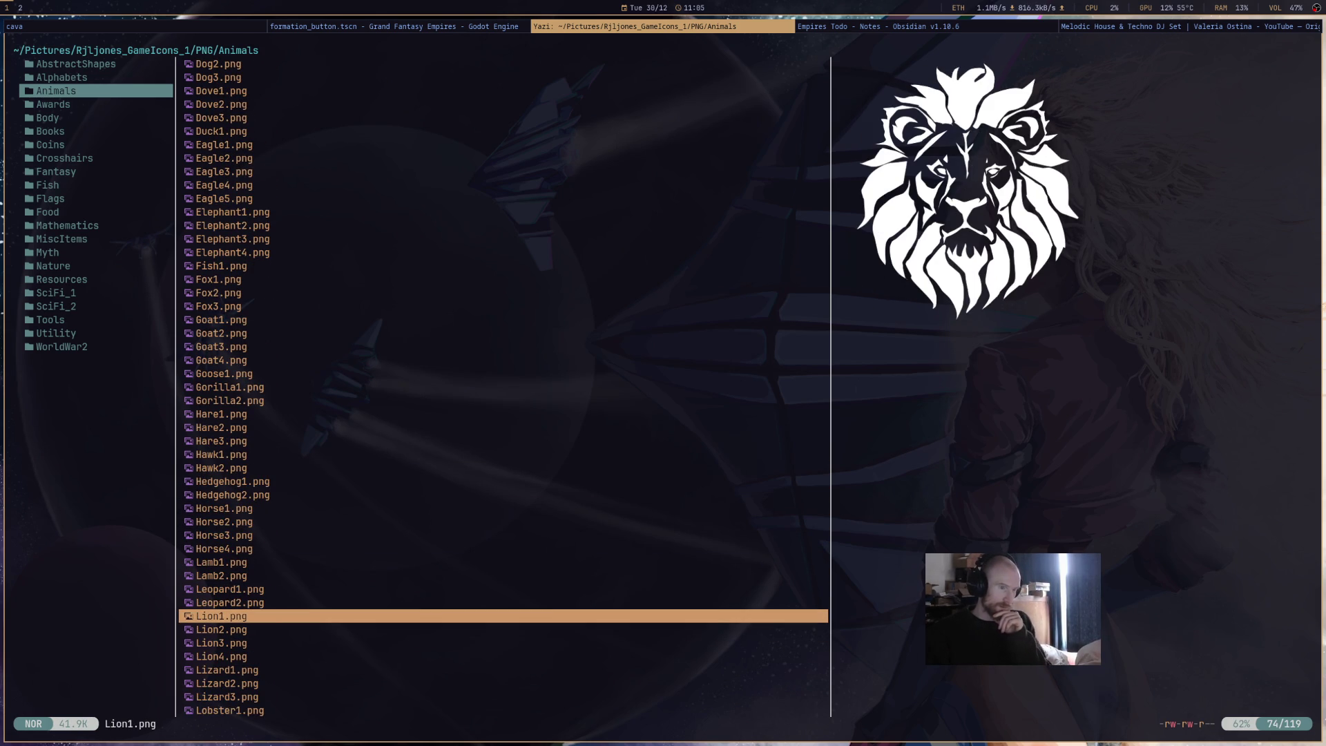
pyautogui.press('j')
pyautogui.press('j')
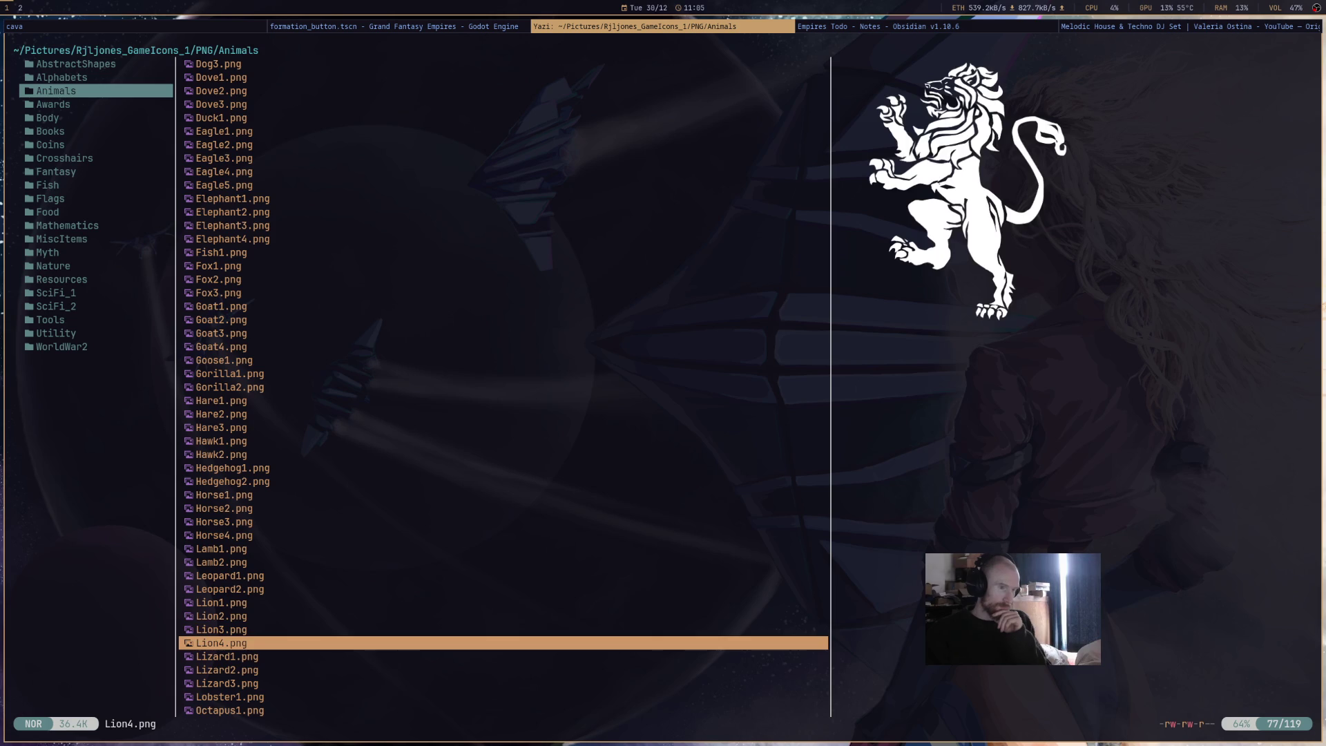
pyautogui.press('k')
pyautogui.press('k')
pyautogui.press('j')
pyautogui.press('k')
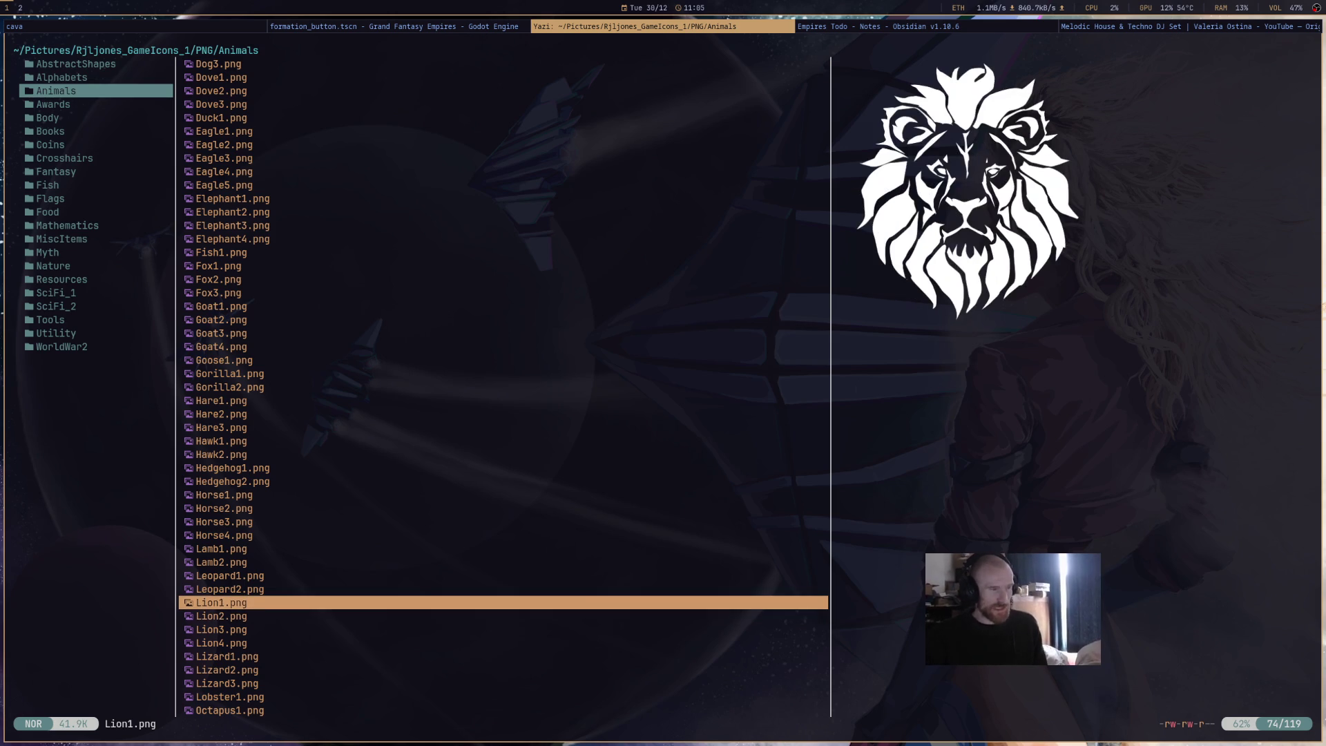
# - Toggle between the Lion1.png and Lion2.png previews, ending on the front-facing Lion1
pyautogui.press('j')
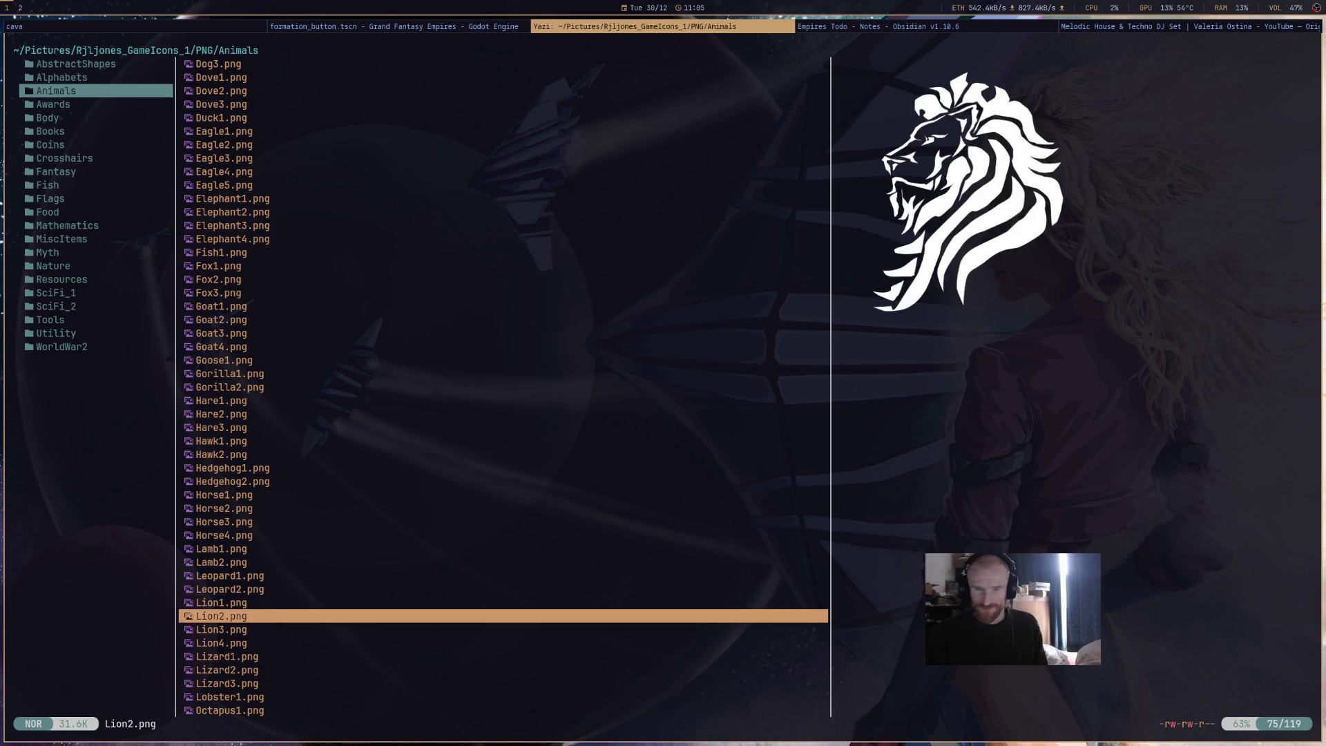
pyautogui.press('k')
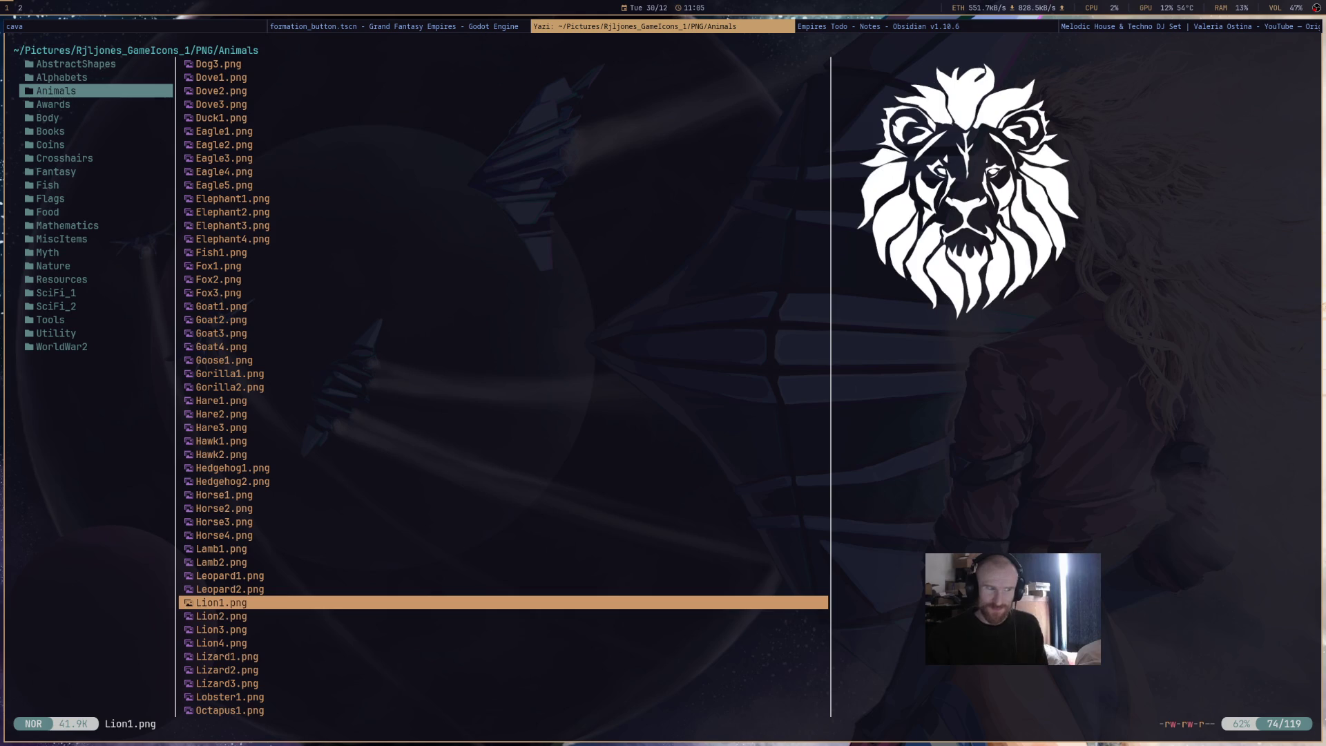
pyautogui.press('j')
pyautogui.press('k')
pyautogui.press('j')
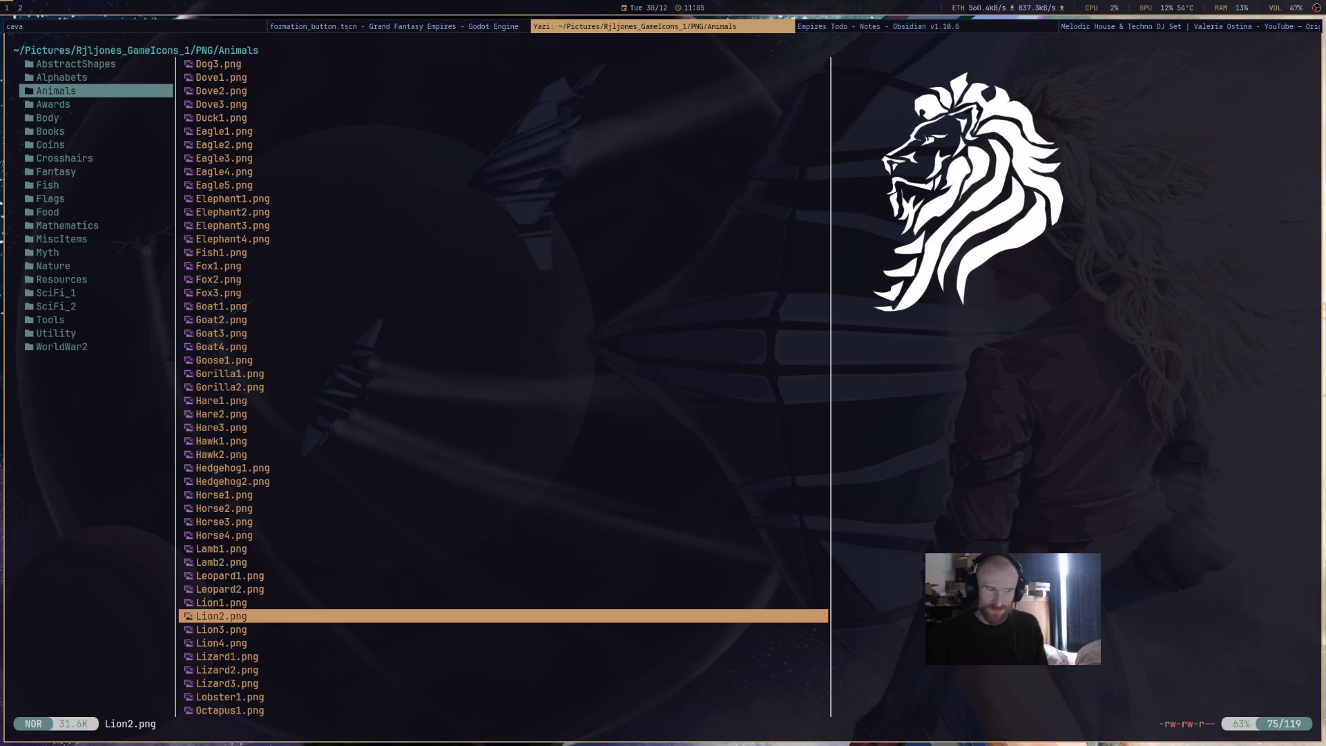
pyautogui.press('k')
pyautogui.press('j')
pyautogui.press('k')
pyautogui.press('j')
pyautogui.press('k')
pyautogui.press('j')
pyautogui.press('k')
pyautogui.press('j')
pyautogui.press('k')
pyautogui.press('j')
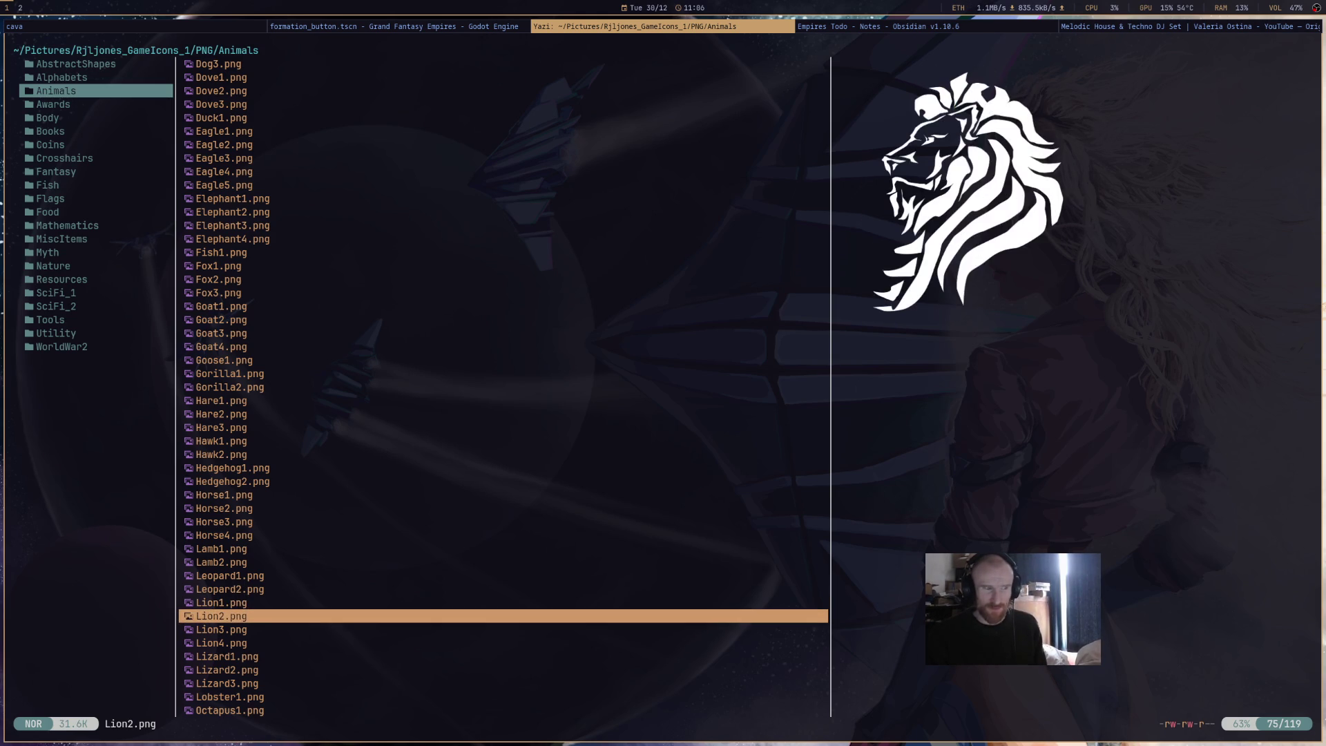
pyautogui.press('k')
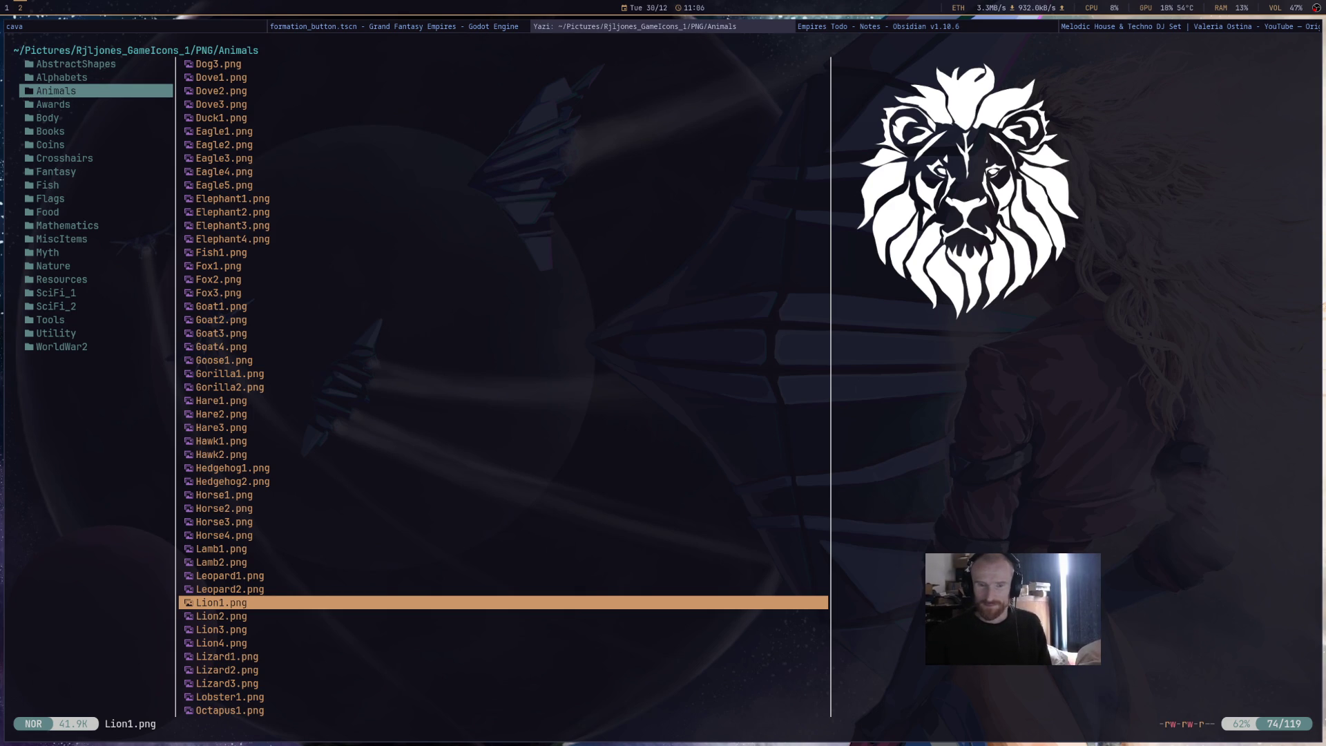
# - Bring the Firefox YouTube video window to the front and make it full screen
pyautogui.press('super+Left')
pyautogui.press('super+shift+Left')
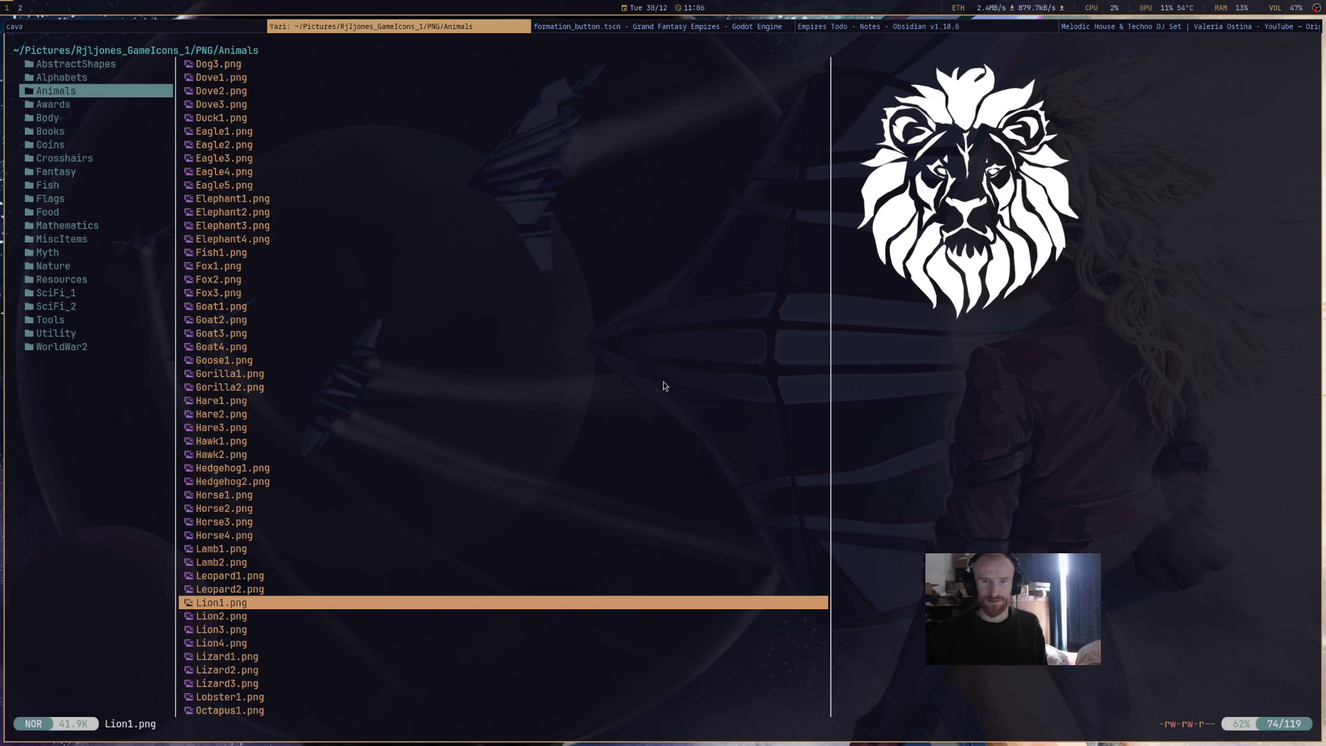
pyautogui.press('super+Right')
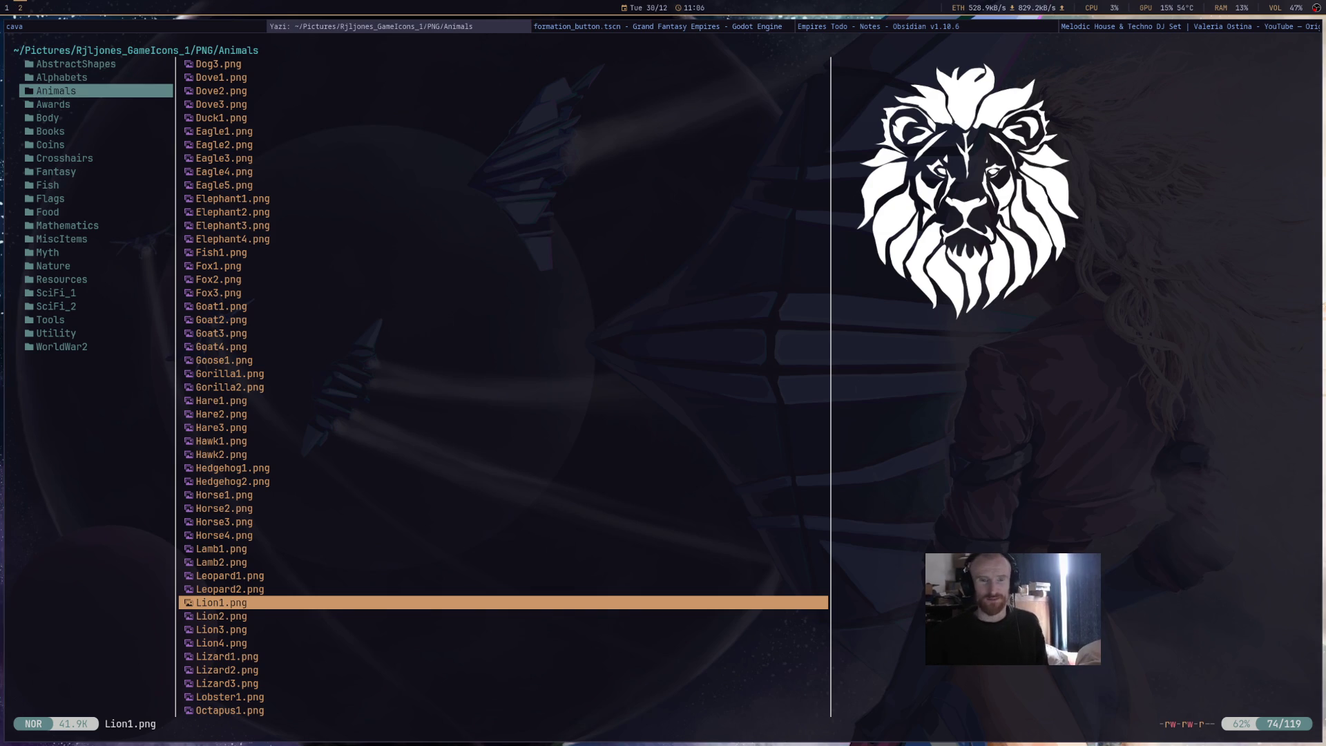
pyautogui.press('super+shift+Left')
pyautogui.press('super+f')
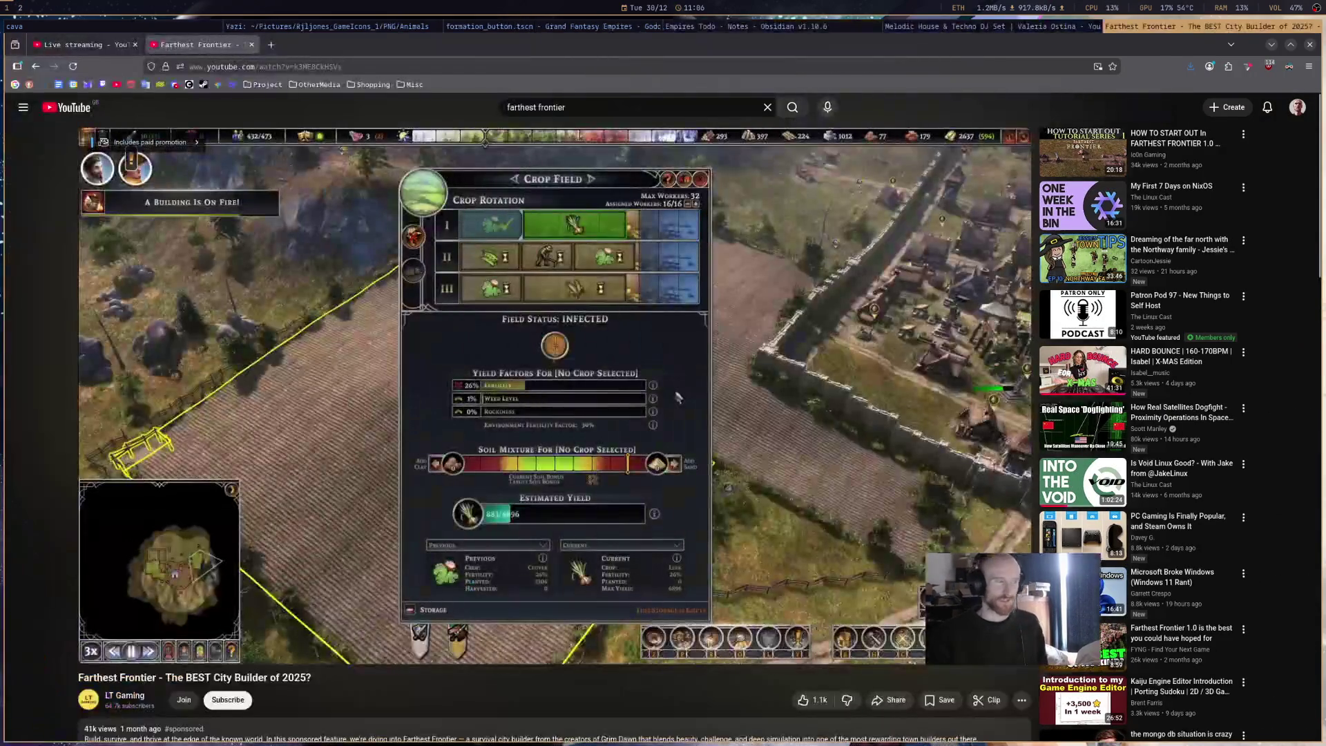
# - Play the Farthest Frontier video, jump through 2:54, 4:04 and 4:45 to 5:55, then return to Yazi
pyautogui.click(703, 405)
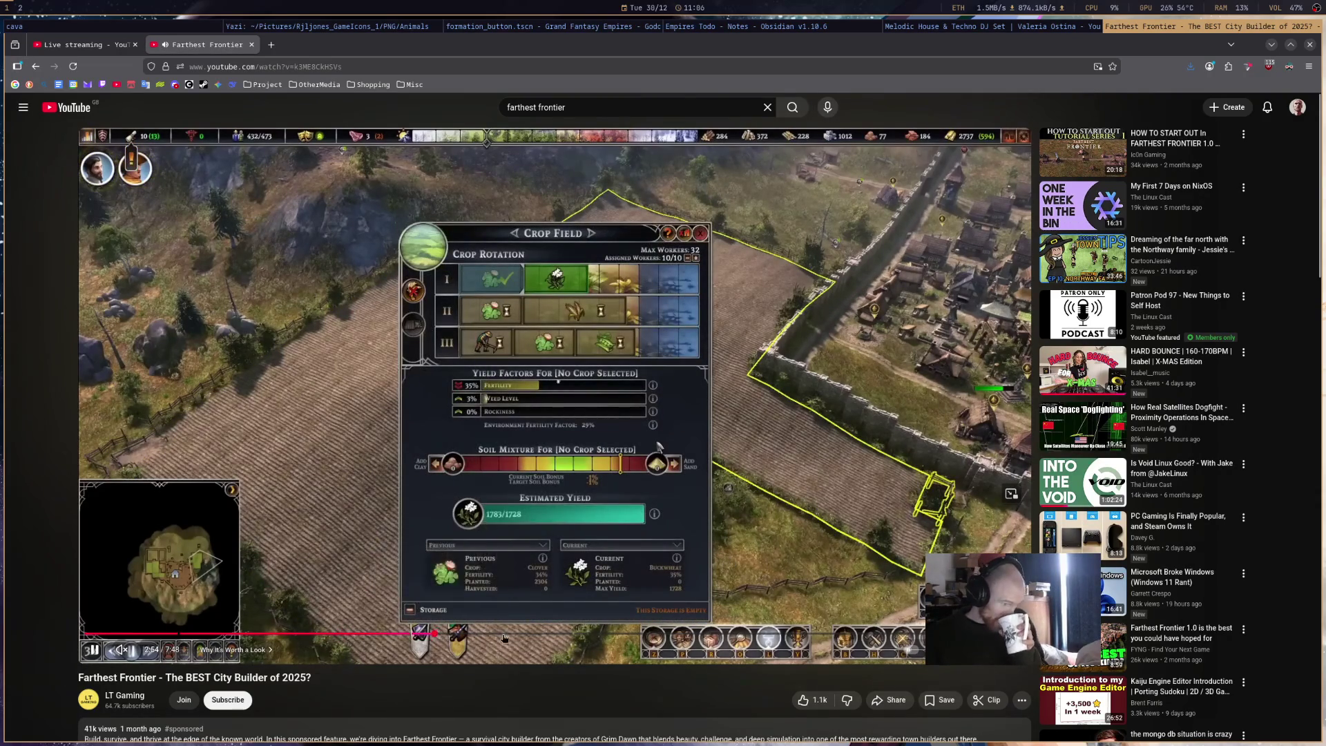
pyautogui.click(435, 633)
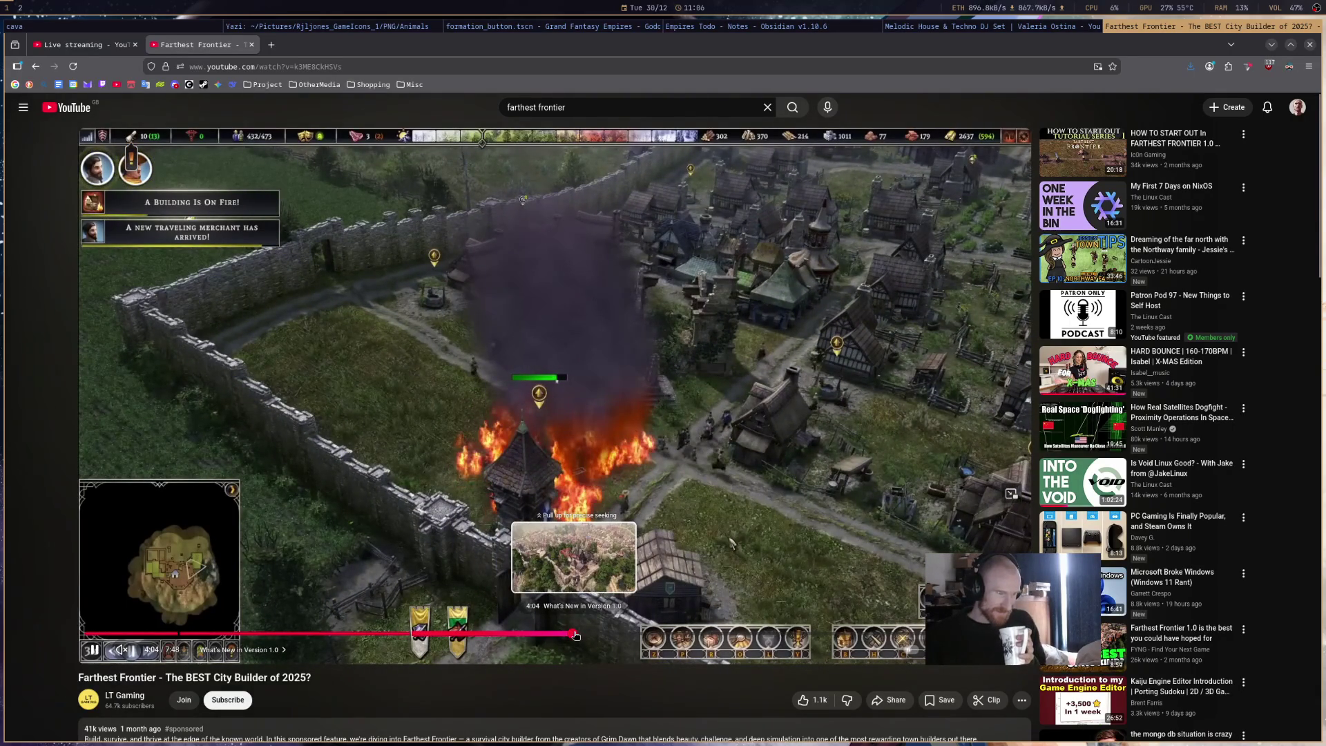
pyautogui.click(576, 633)
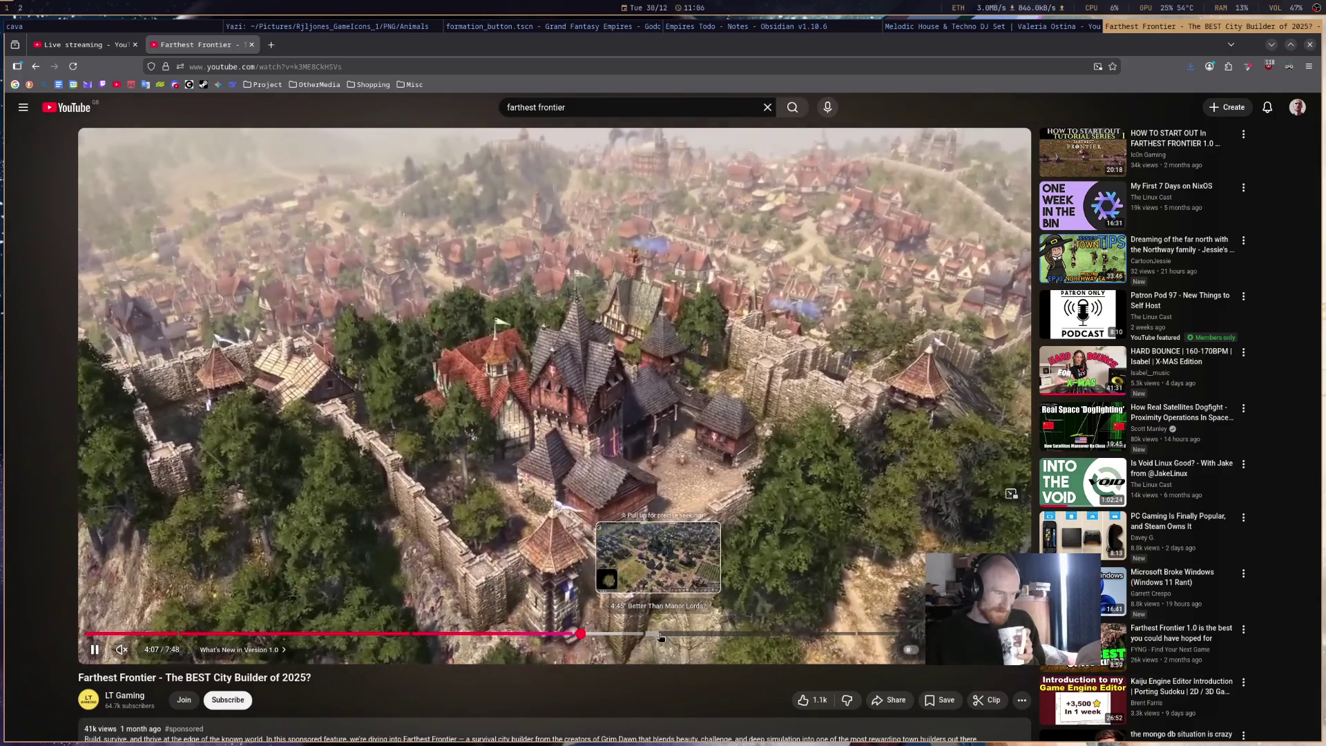
pyautogui.click(660, 634)
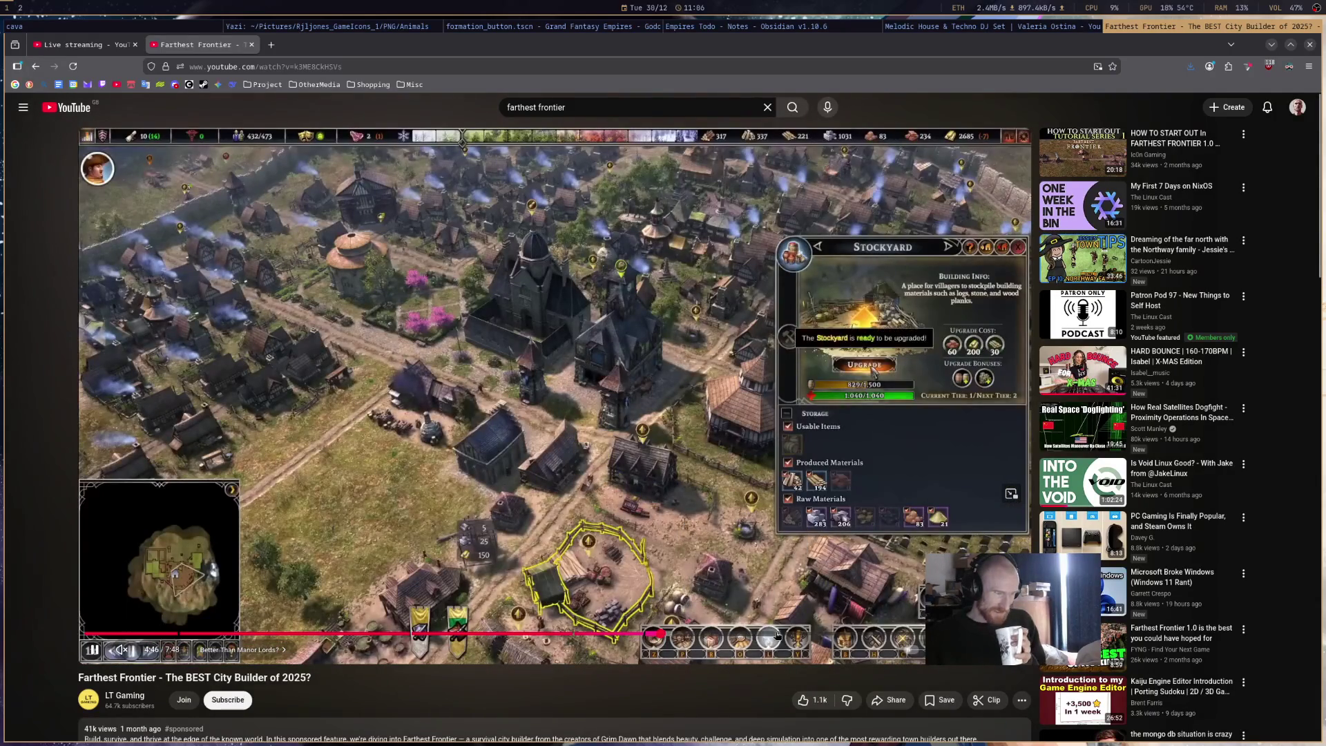
pyautogui.click(796, 634)
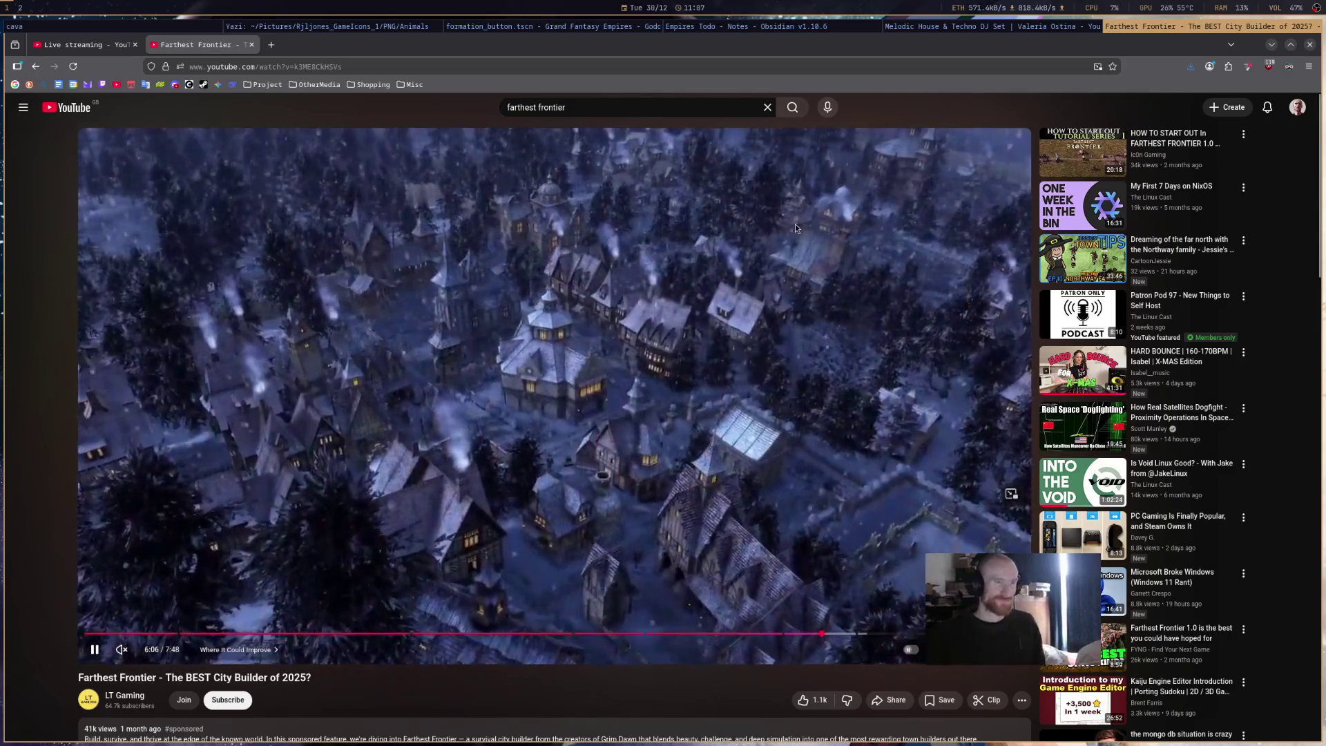
pyautogui.hotkey('alt', 'Tab')
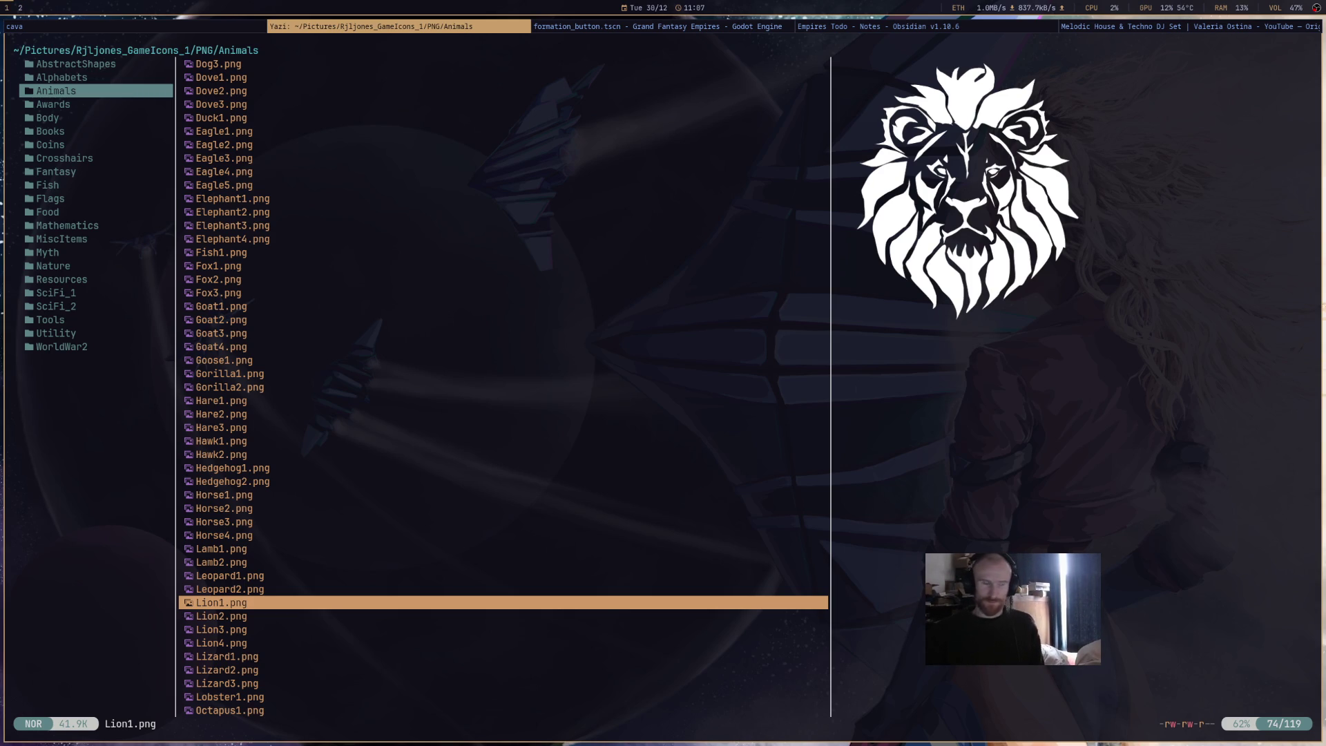
# - Select Lion1.png and Lion2.png in Yazi and yank them for copying
pyautogui.press('j')
pyautogui.press('k')
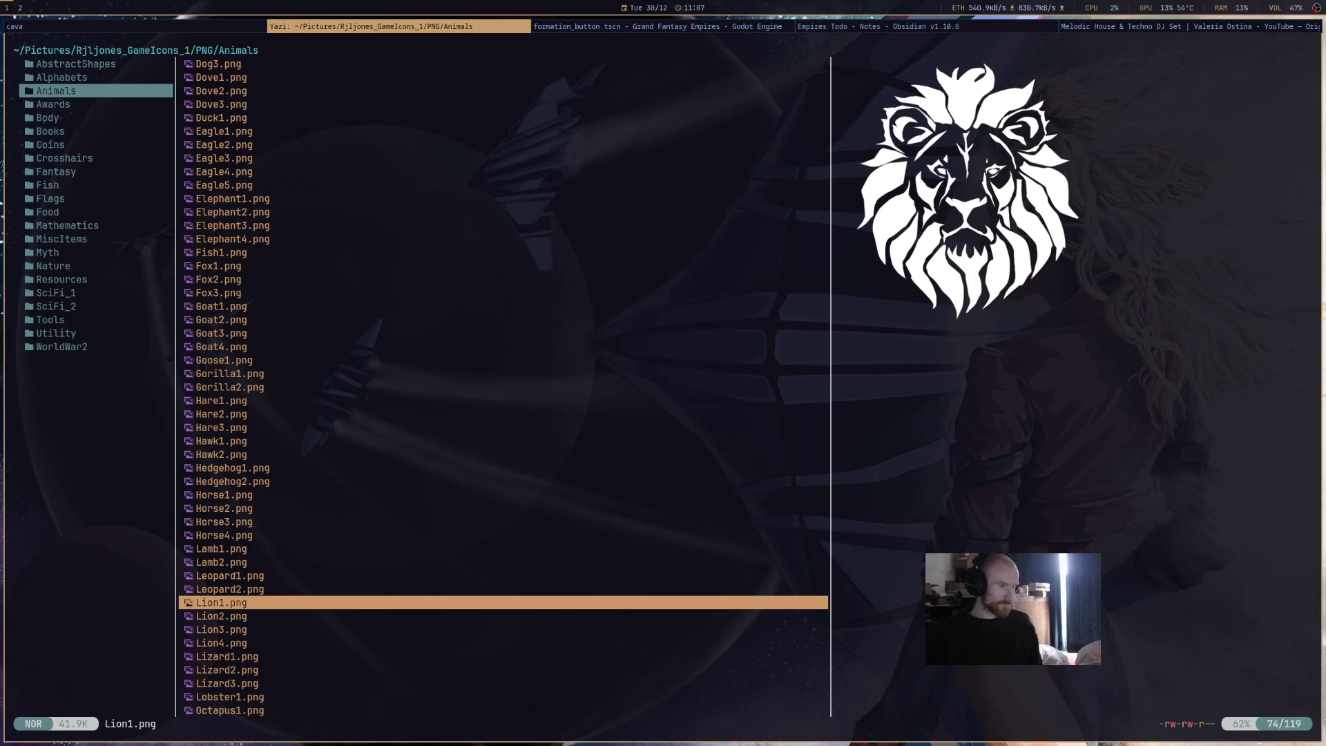
pyautogui.press('y')
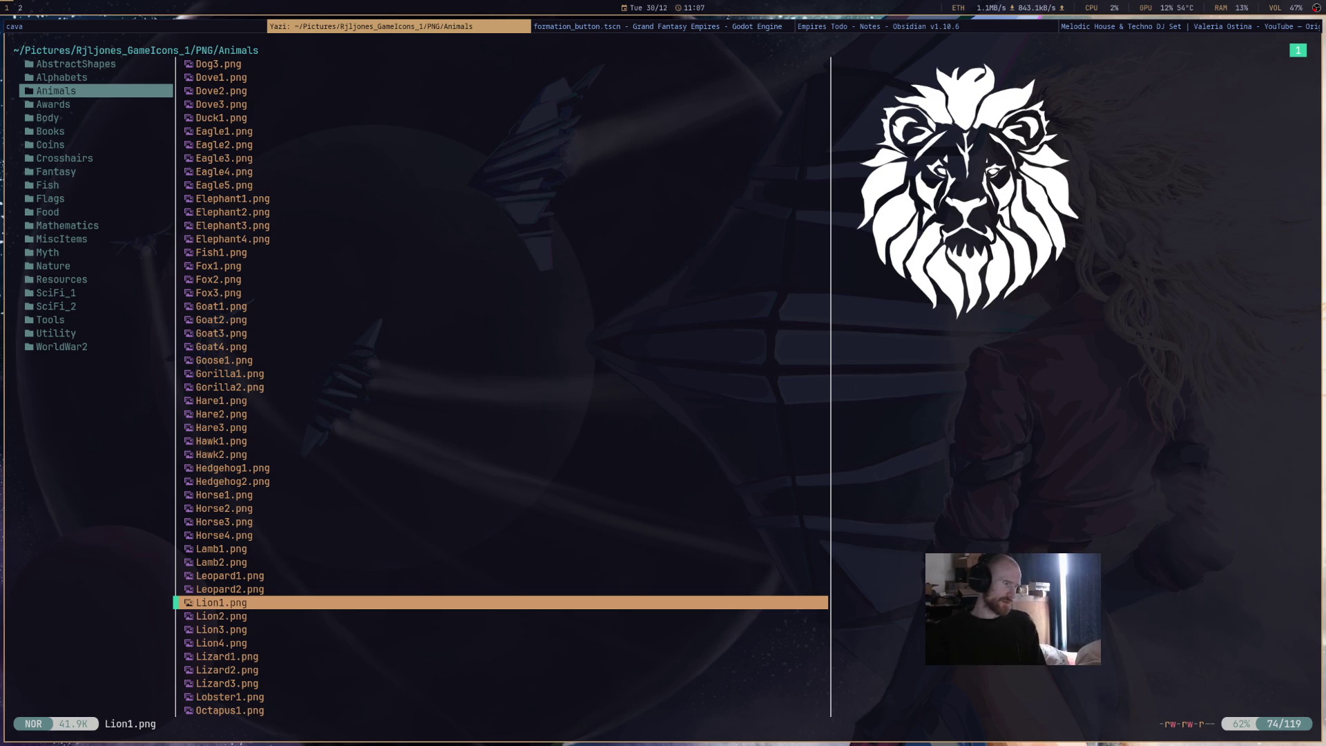
pyautogui.press('j')
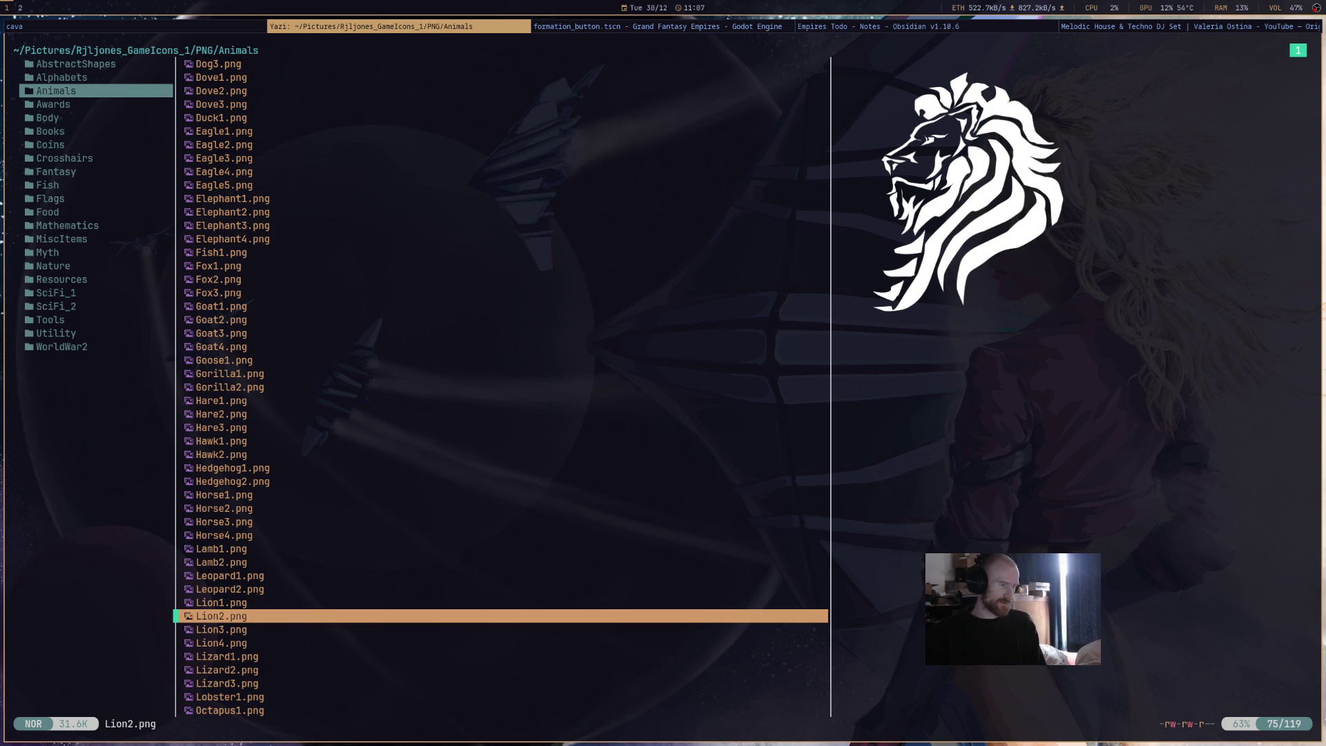
pyautogui.press('k')
pyautogui.press('space')
pyautogui.press('k')
pyautogui.press('j')
pyautogui.press('j')
pyautogui.press('k')
pyautogui.press('k')
pyautogui.press('space')
pyautogui.press('space')
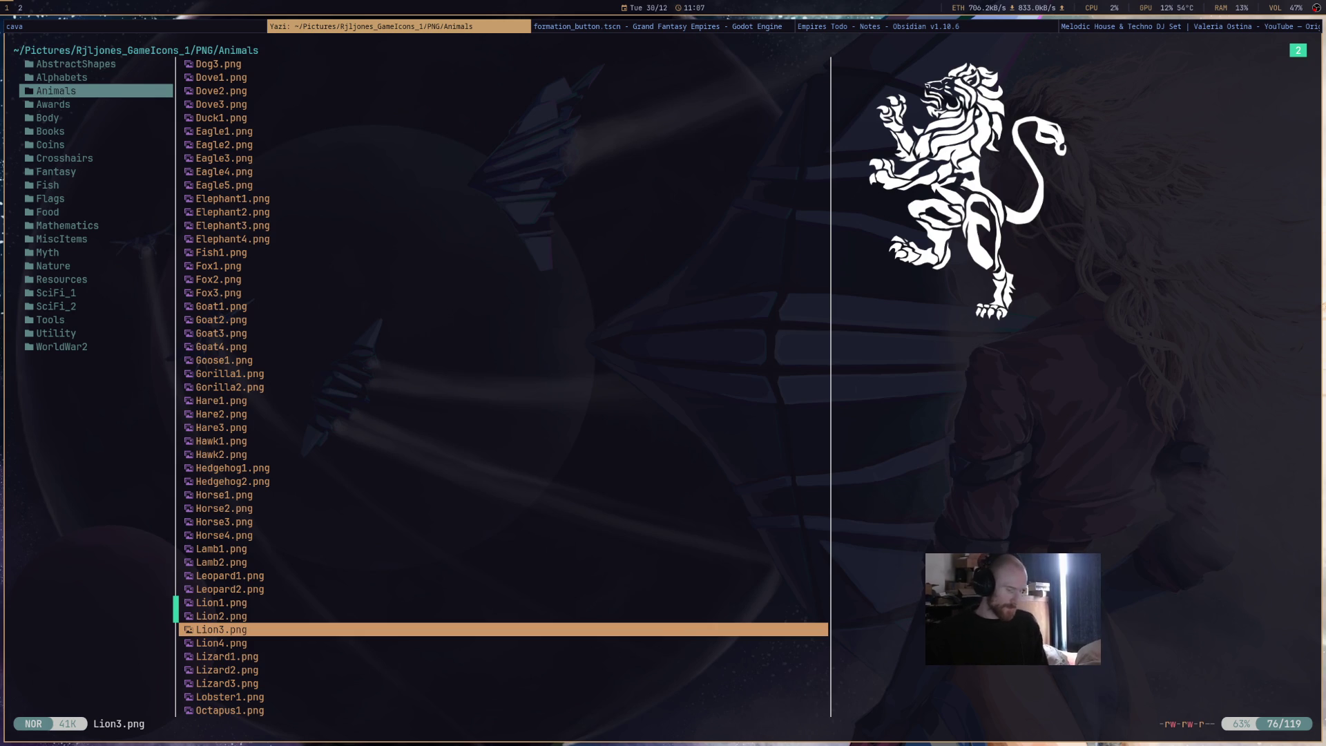
# - Navigate Yazi to ~/Projects/GrandFantasyEmpires/grand-fantasy-empires
pyautogui.press('t')
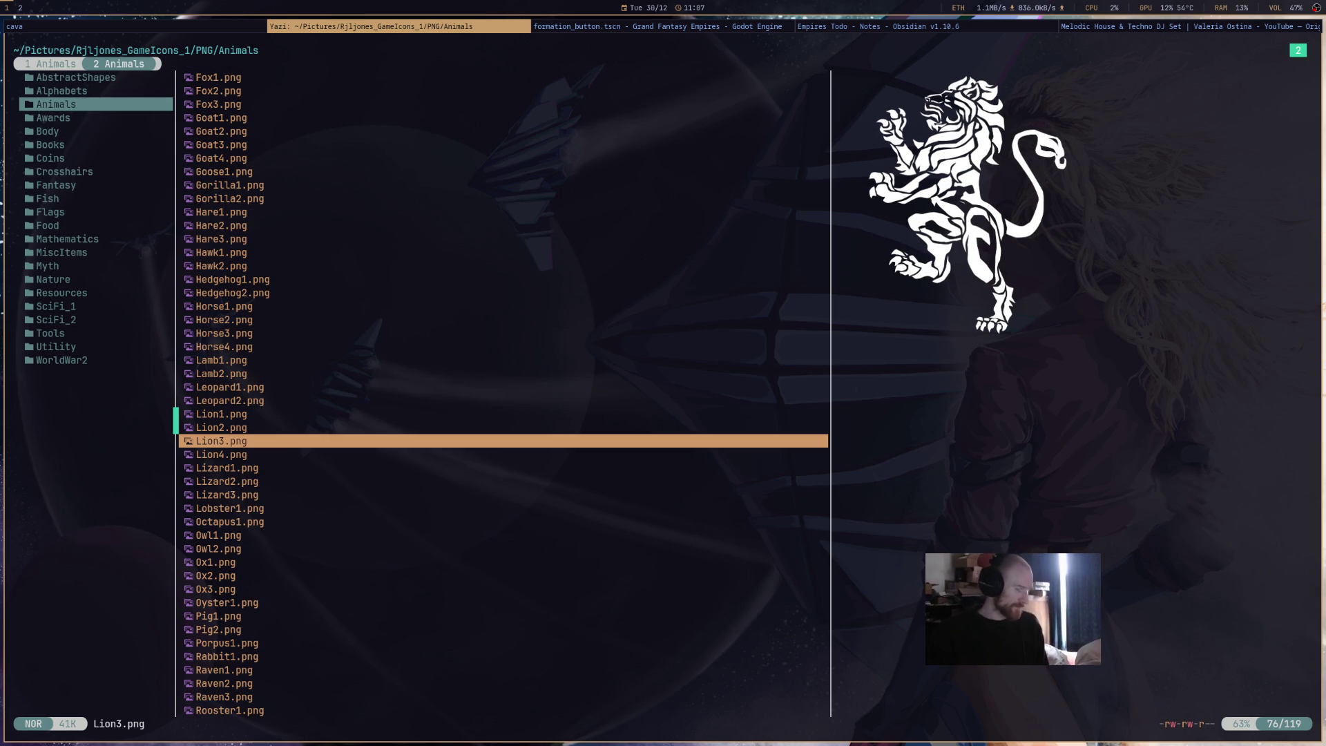
pyautogui.press('1')
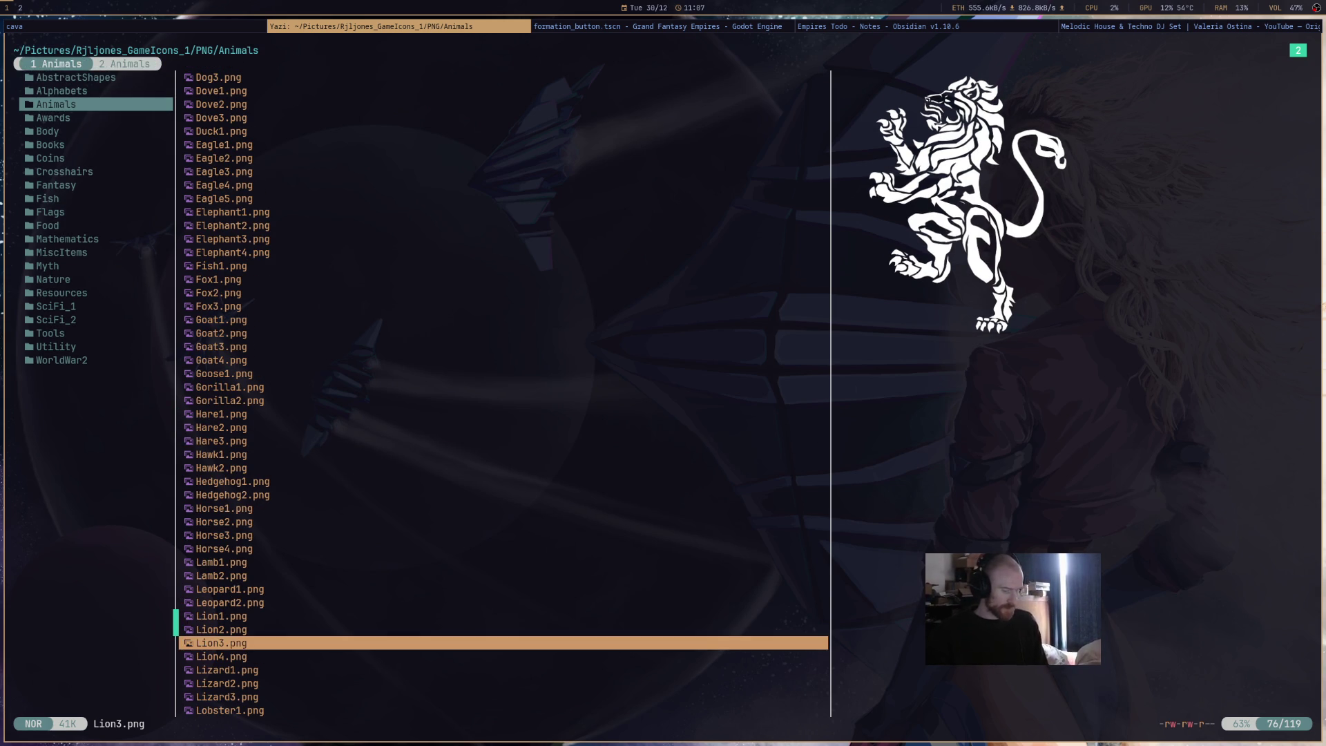
pyautogui.press('h')
pyautogui.press('h')
pyautogui.press('h')
pyautogui.press('j')
pyautogui.press('l')
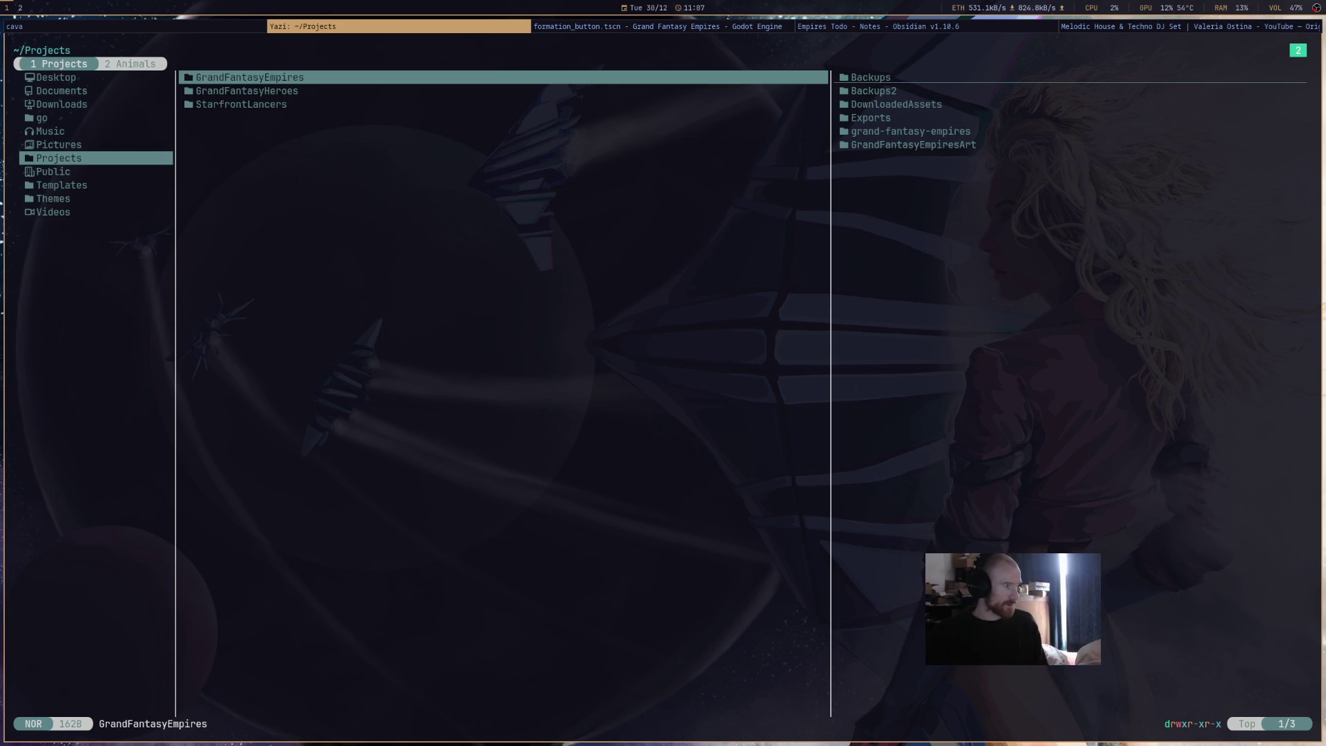
pyautogui.press('l')
pyautogui.press('j')
pyautogui.press('j')
pyautogui.press('j')
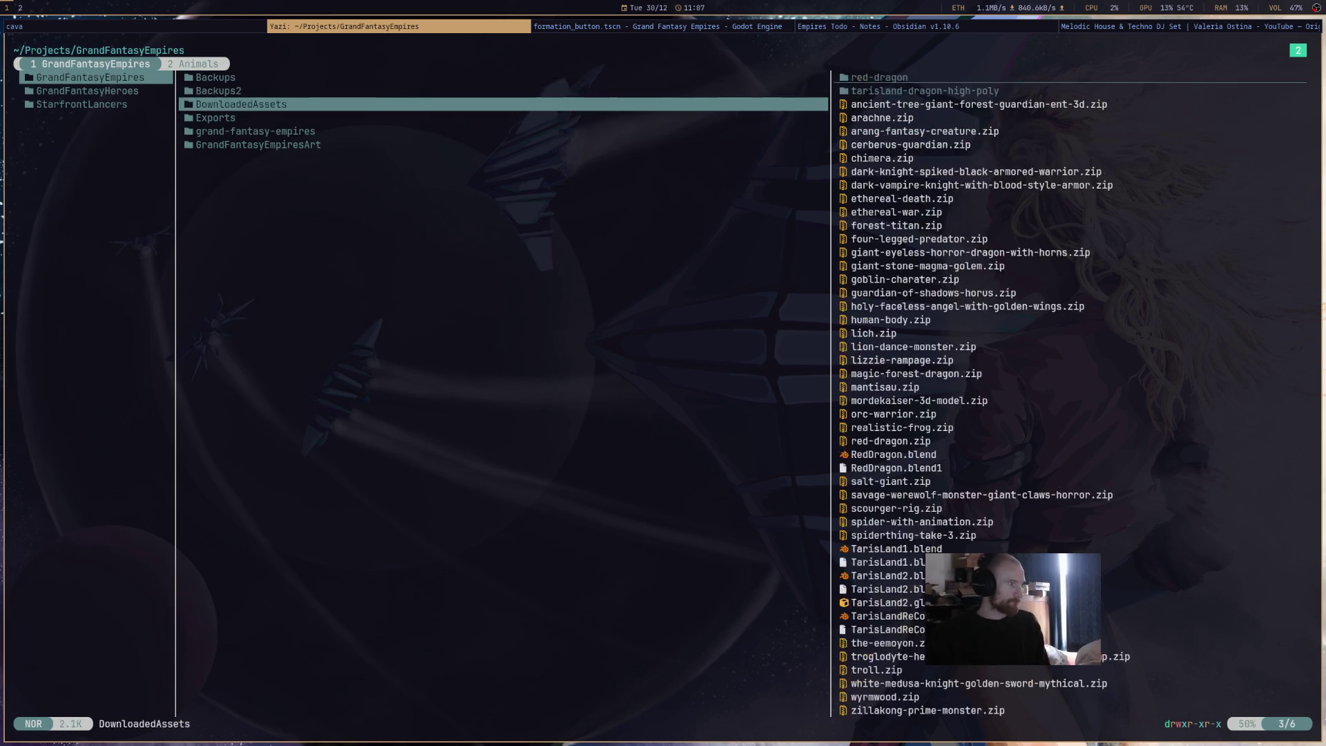
pyautogui.press('l')
# - Paste Lion1.png and Lion2.png into assets/icons/magic_status and return to Godot
pyautogui.press('j')
pyautogui.press('l')
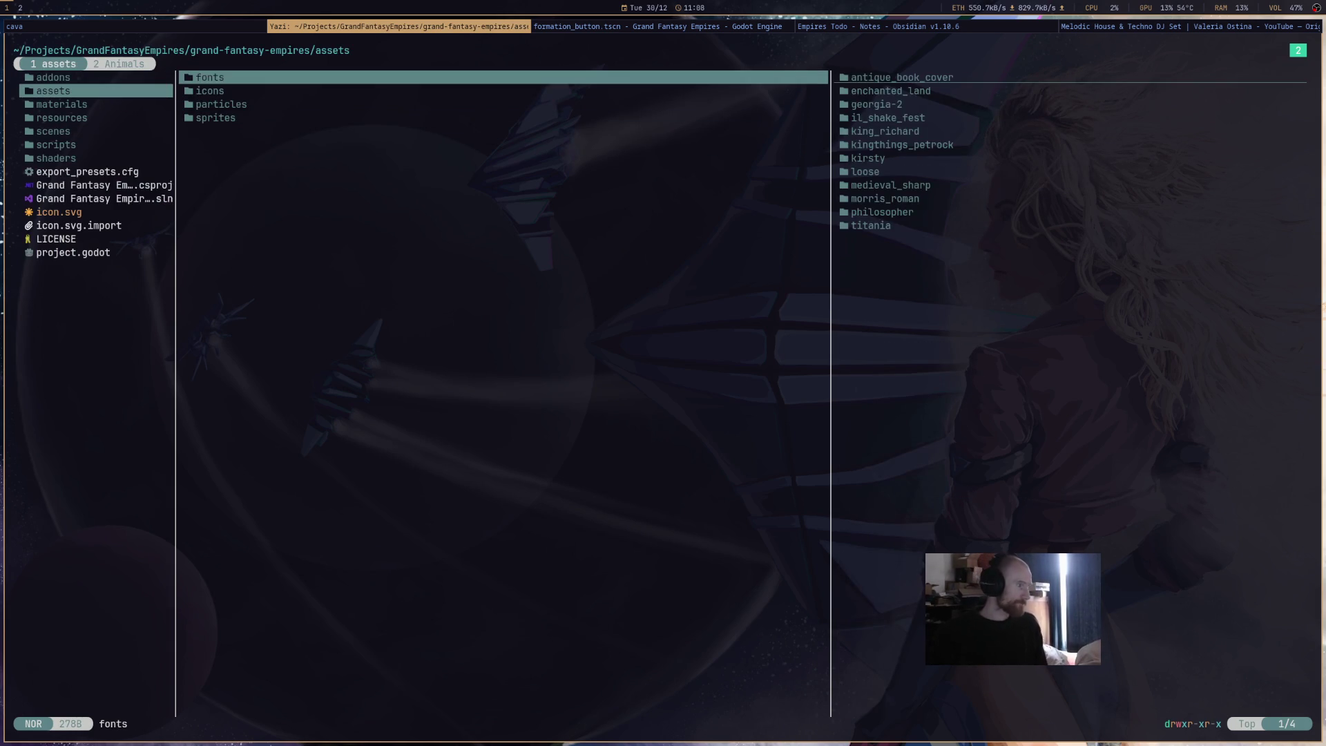
pyautogui.press('j')
pyautogui.press('j')
pyautogui.press('k')
pyautogui.press('k')
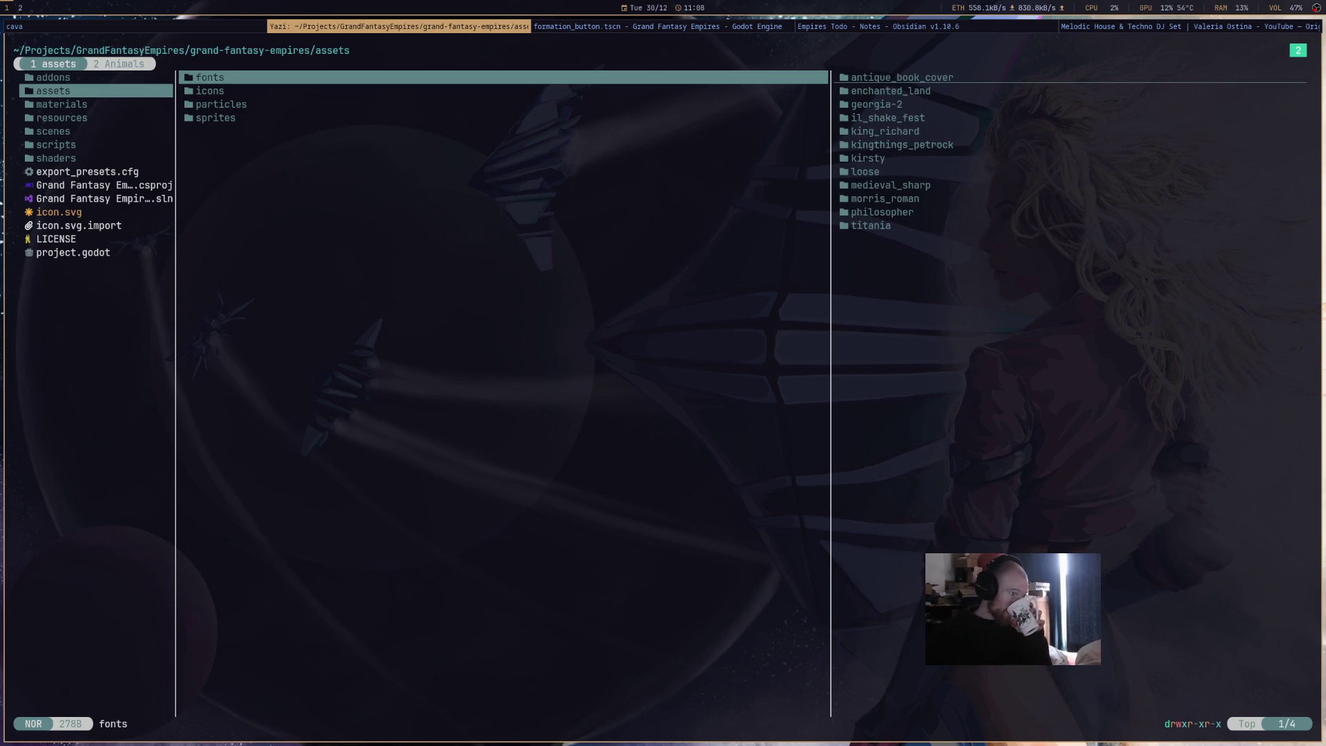
pyautogui.press('j')
pyautogui.press('l')
pyautogui.press('j')
pyautogui.press('j')
pyautogui.press('j')
pyautogui.press('l')
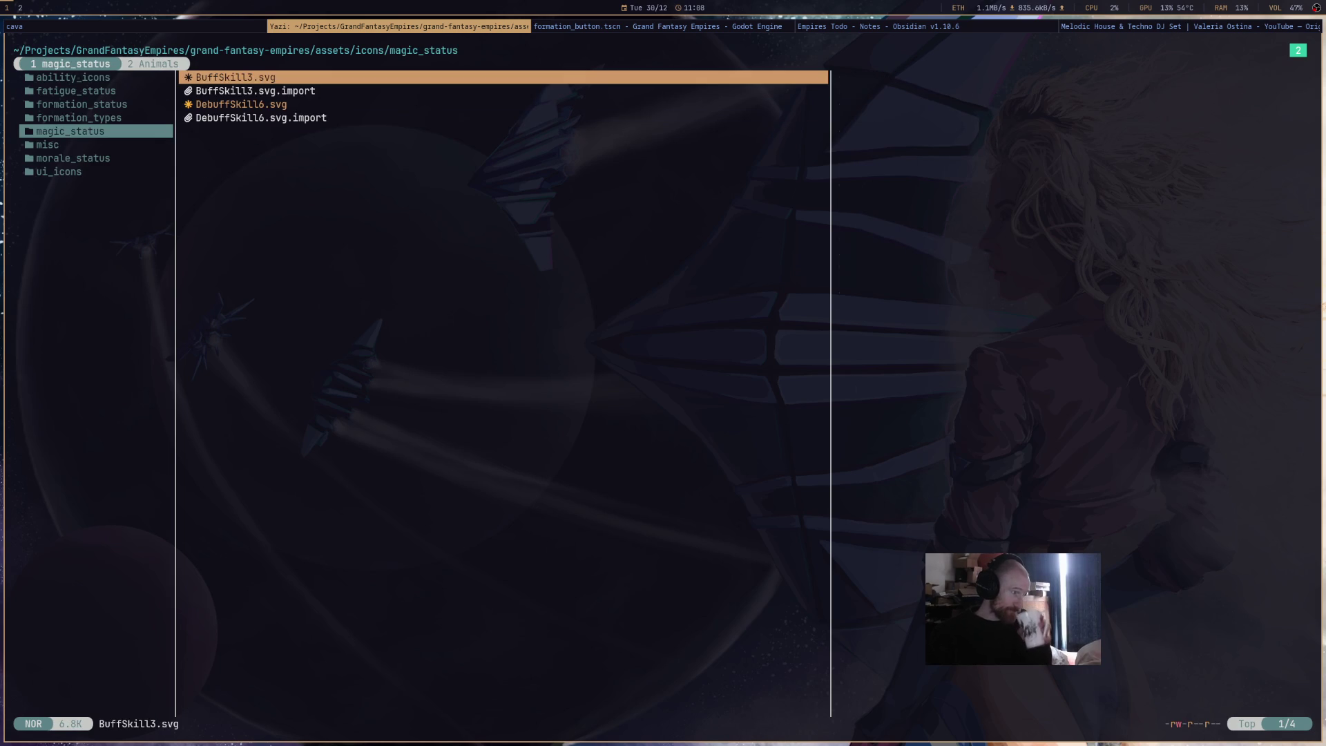
pyautogui.press('p')
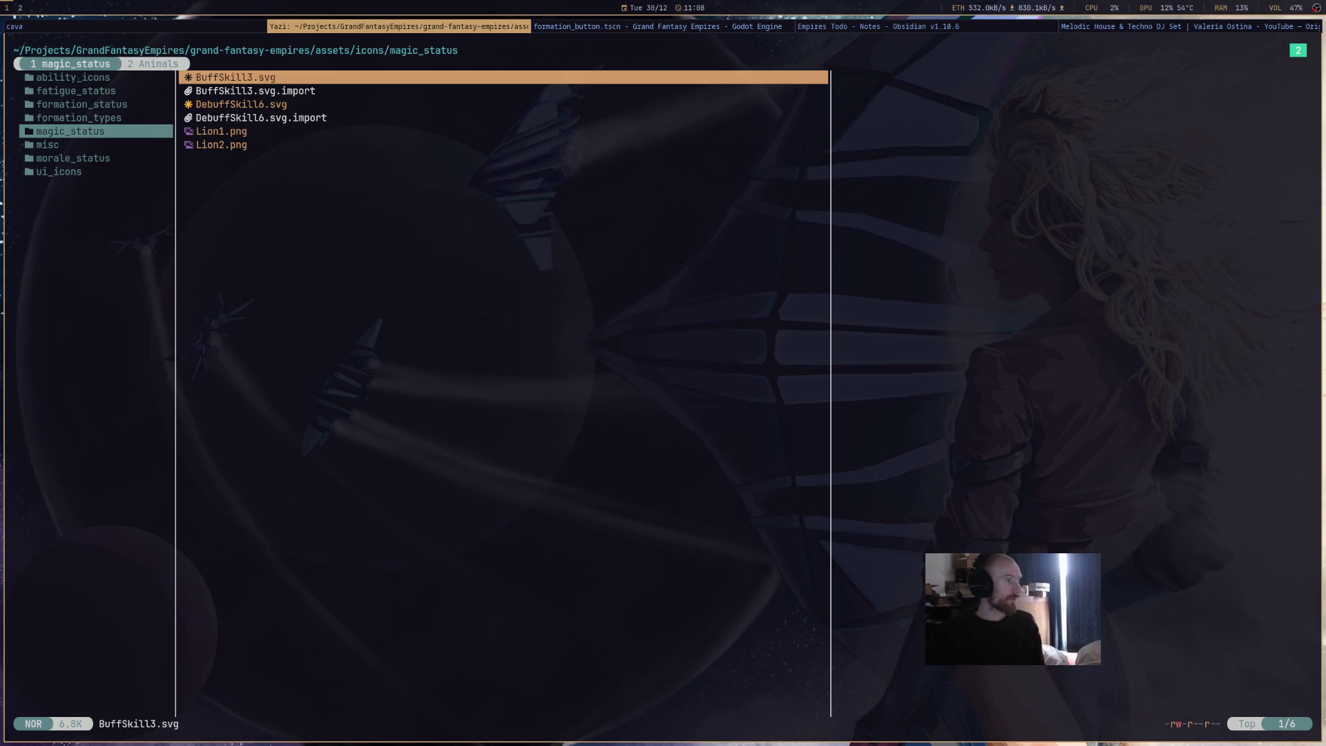
pyautogui.hotkey('alt', 'Tab')
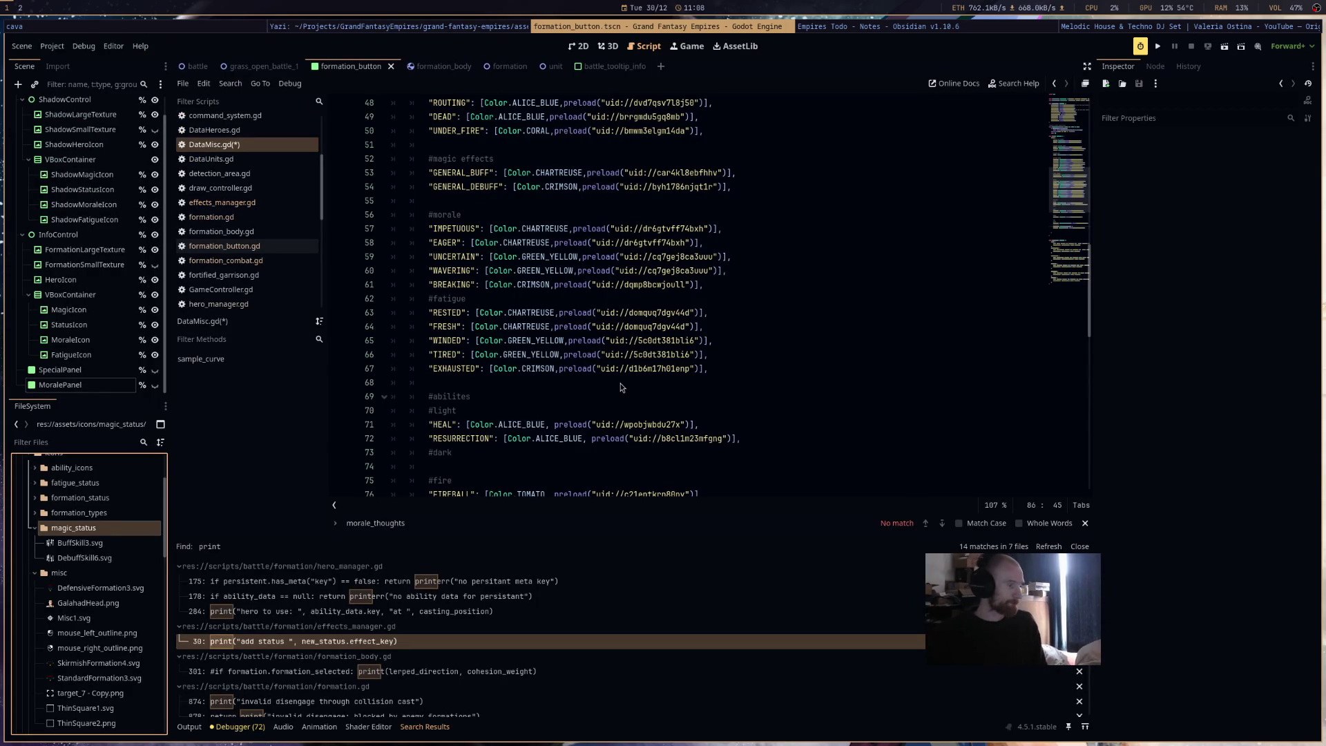
# - Drag Lion2.png from magic_status into DataMisc.gd's ENCOURAGE entry as its icon preload, then save
pyautogui.click(763, 254)
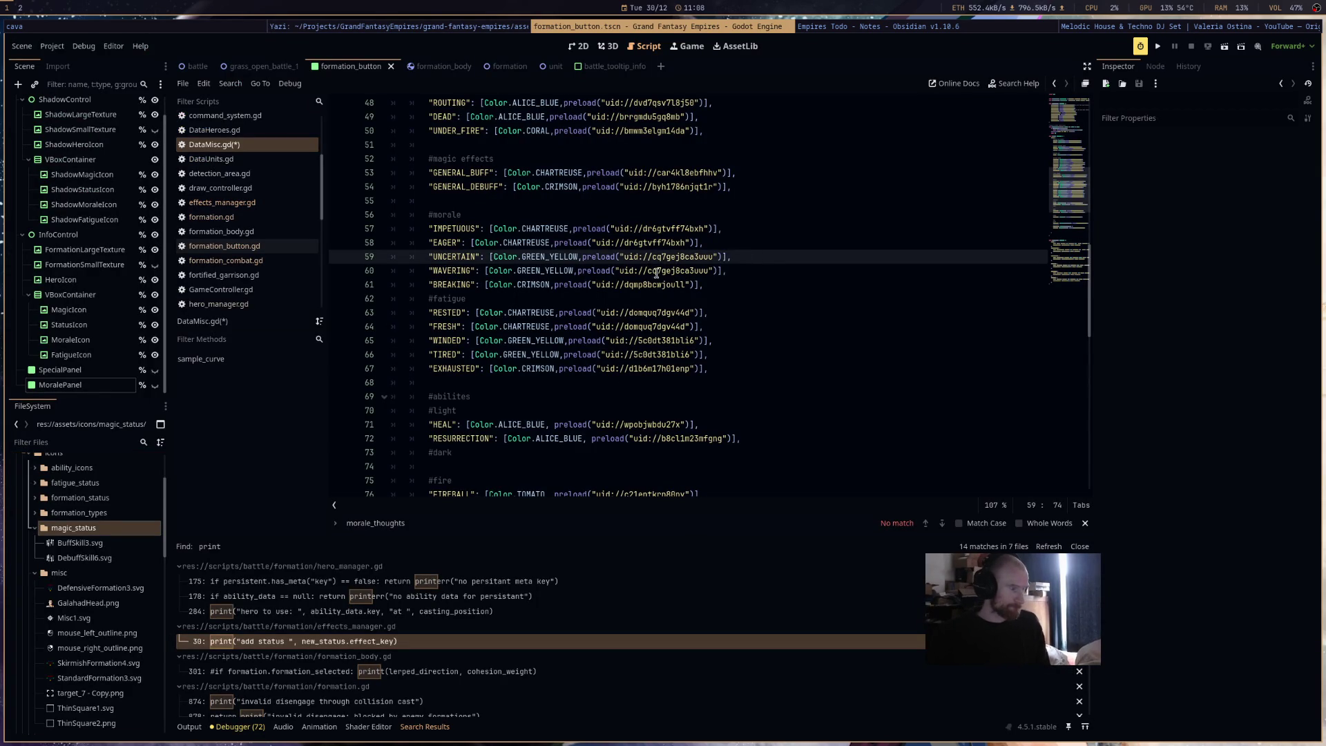
pyautogui.click(94, 516)
pyautogui.click(90, 528)
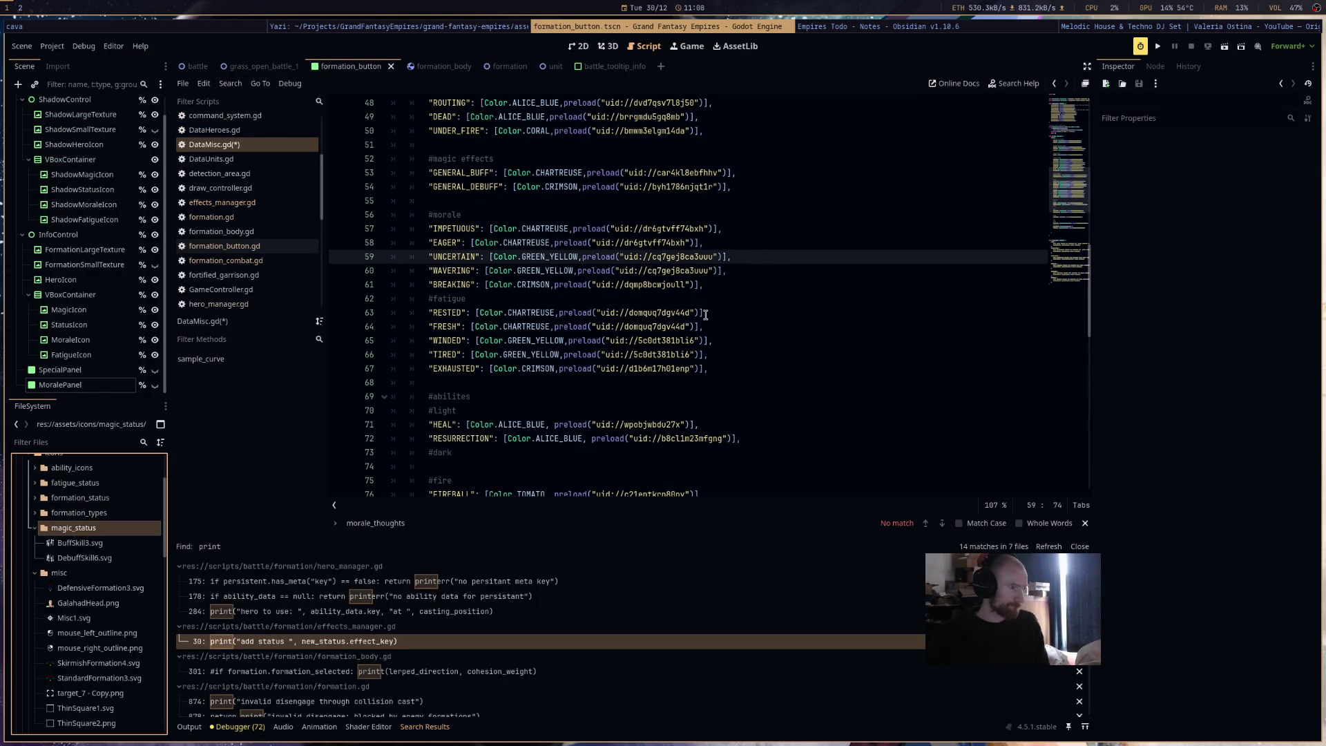
pyautogui.click(522, 25)
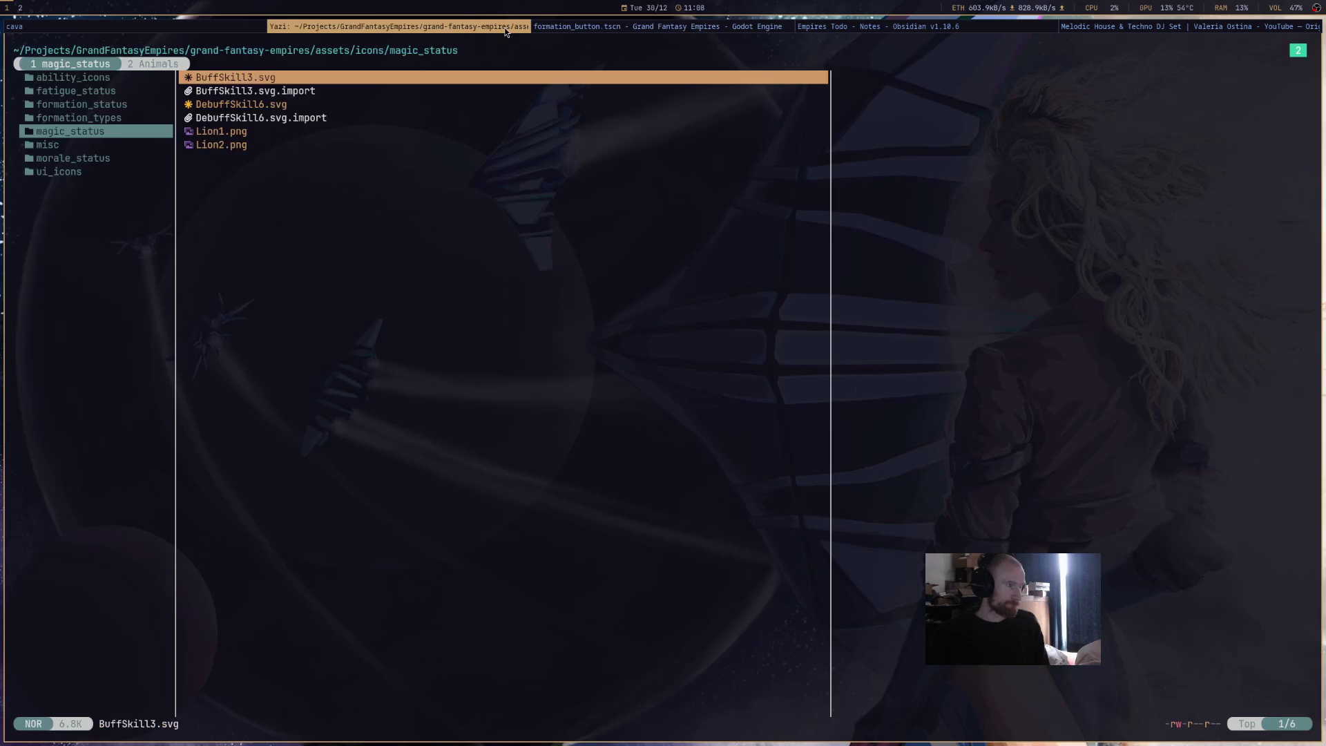
pyautogui.click(580, 26)
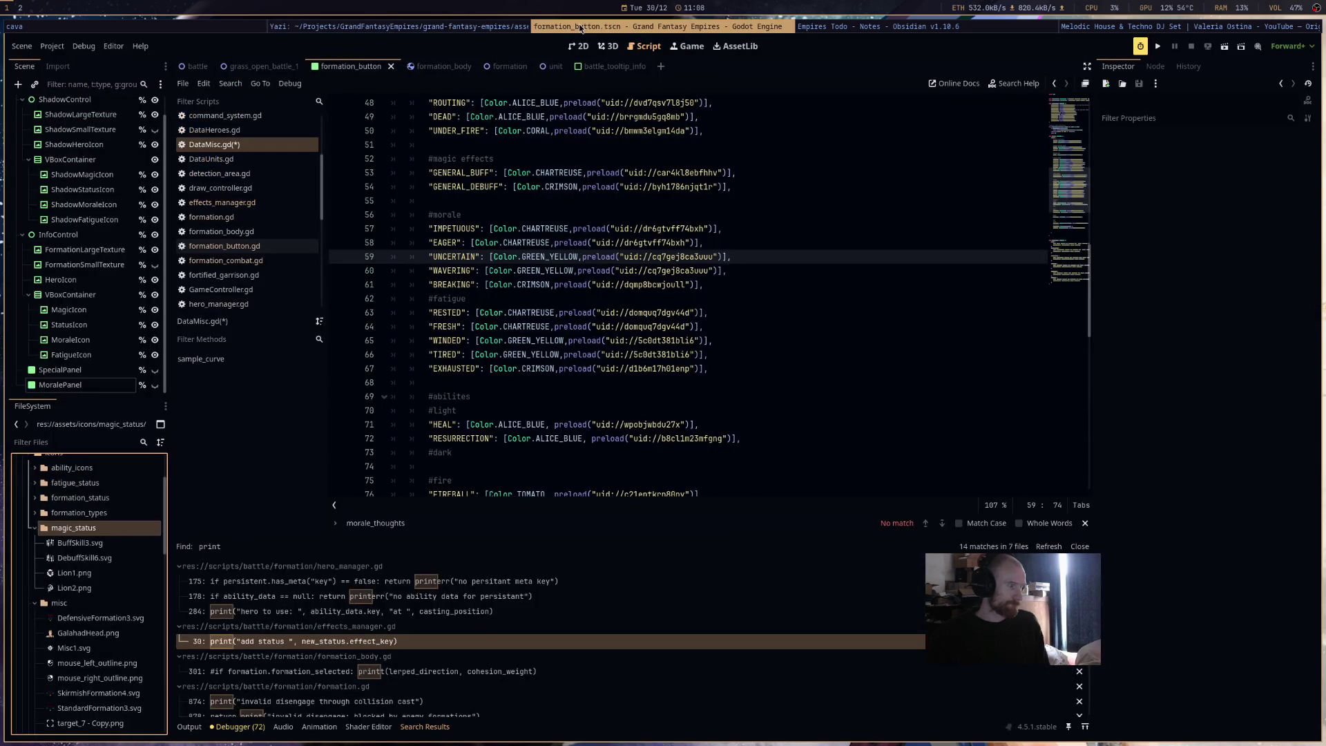
pyautogui.click(137, 573)
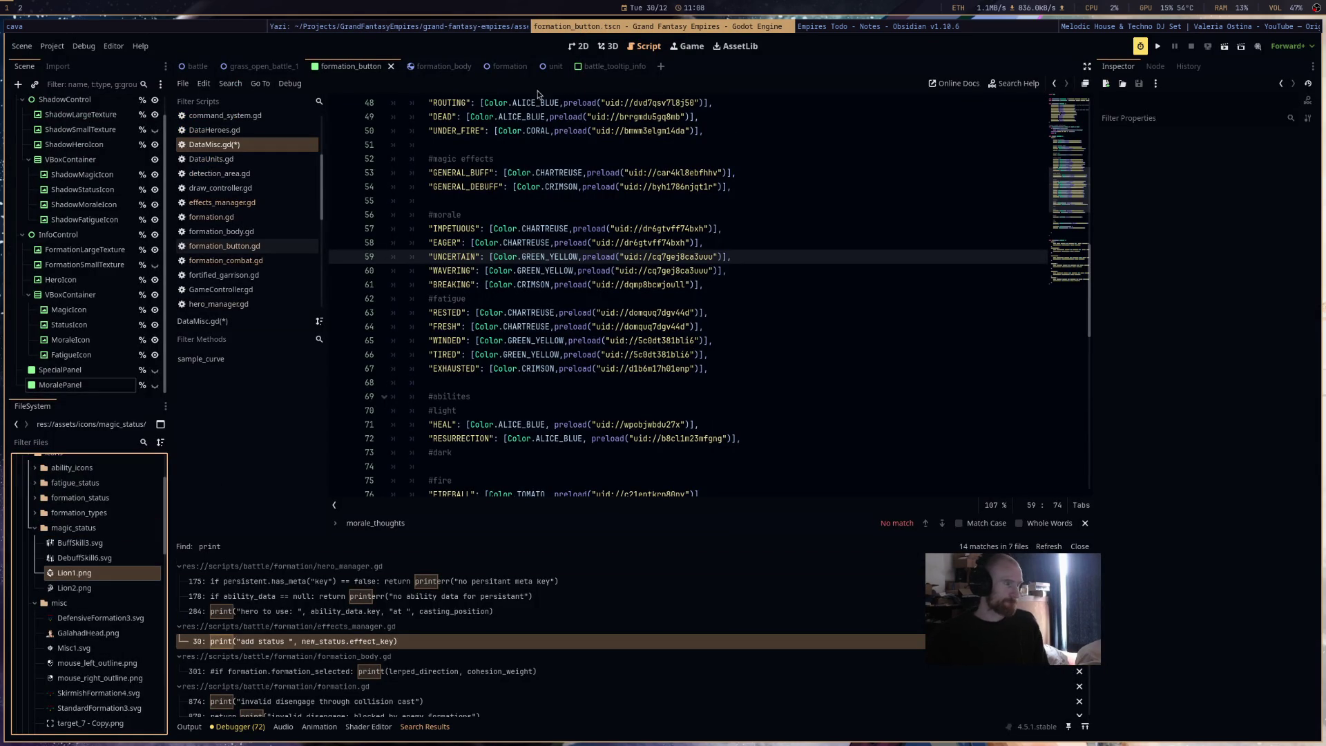
pyautogui.click(578, 49)
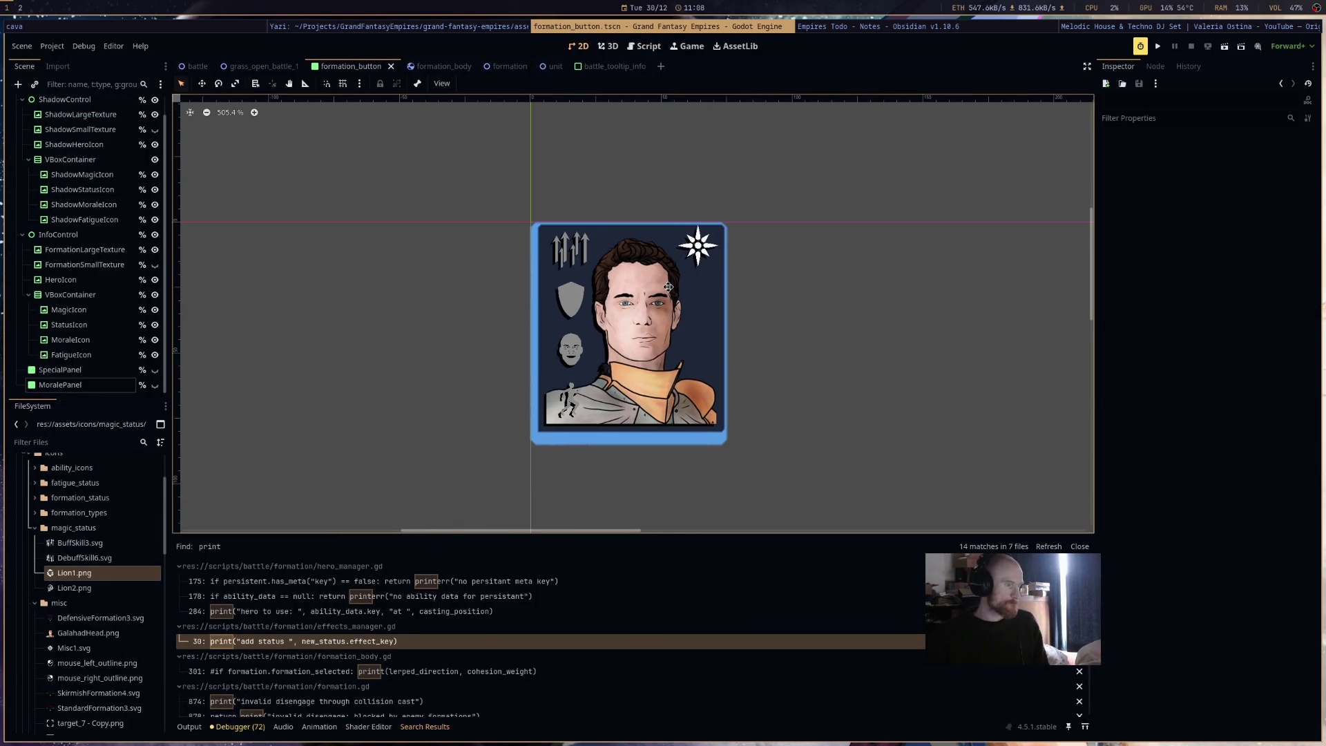
pyautogui.click(644, 46)
pyautogui.scroll(-8, 691, 317)
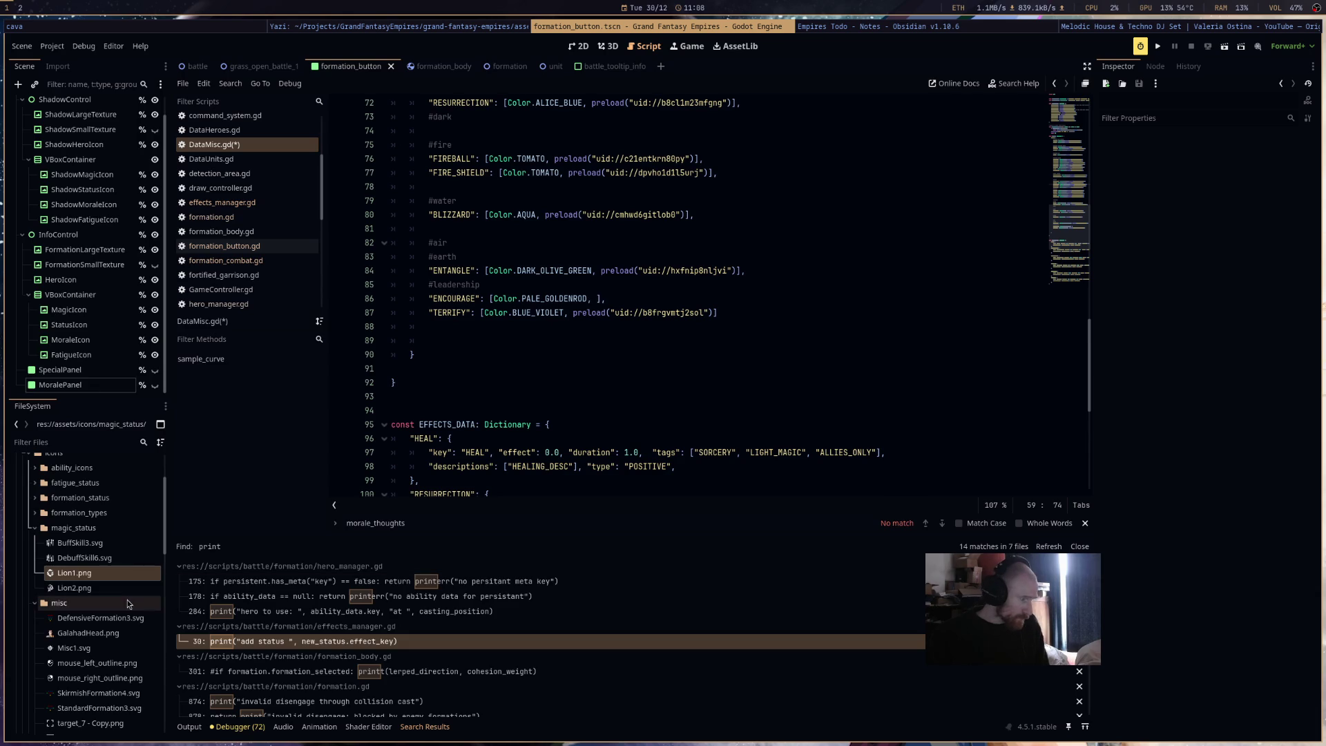
pyautogui.moveTo(74, 588)
pyautogui.mouseDown()
pyautogui.moveTo(572, 330)
pyautogui.moveTo(597, 299)
pyautogui.mouseUp()
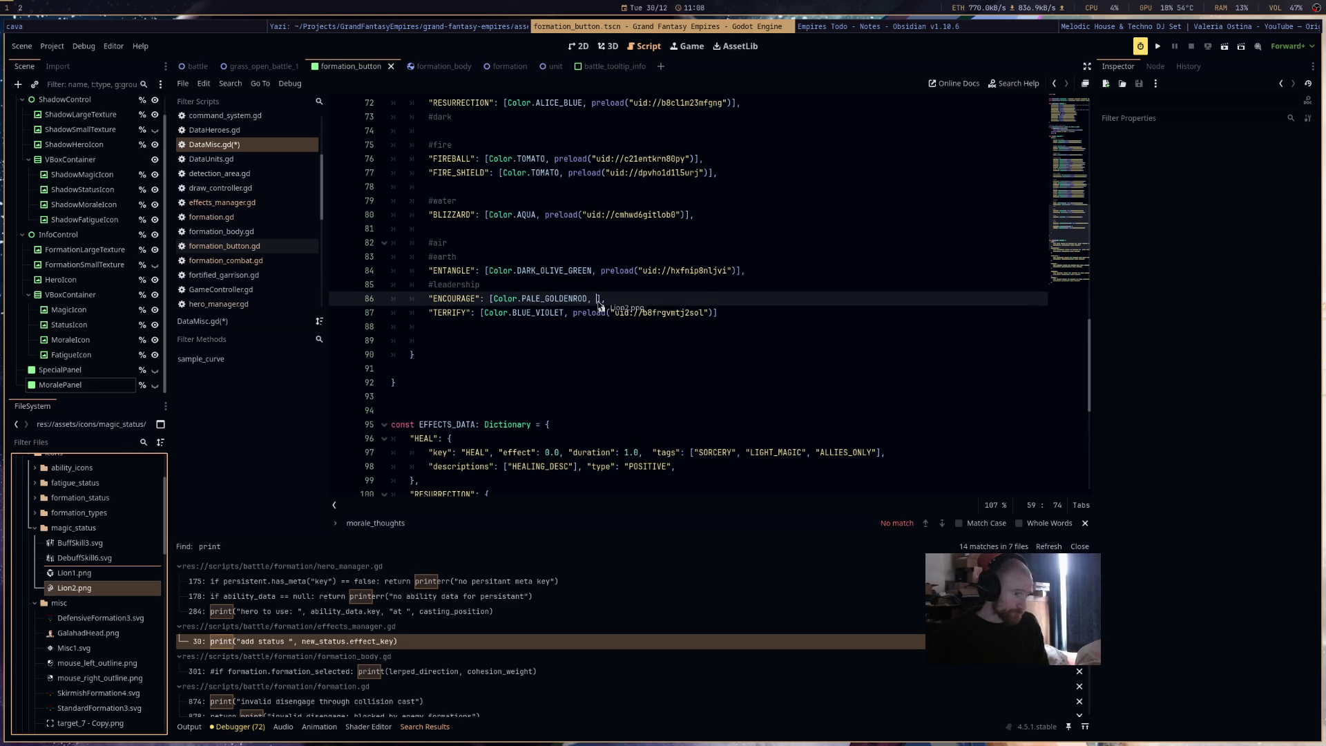
pyautogui.hotkey('ctrl', 's')
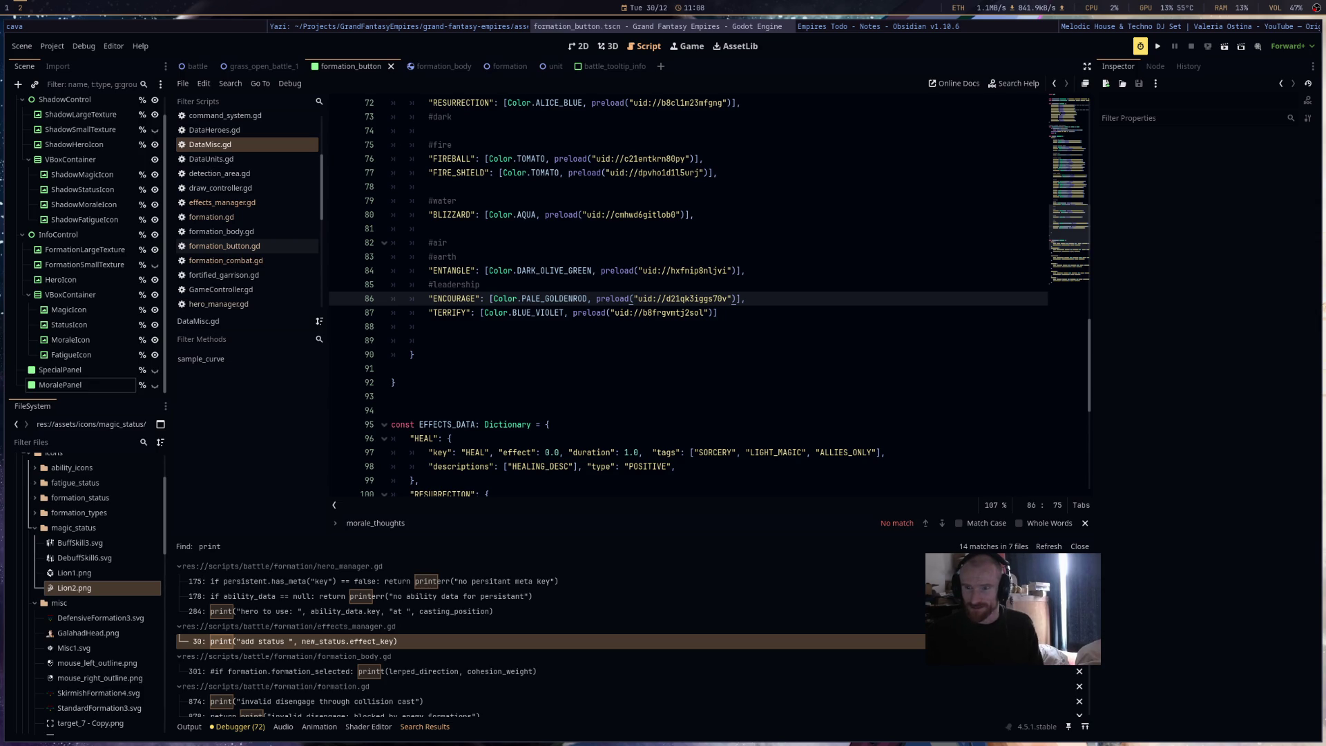
pyautogui.click(749, 391)
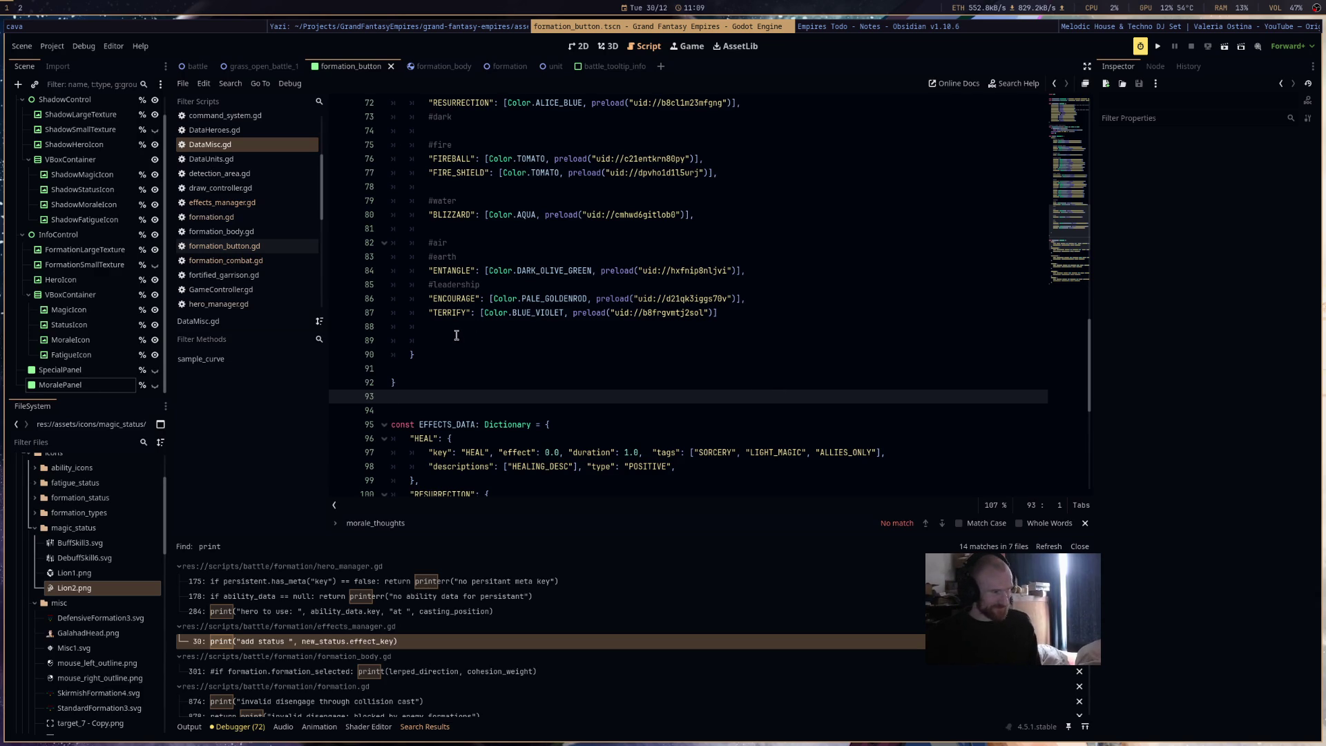
pyautogui.moveTo(455, 338); pyautogui.dragTo(351, 330)
pyautogui.scroll(-3, 702, 371)
pyautogui.scroll(-2, 702, 371)
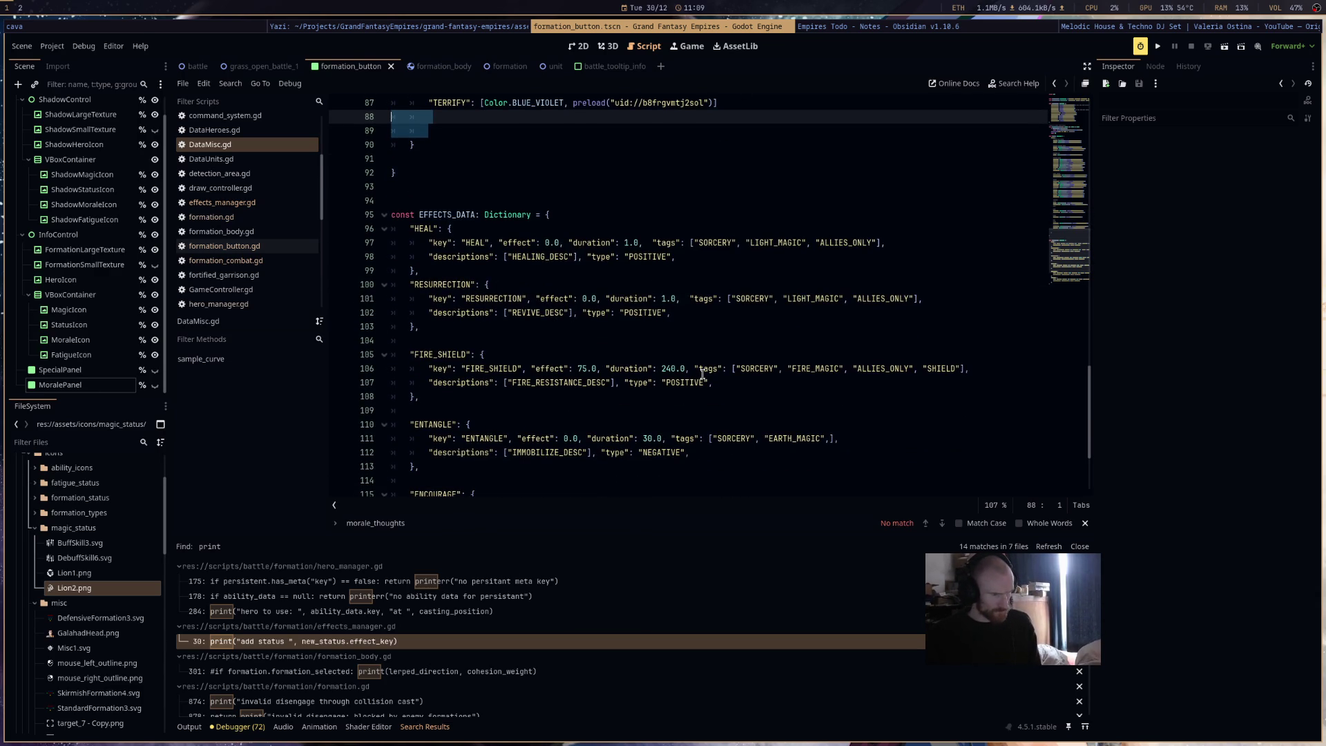
pyautogui.scroll(-3, 702, 374)
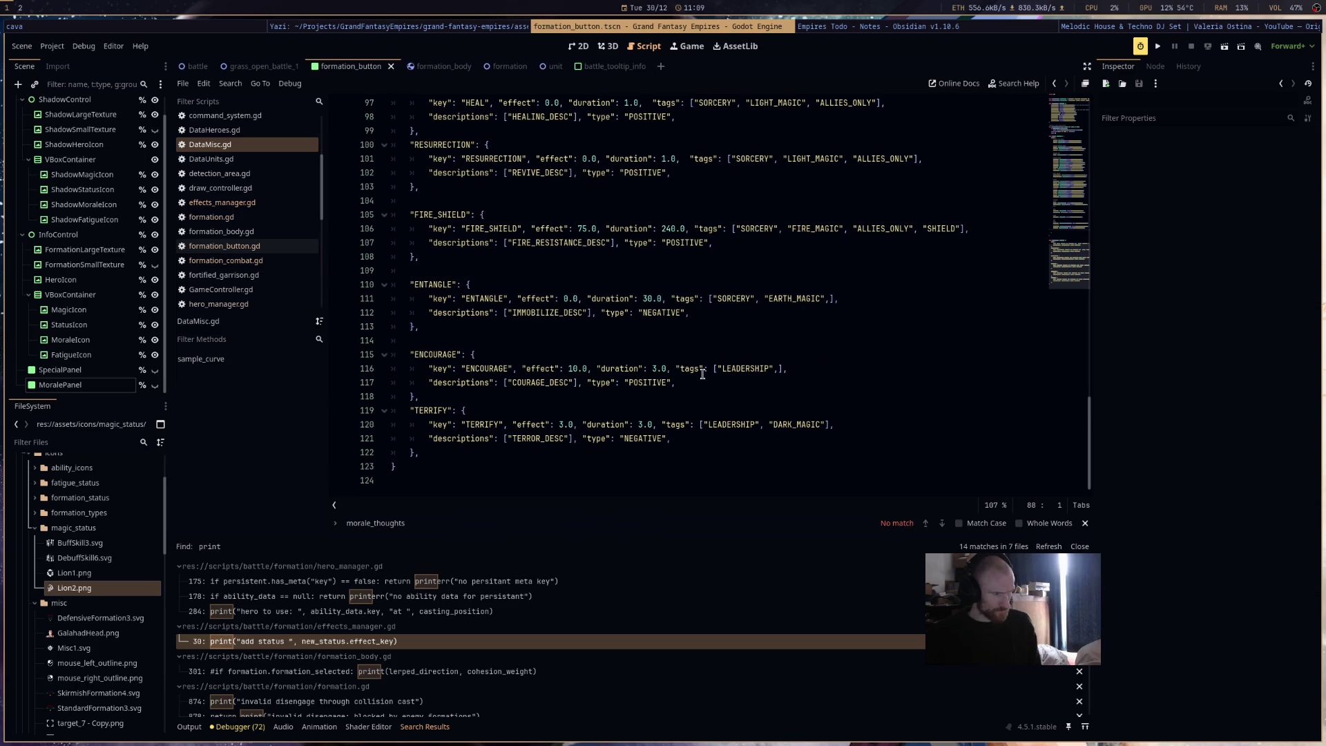
pyautogui.scroll(8, 702, 373)
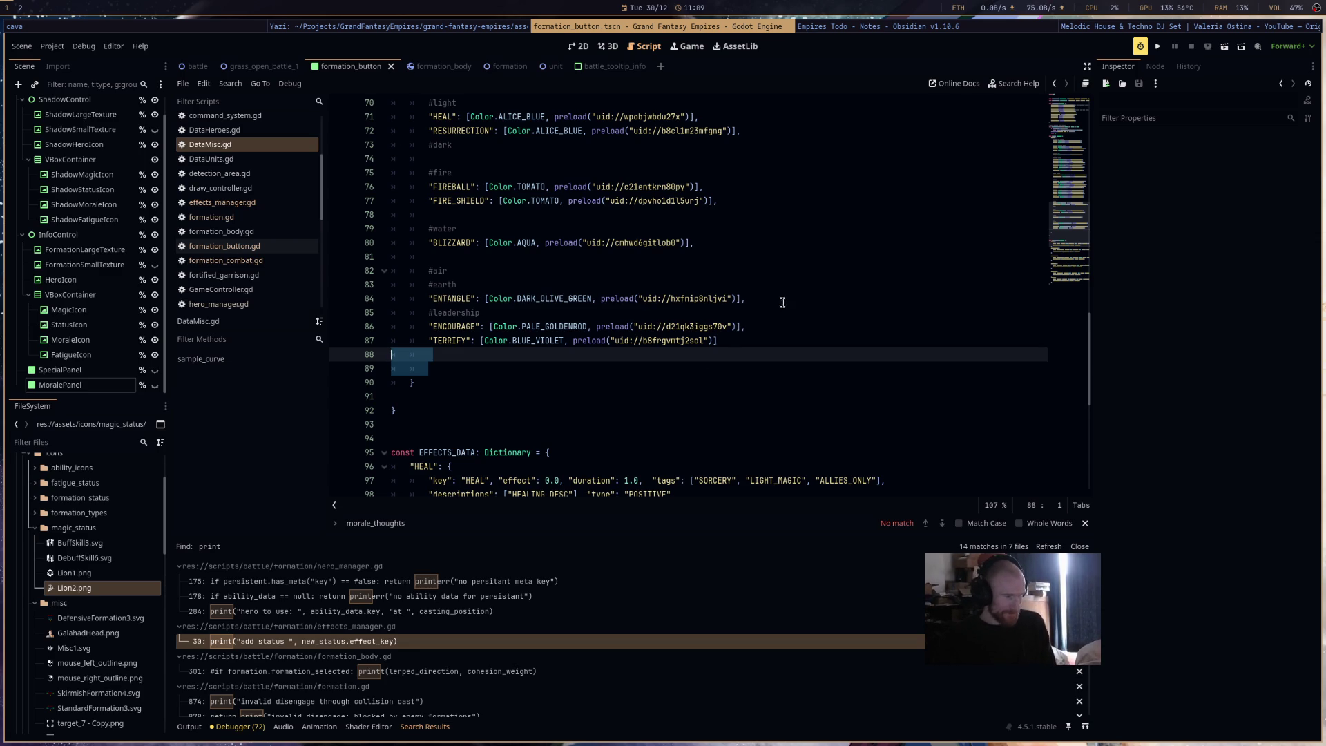
pyautogui.scroll(-9, 784, 301)
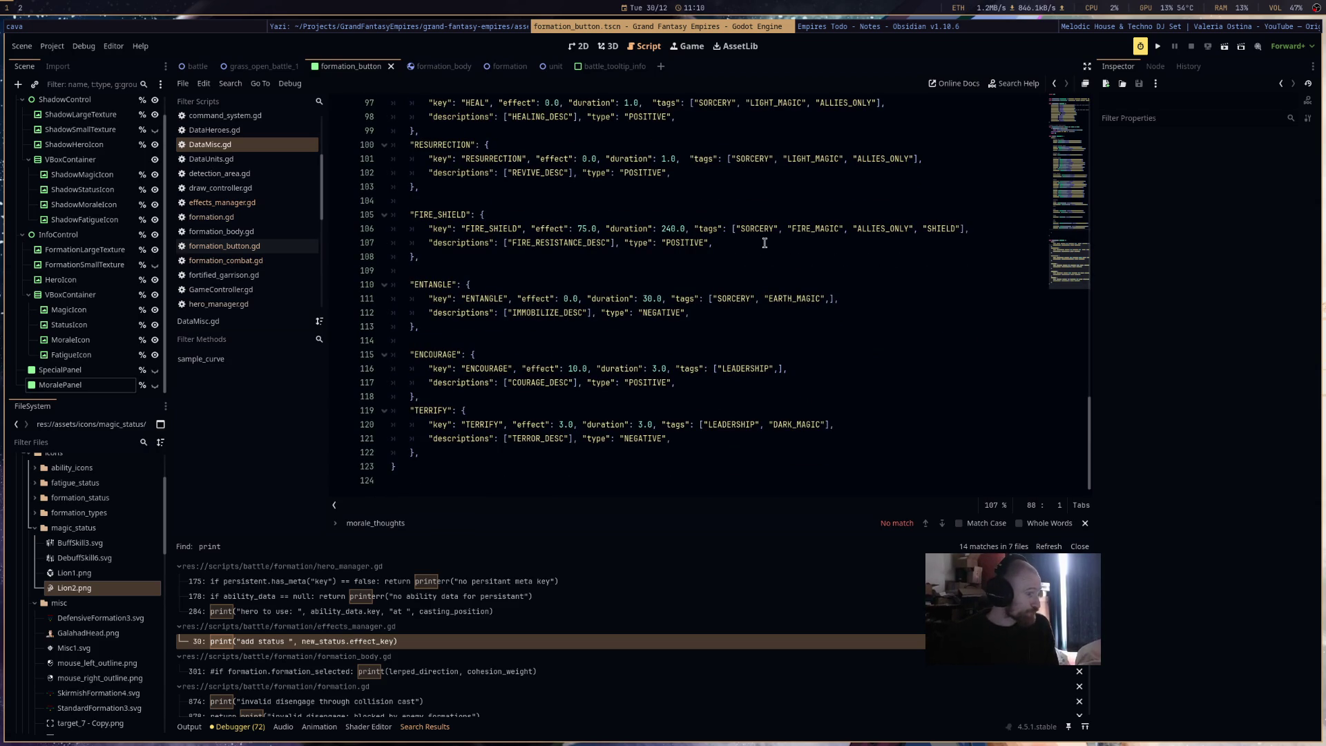
pyautogui.scroll(7, 764, 243)
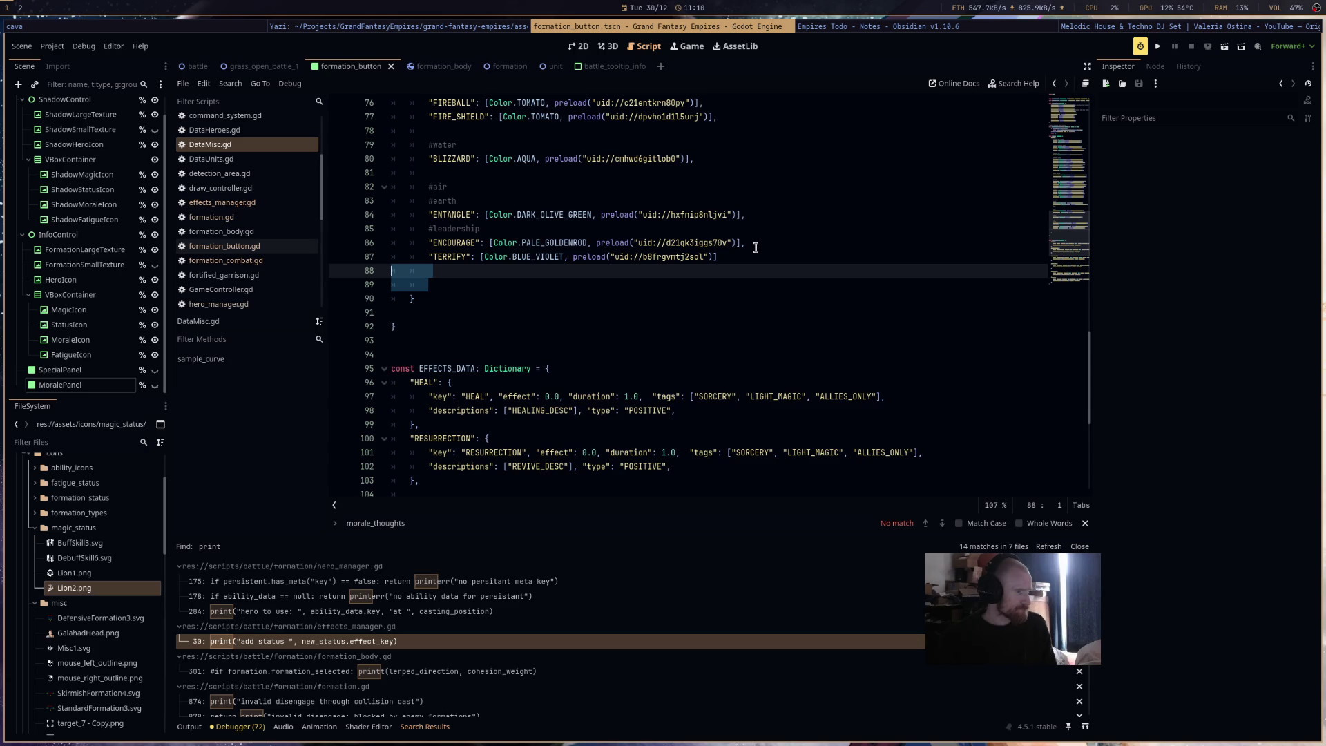
pyautogui.scroll(4, 755, 248)
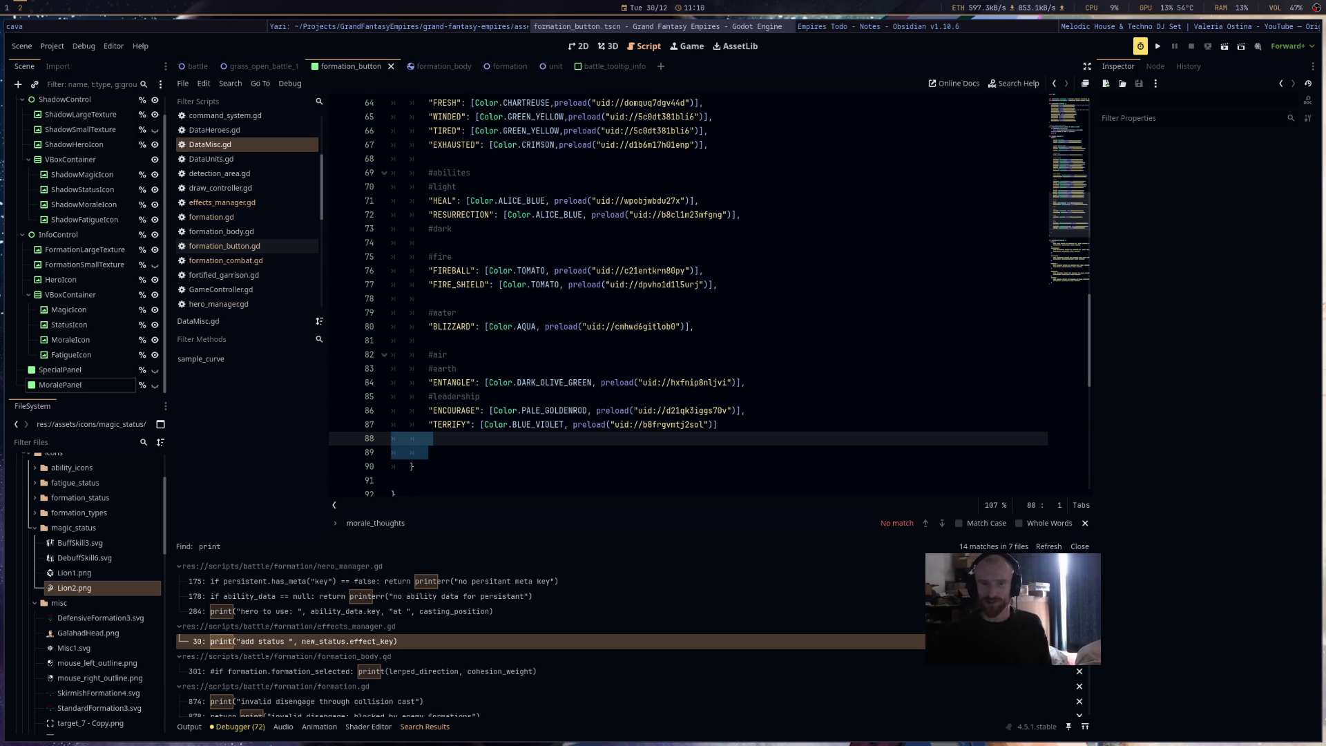
pyautogui.press('super+f')
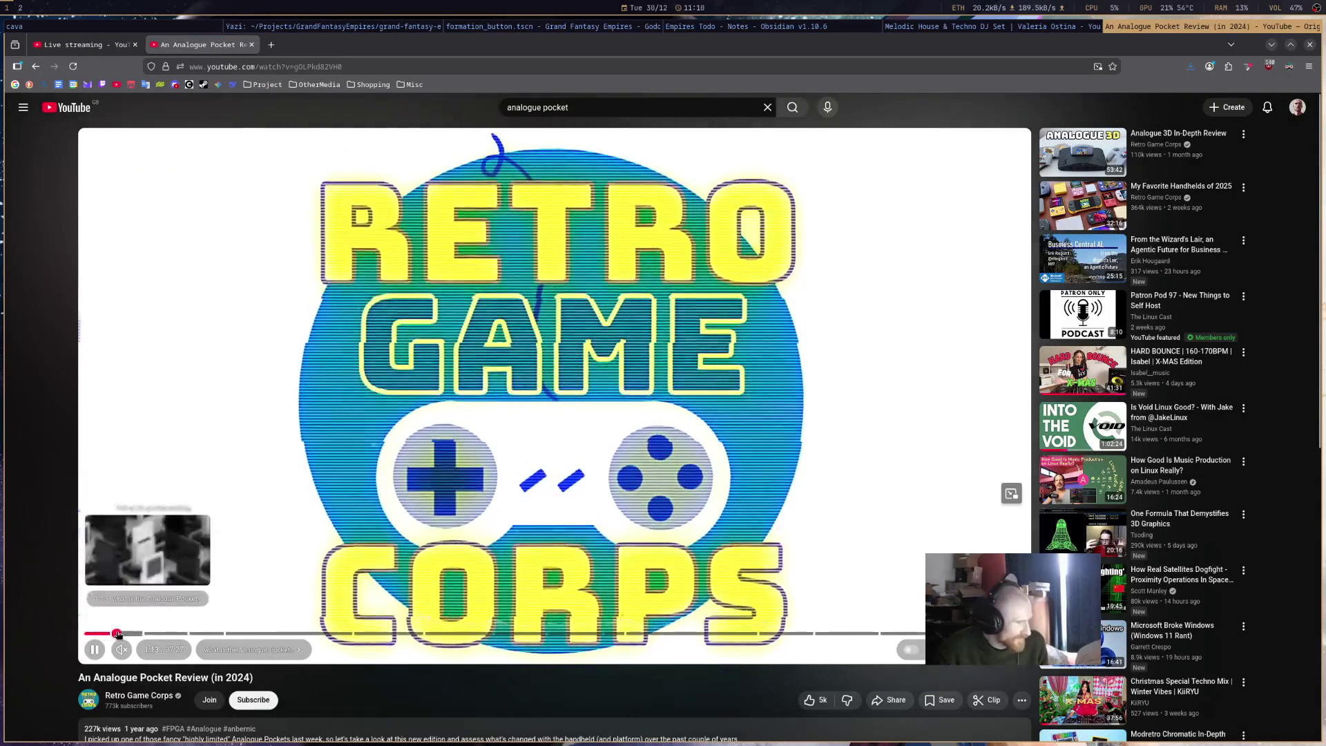
# - Skip through the Analogue Pocket review from the specs section to the arcade games chapter
pyautogui.click(116, 633)
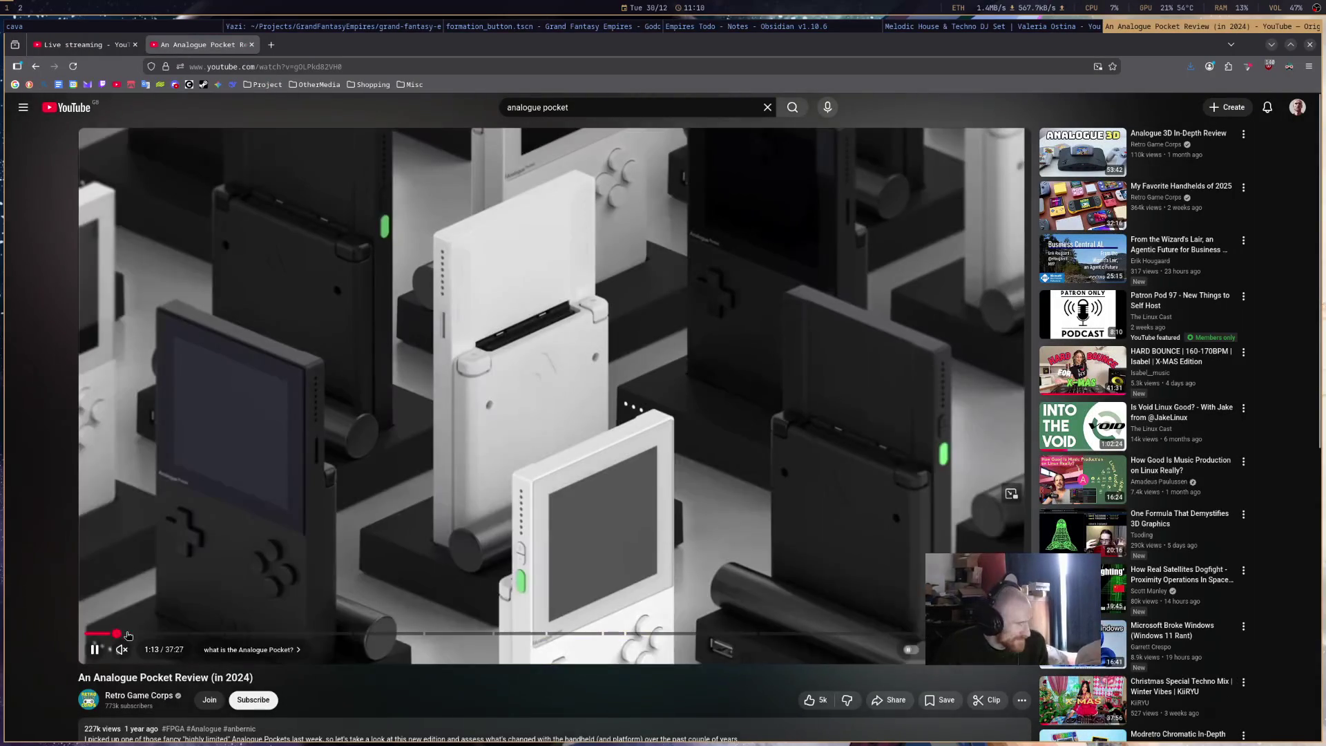
pyautogui.click(148, 634)
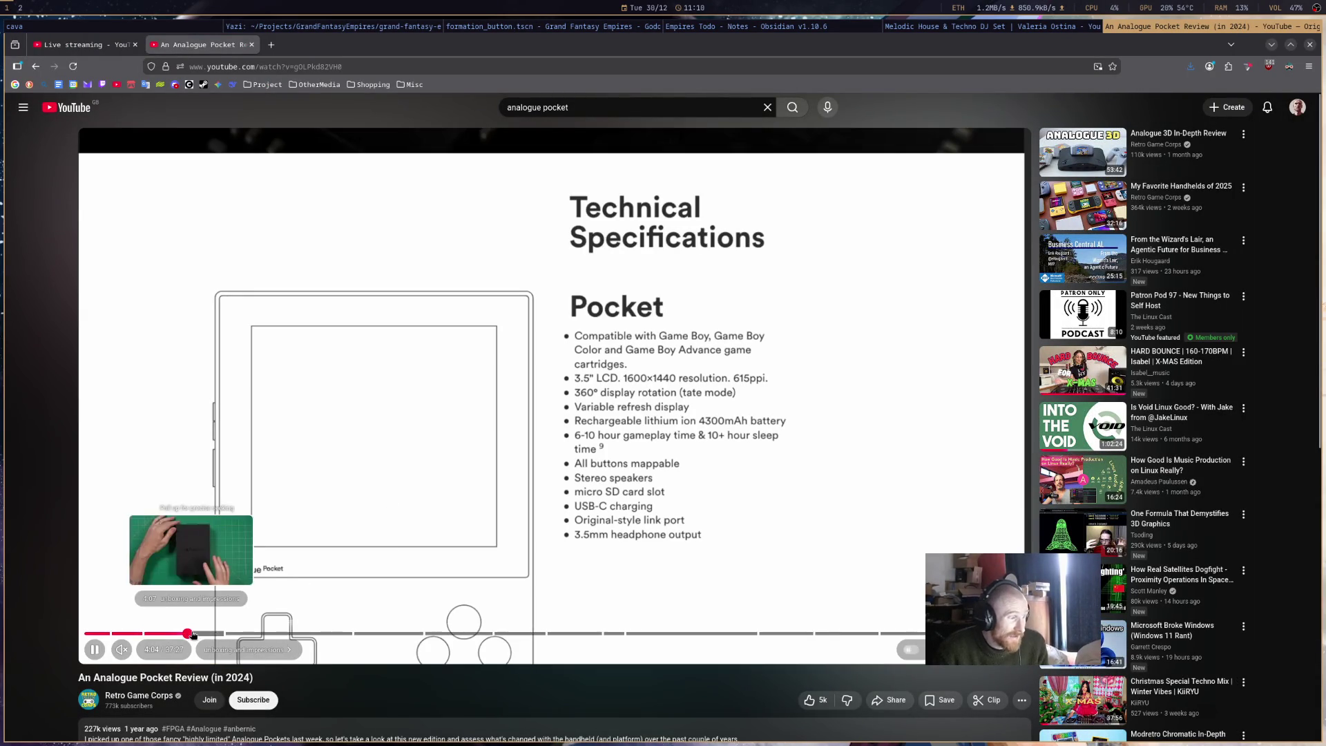
pyautogui.click(193, 634)
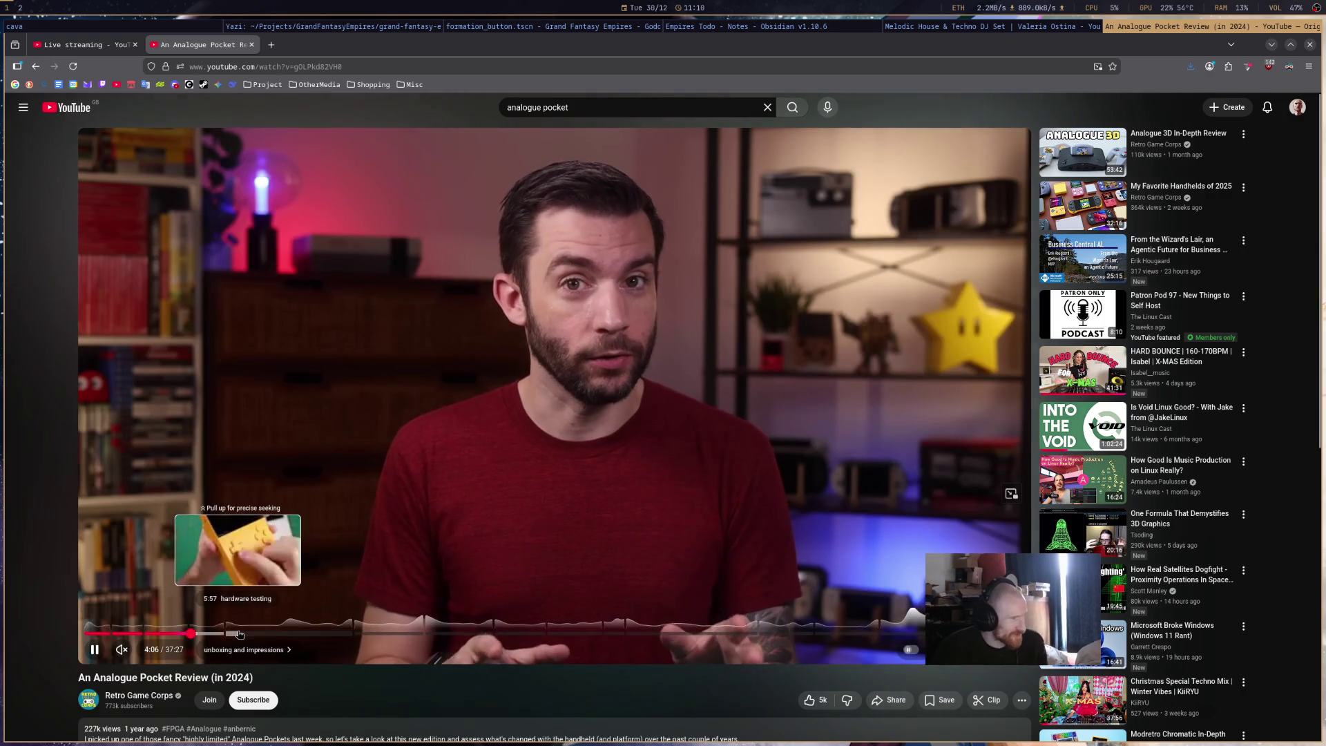
pyautogui.click(239, 634)
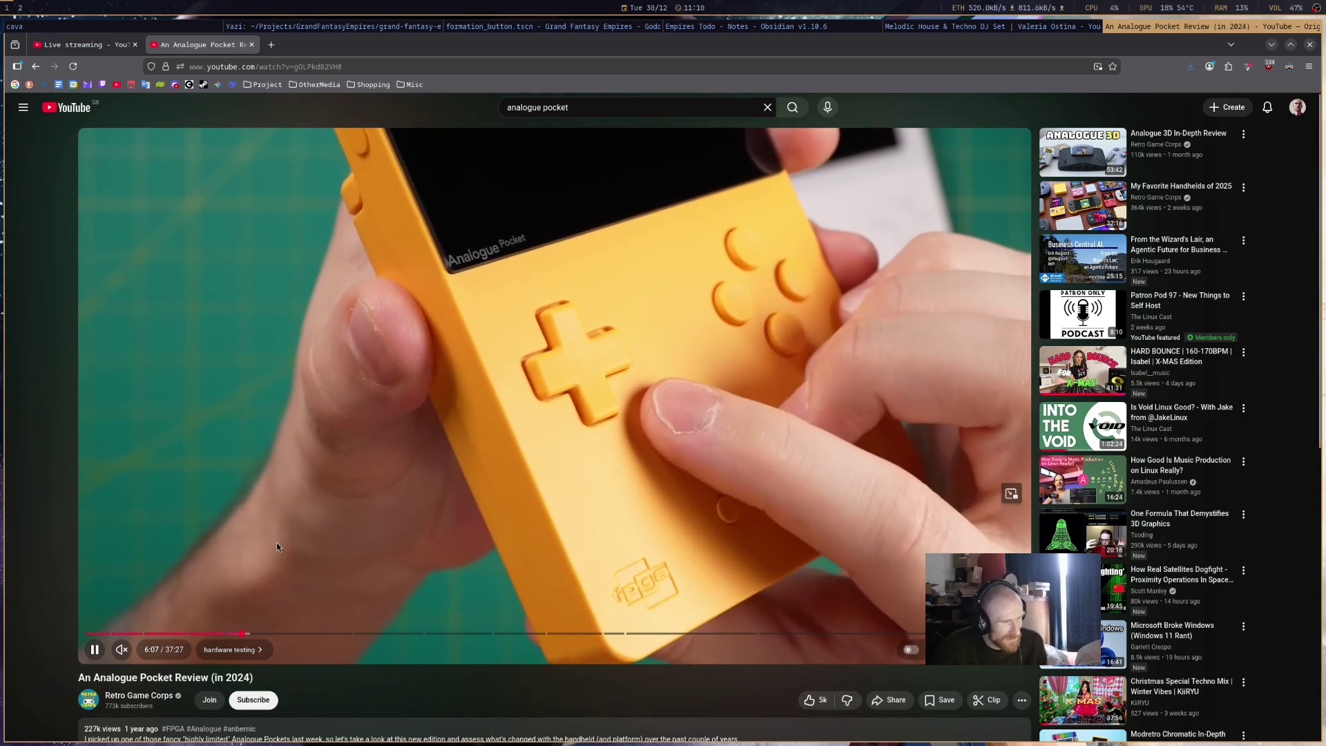
pyautogui.click(284, 633)
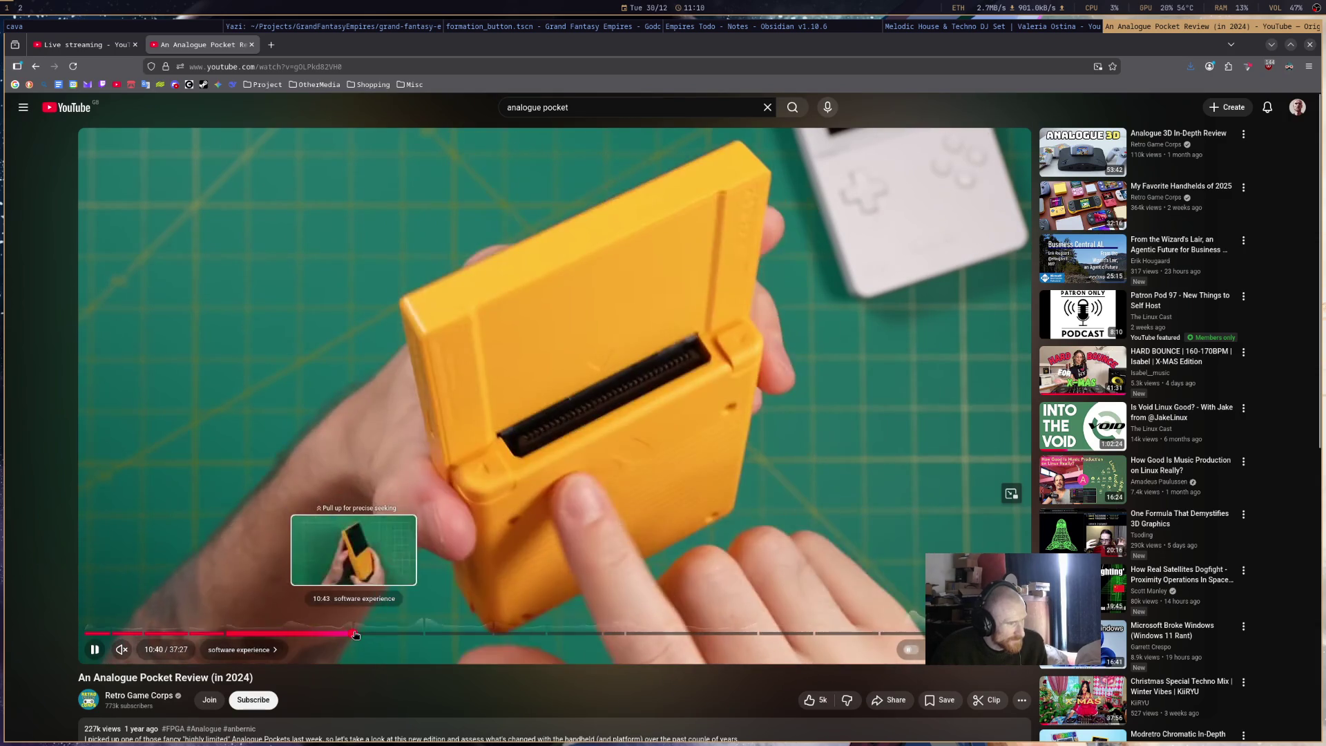
pyautogui.click(355, 633)
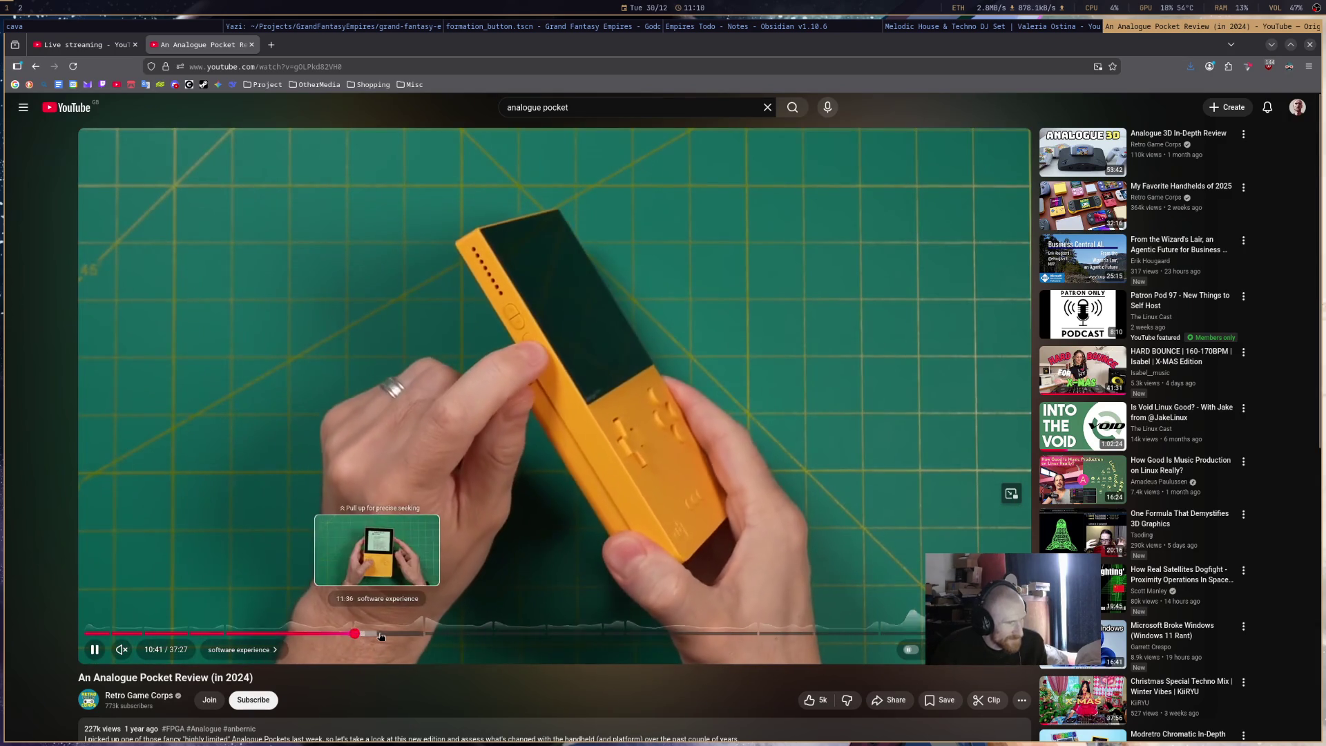
pyautogui.click(380, 634)
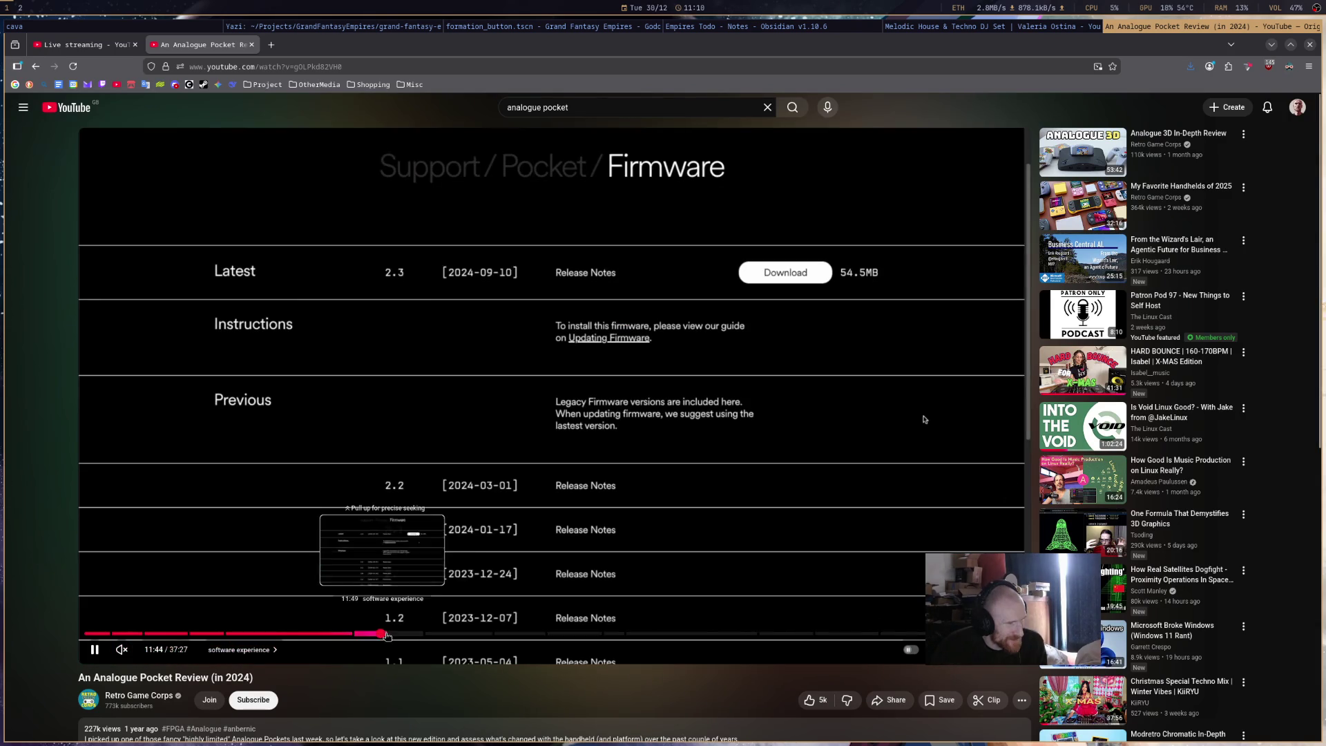
pyautogui.click(430, 634)
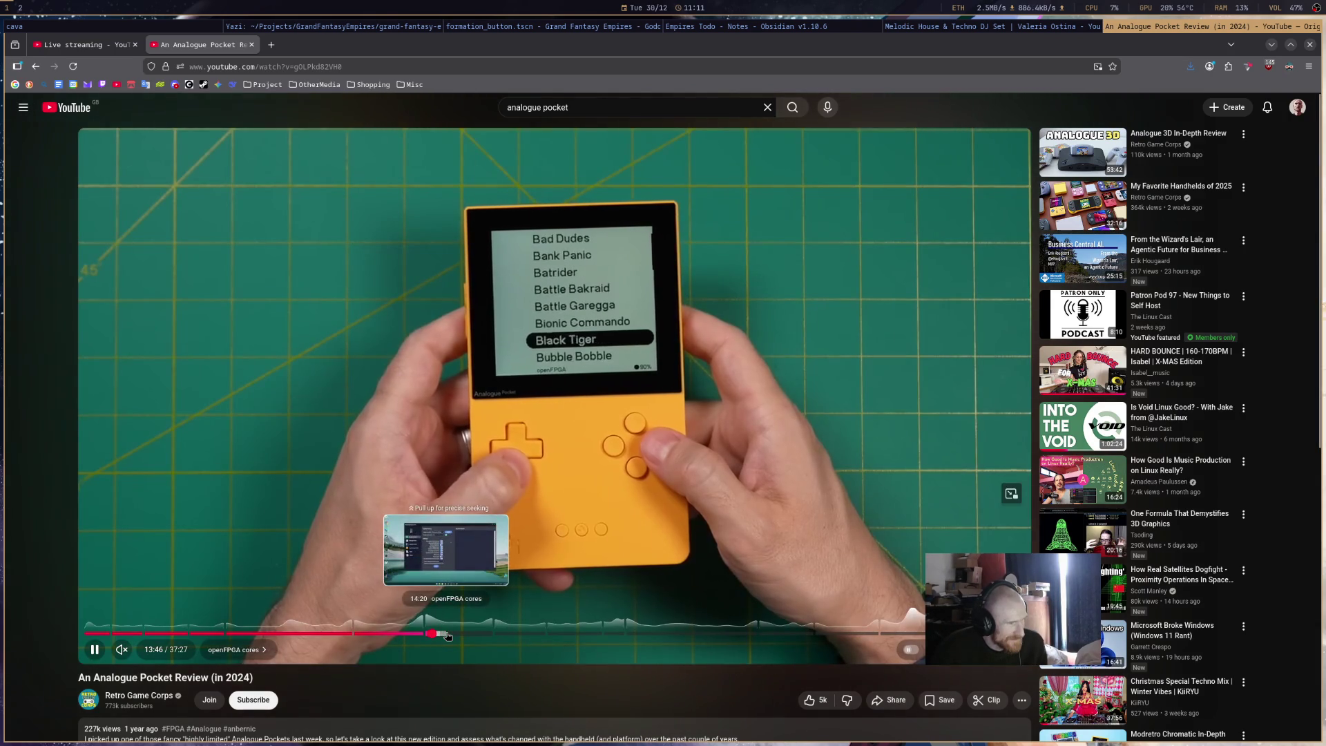
pyautogui.click(495, 633)
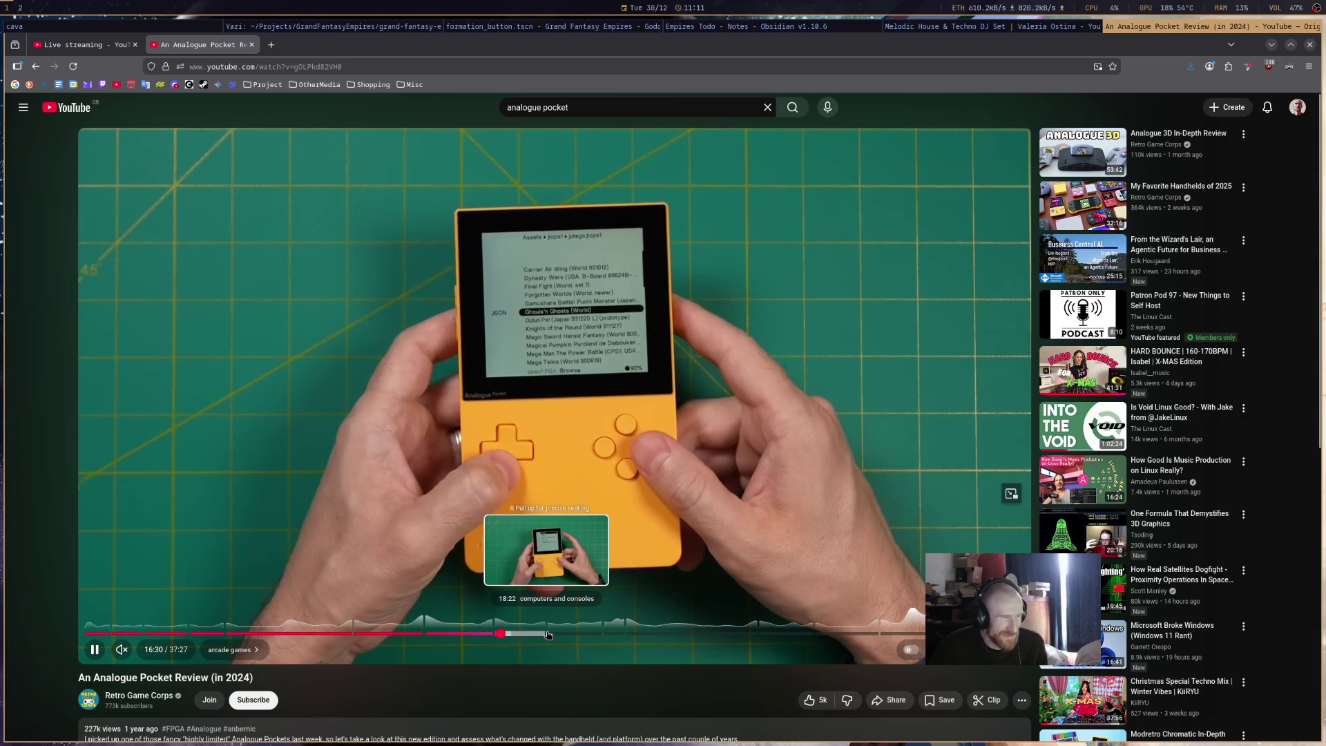
# - Skim from about 18:20 to 28:12, then close the review tab and return to Godot
pyautogui.click(547, 634)
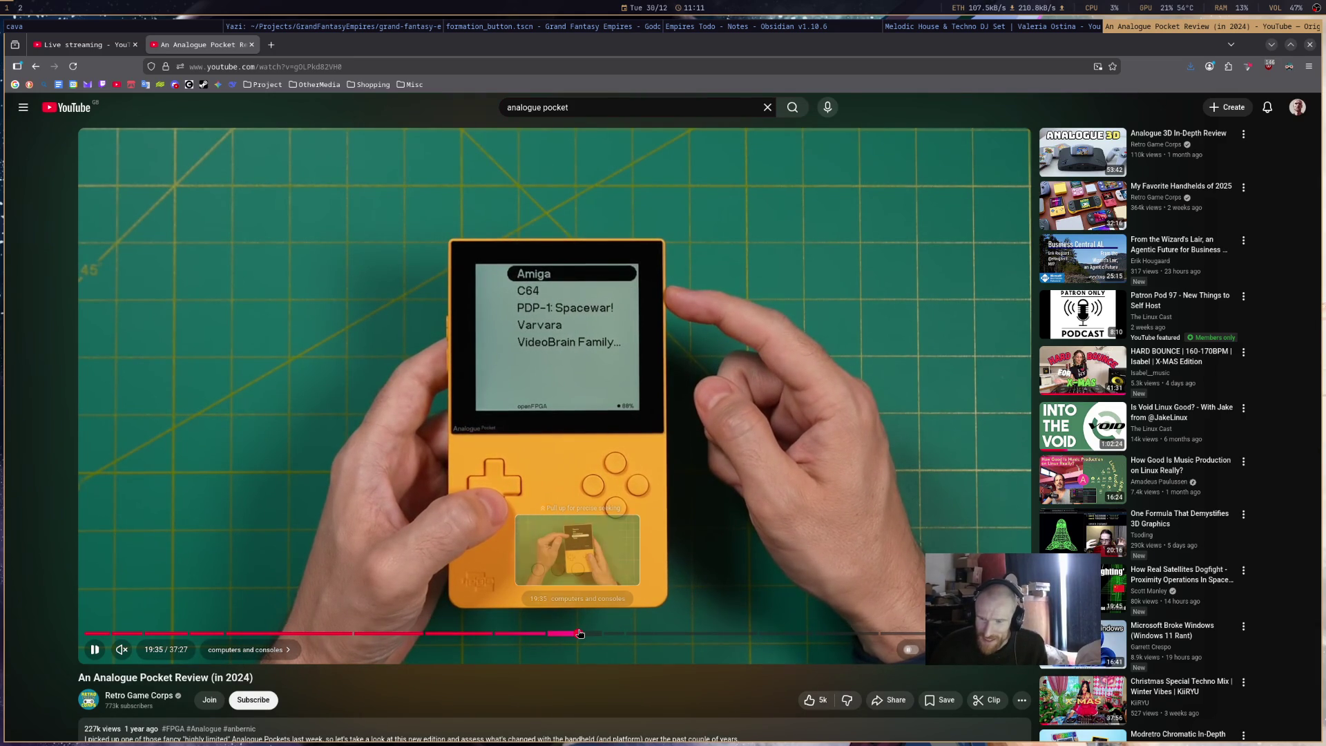
pyautogui.click(580, 634)
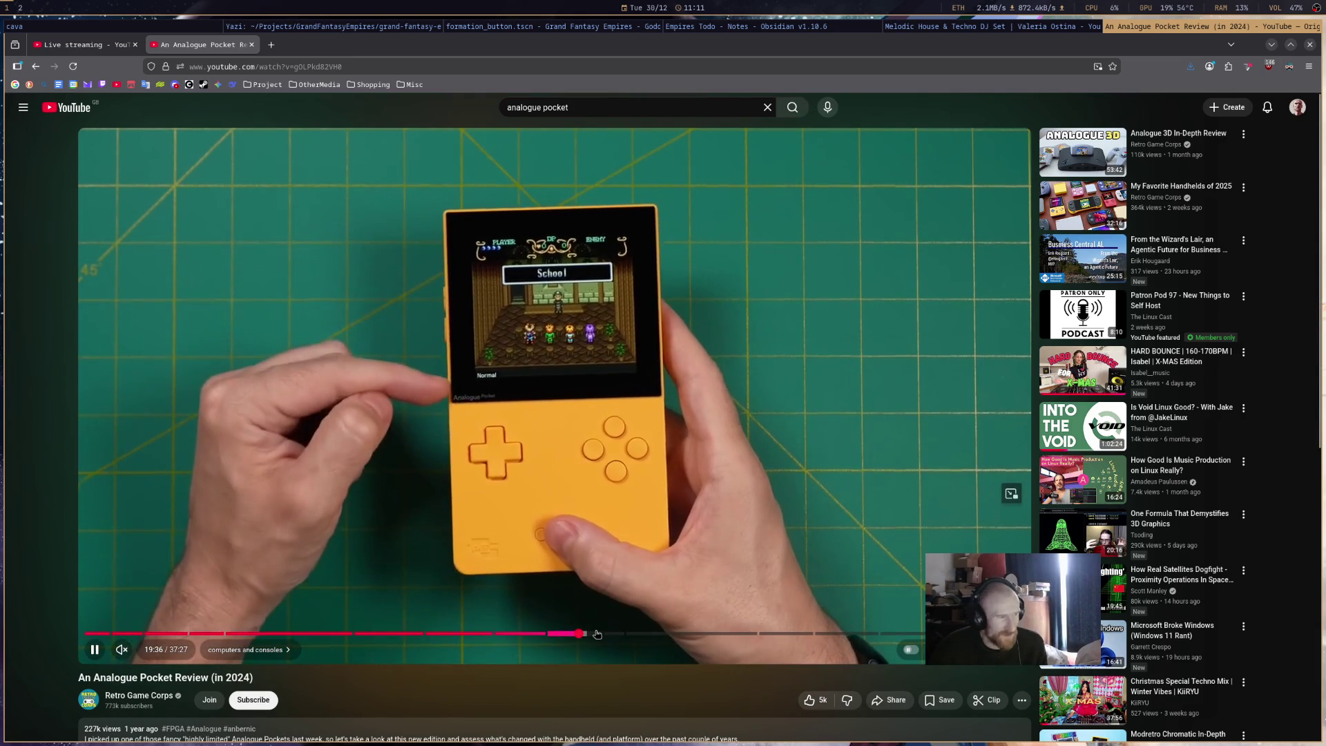
pyautogui.moveTo(584, 634)
pyautogui.mouseDown()
pyautogui.moveTo(549, 634)
pyautogui.moveTo(631, 635)
pyautogui.mouseUp()
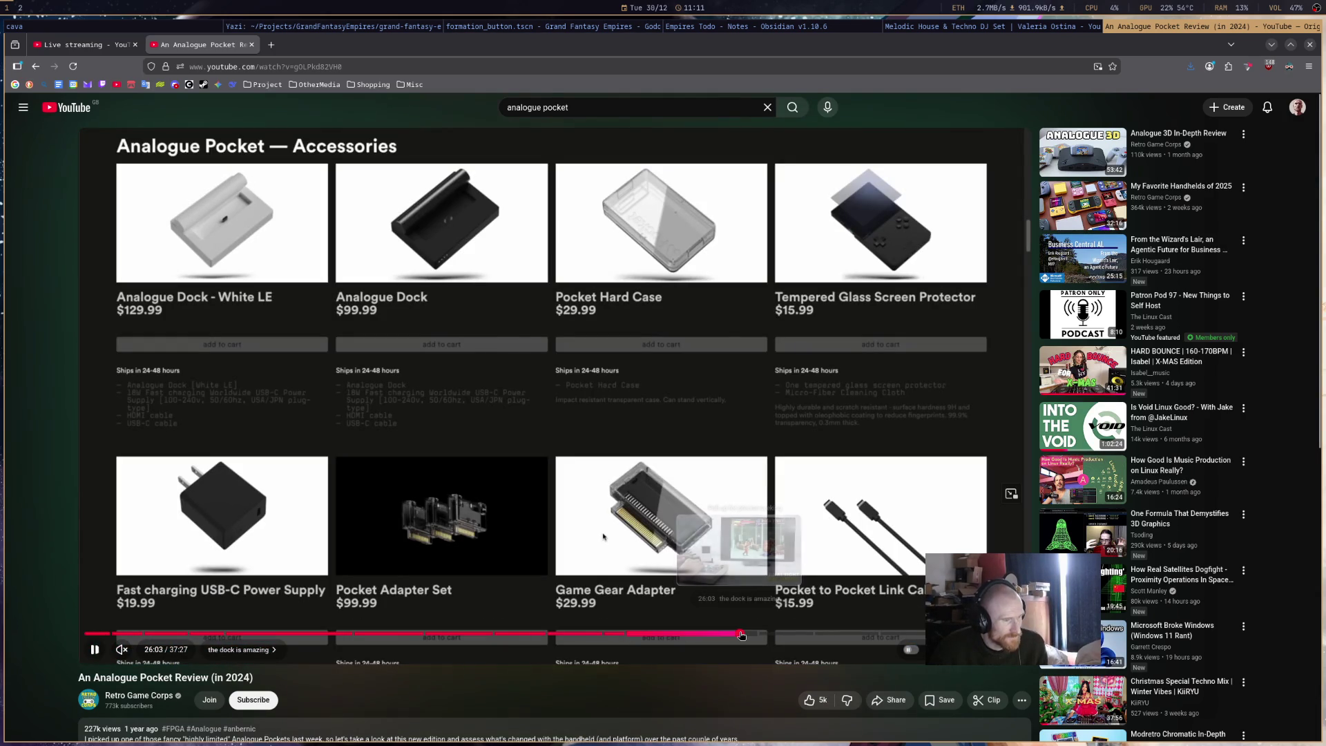
pyautogui.click(741, 634)
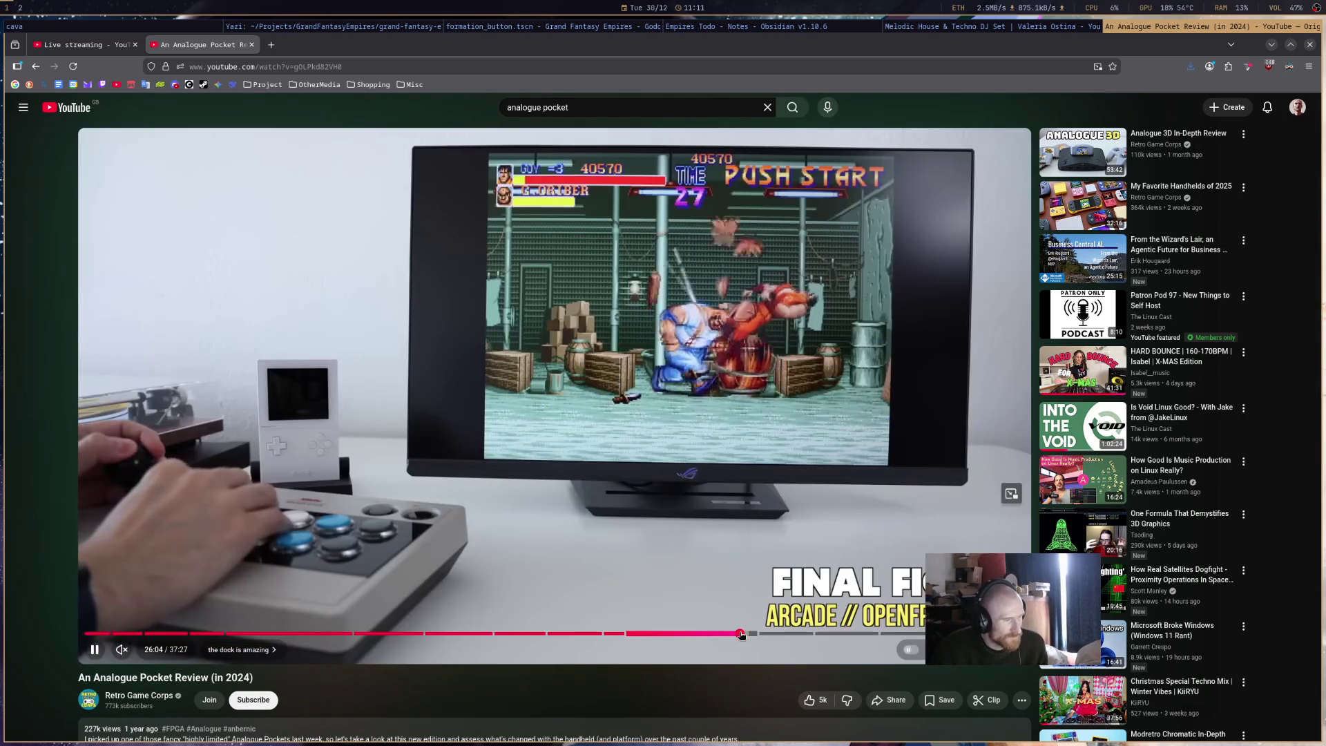
pyautogui.moveTo(742, 634); pyautogui.dragTo(795, 635)
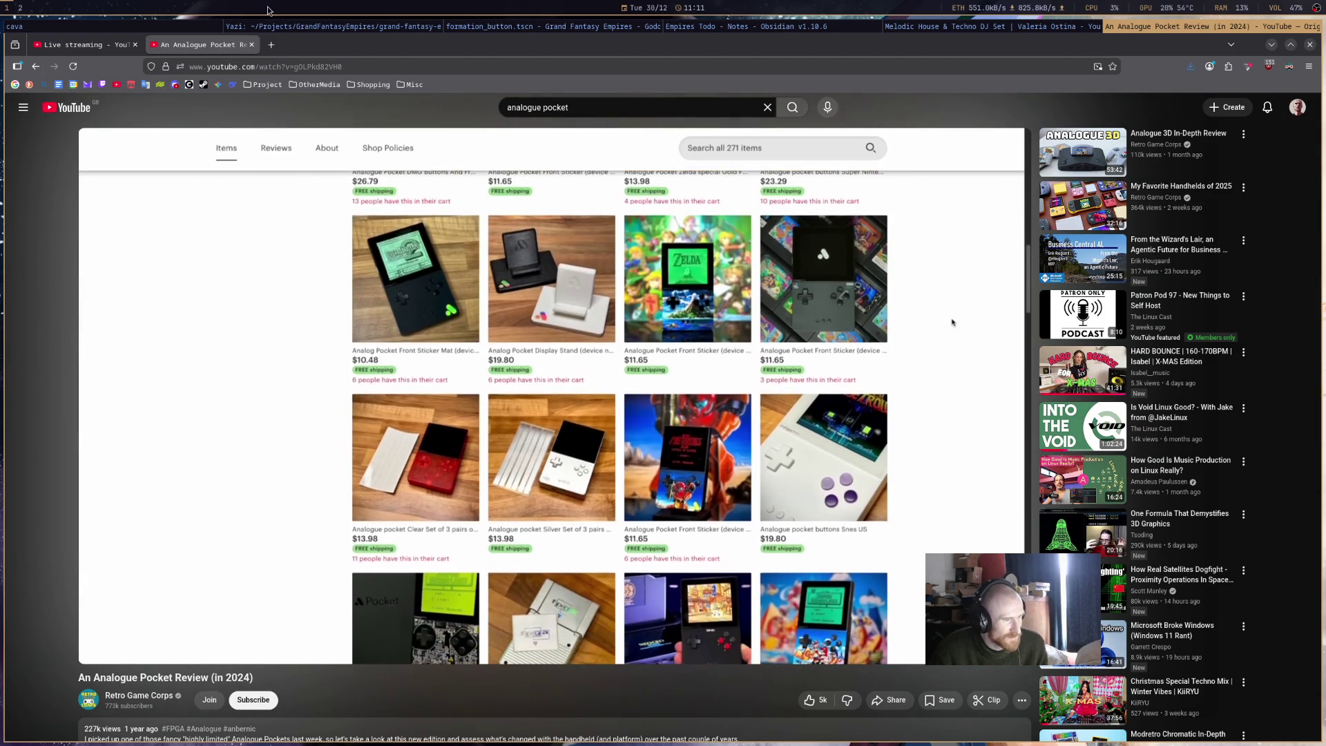
pyautogui.click(253, 45)
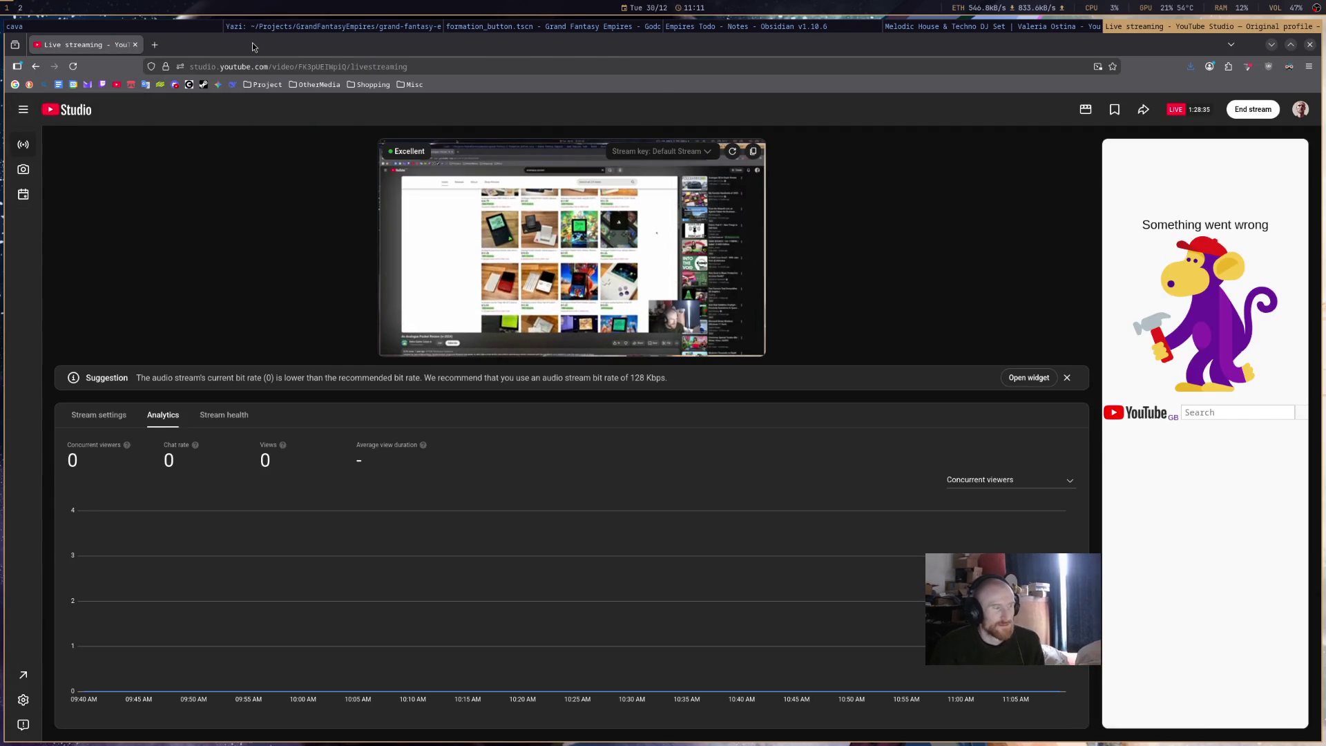
pyautogui.hotkey('alt', 'Tab')
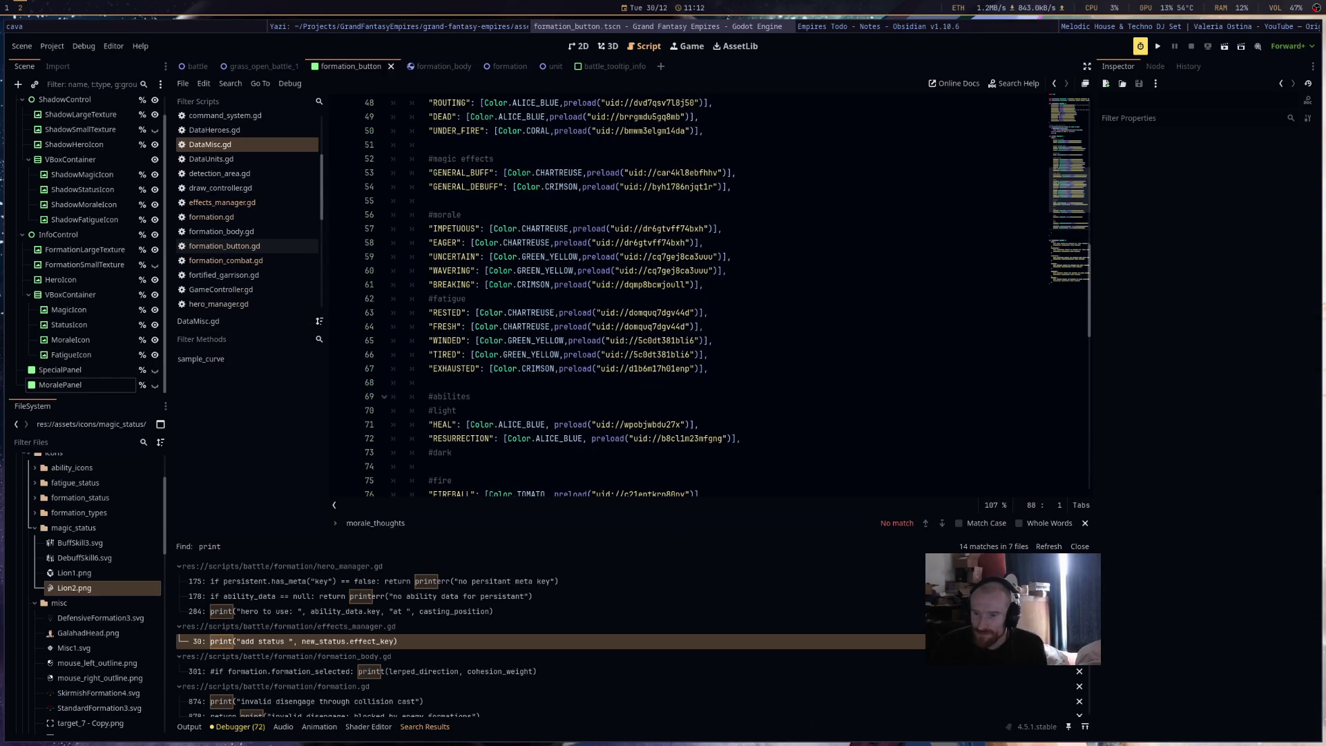
# - Run the game, select Galahad's cavalry formation to test, then close the game
pyautogui.click(749, 438)
pyautogui.scroll(-7, 749, 438)
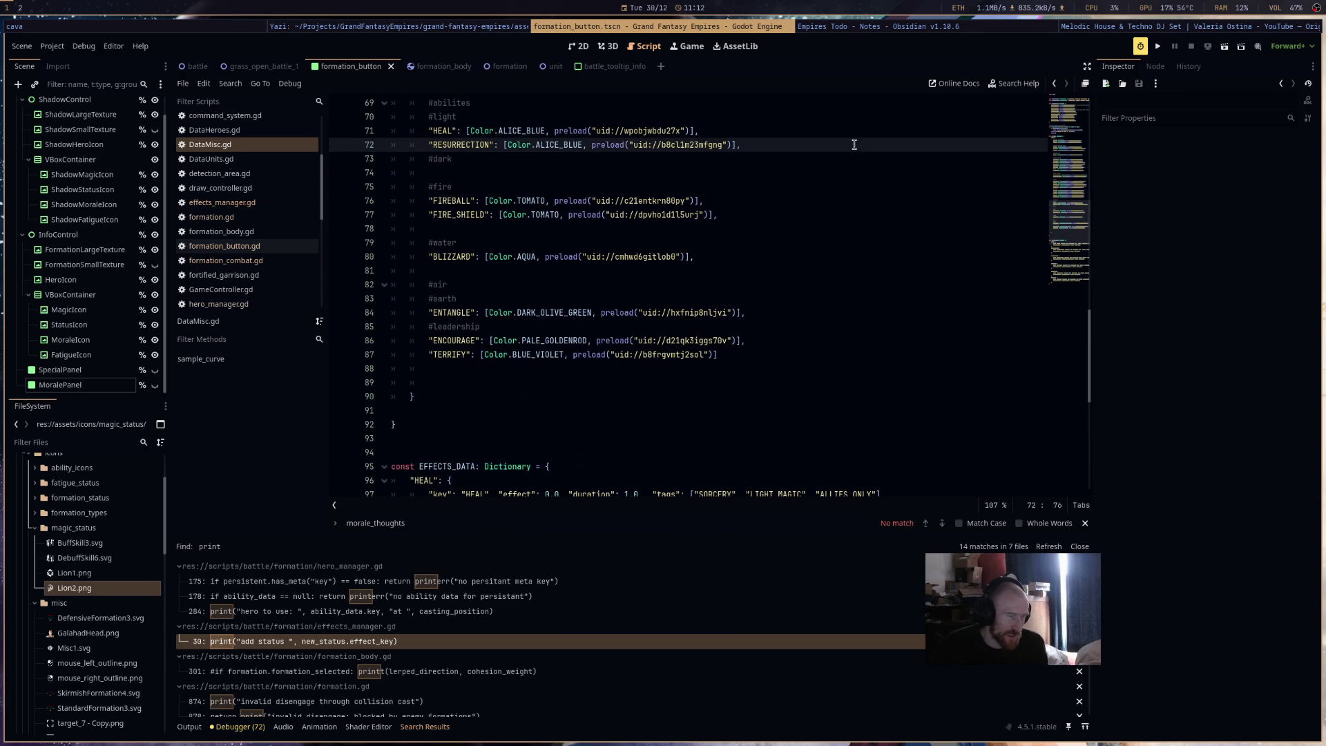
pyautogui.click(1158, 46)
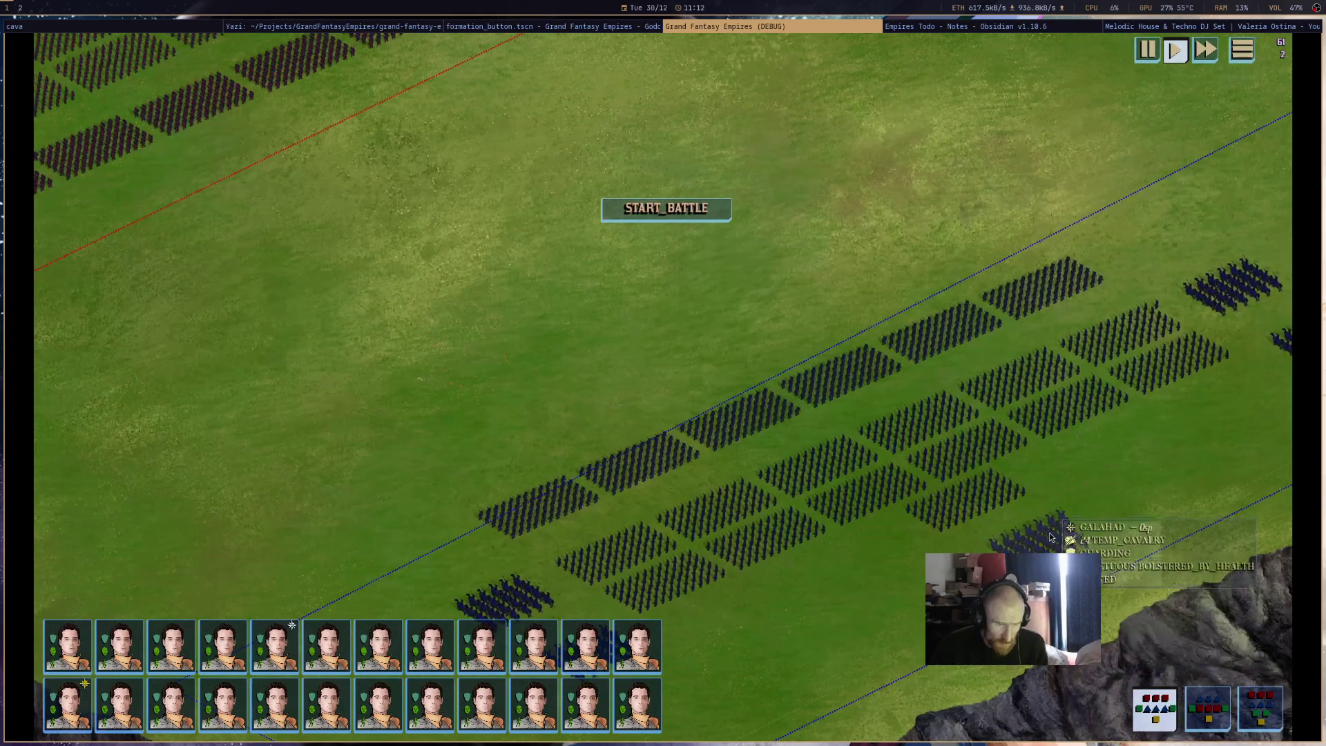
pyautogui.click(1047, 529)
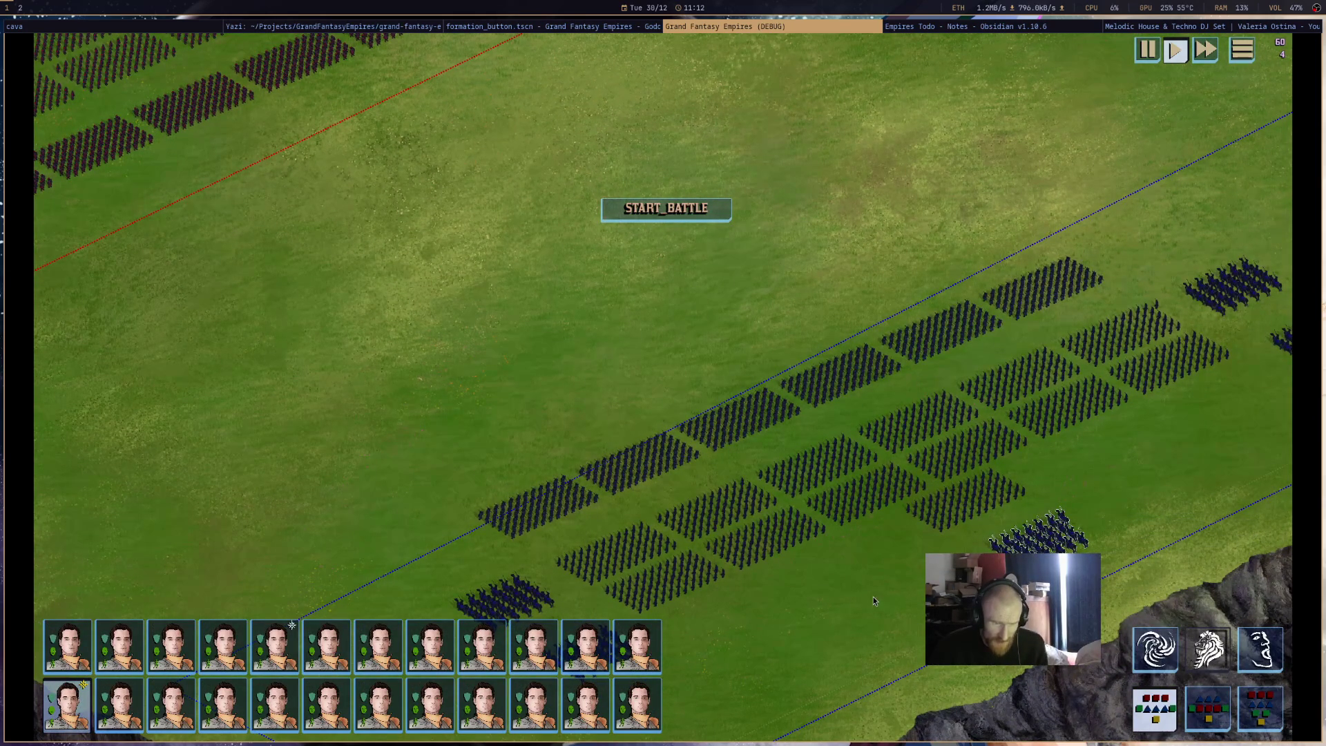
pyautogui.middleClick(810, 31)
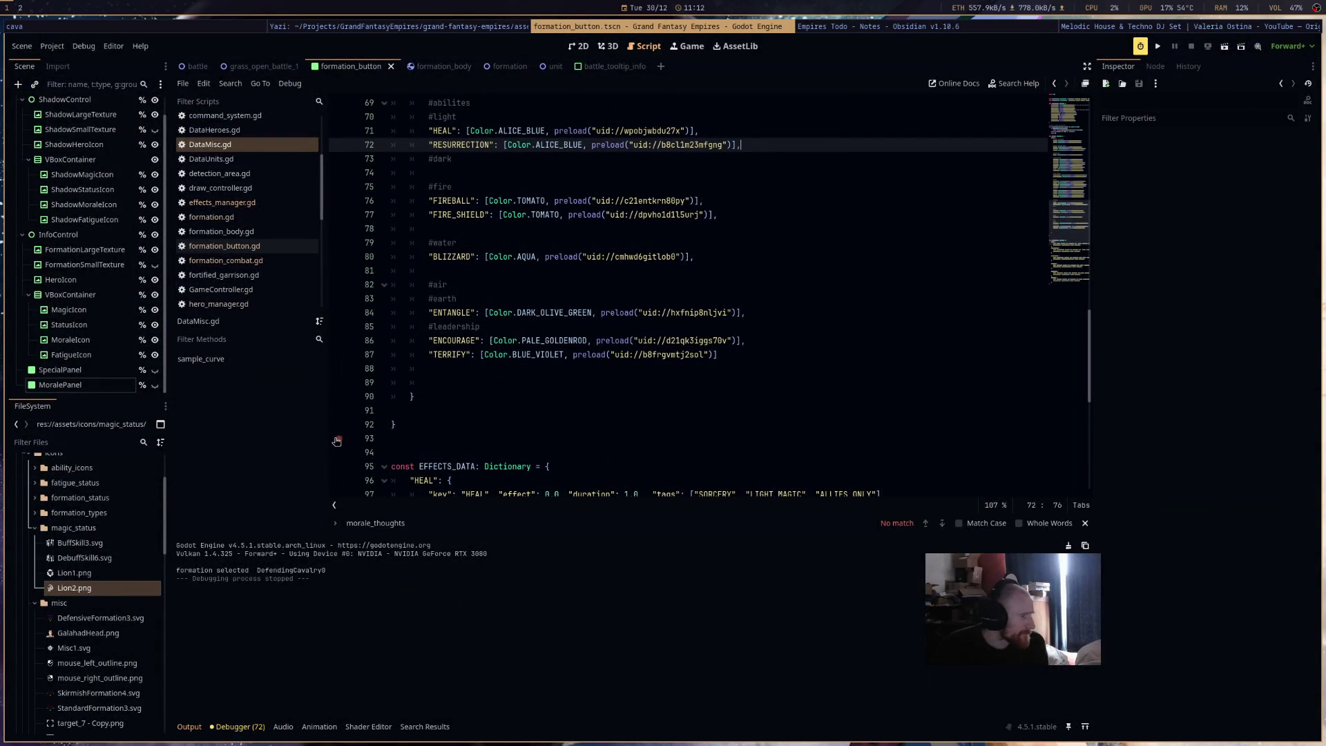
# - Open battle_tooltip.gd and scroll to its MAGIC_EFFECT block
pyautogui.scroll(-2, 509, 414)
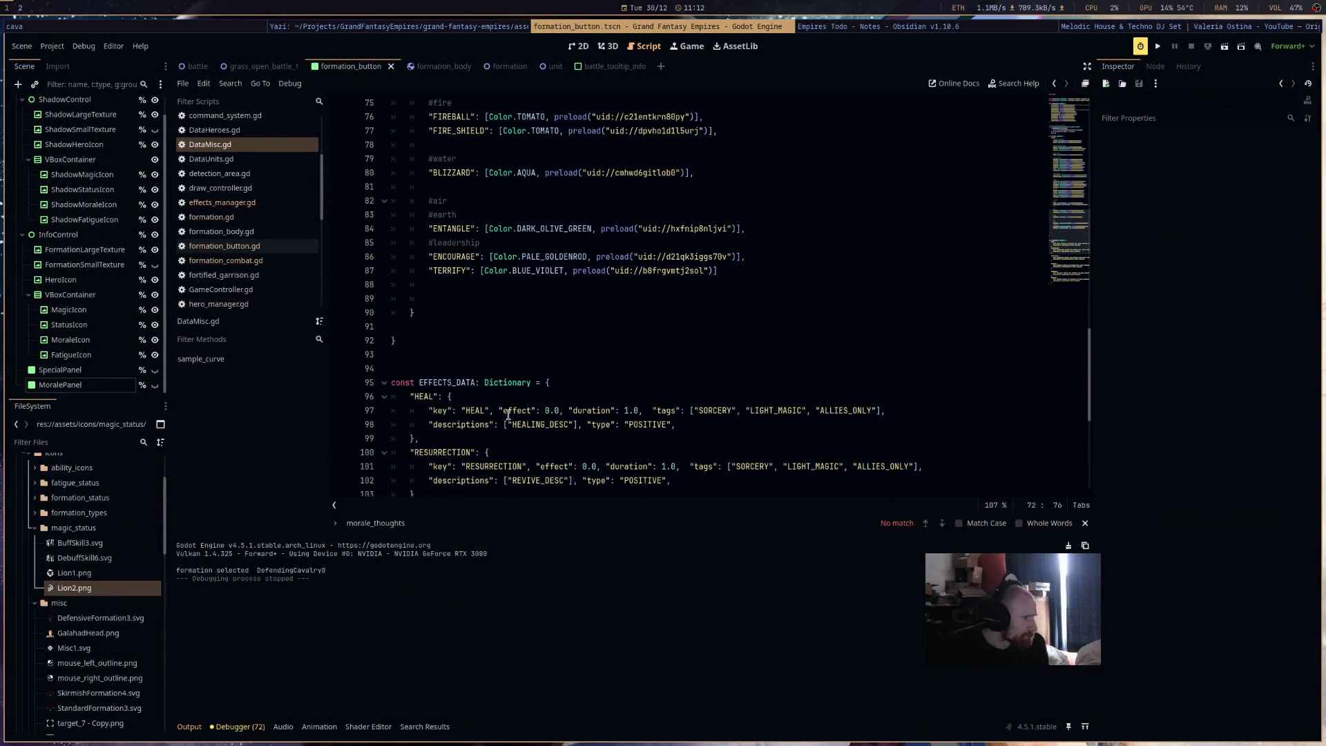
pyautogui.scroll(-4, 508, 415)
pyautogui.scroll(3, 508, 415)
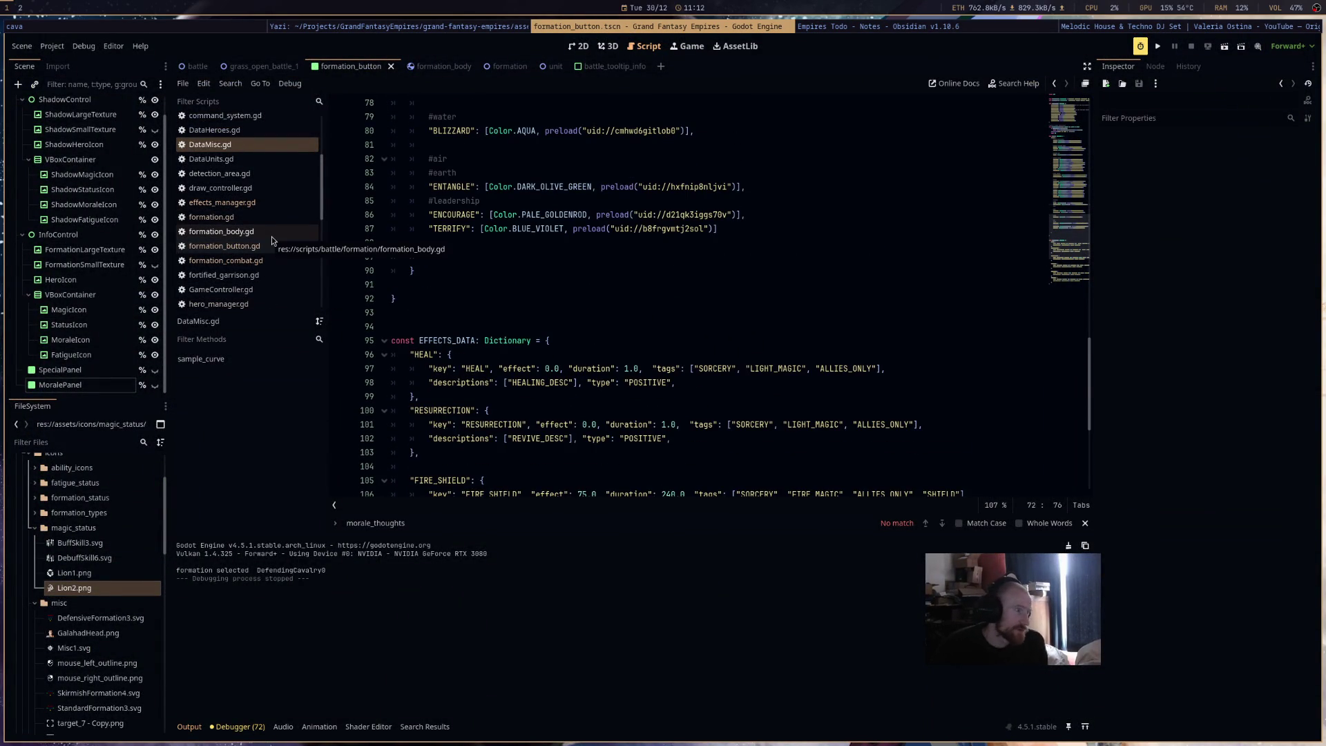
pyautogui.scroll(4, 271, 255)
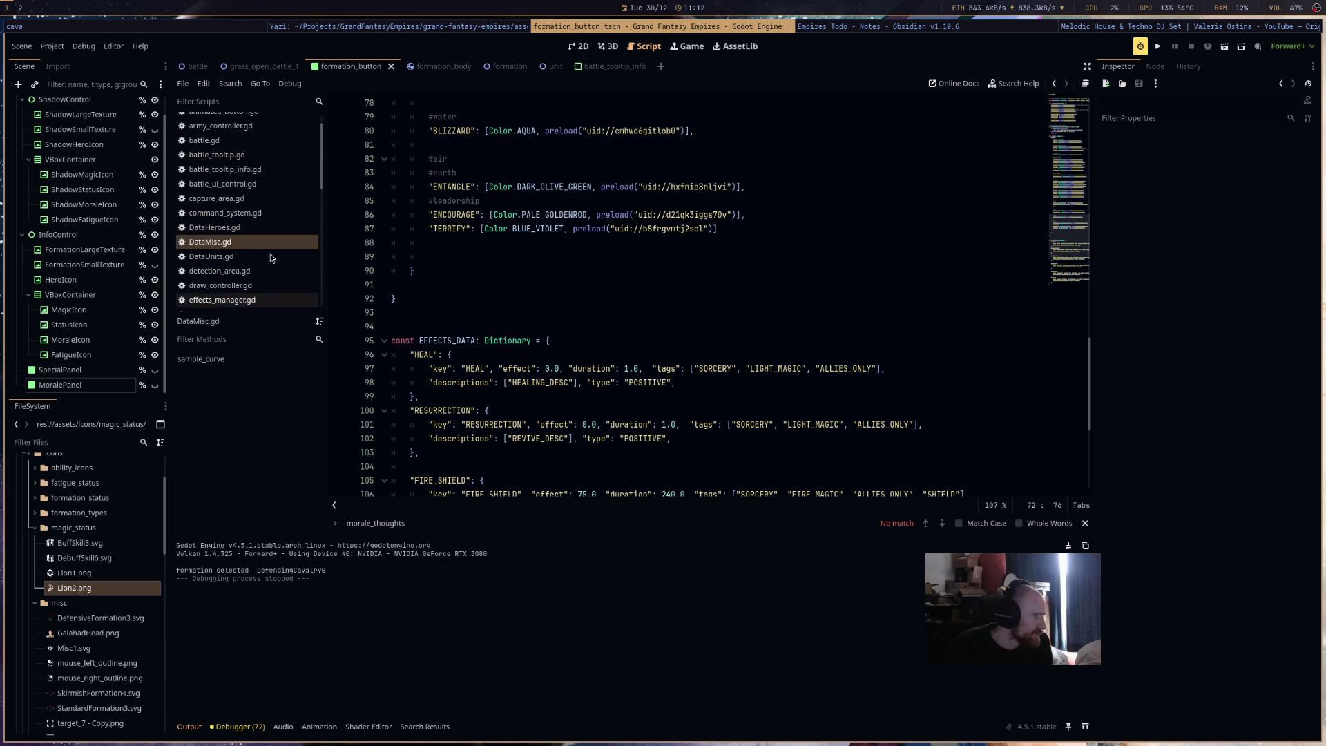
pyautogui.click(217, 179)
pyautogui.scroll(-5, 708, 408)
pyautogui.scroll(3, 677, 297)
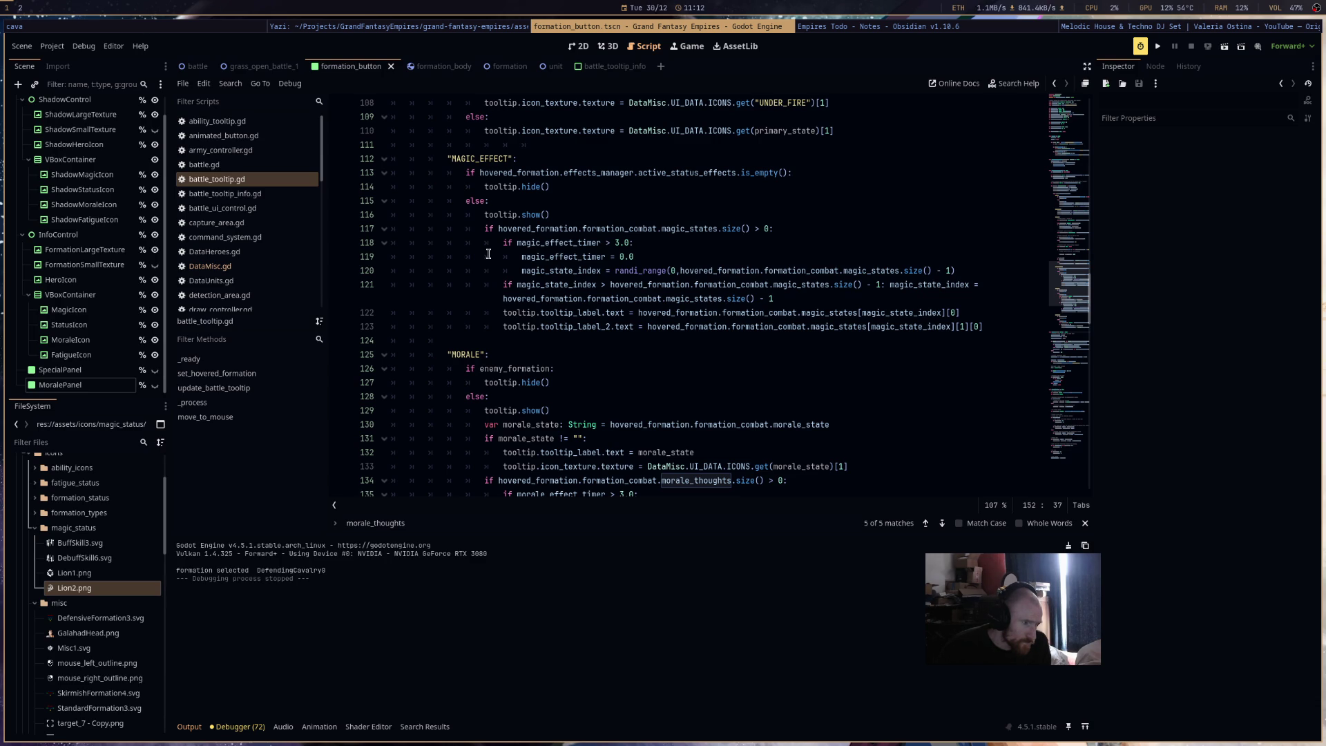
# - Add line 123 assigning tooltip.icon_texture from DataMisc.UI_DATA.ICONS
pyautogui.click(971, 312)
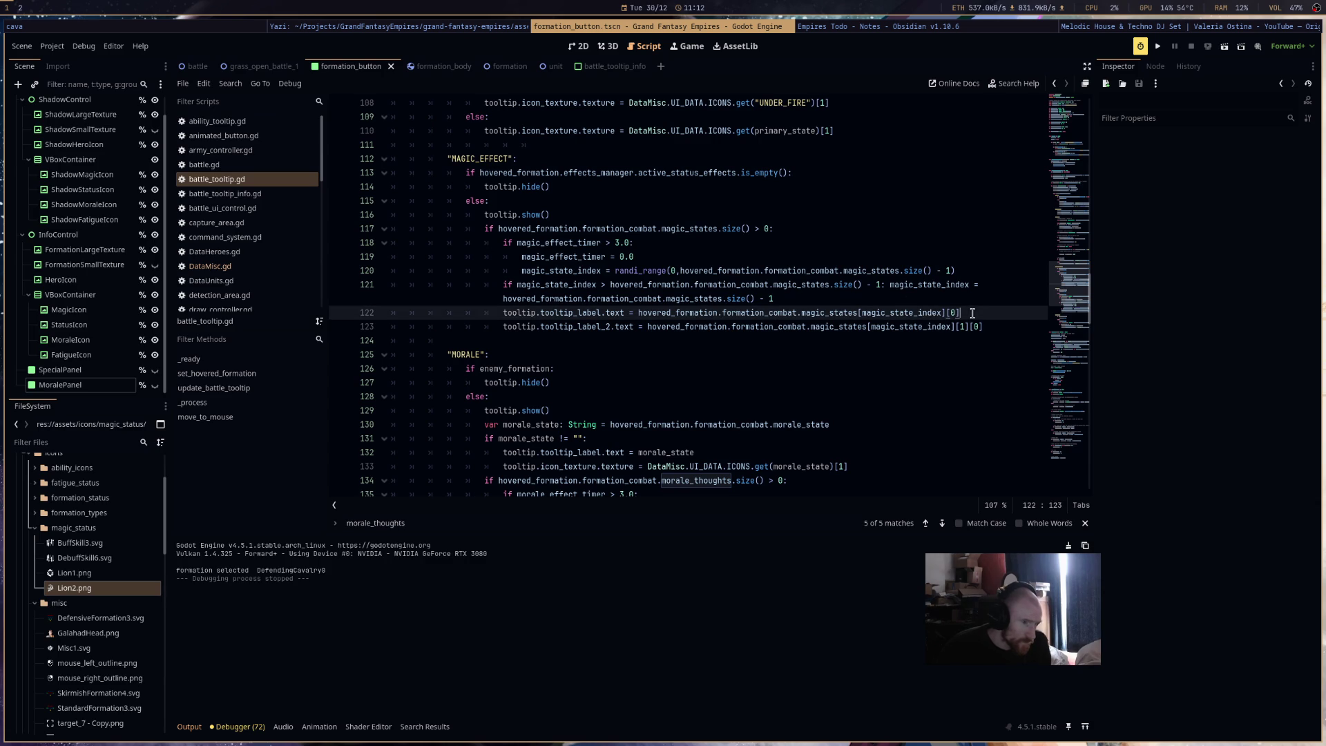
pyautogui.press('Return')
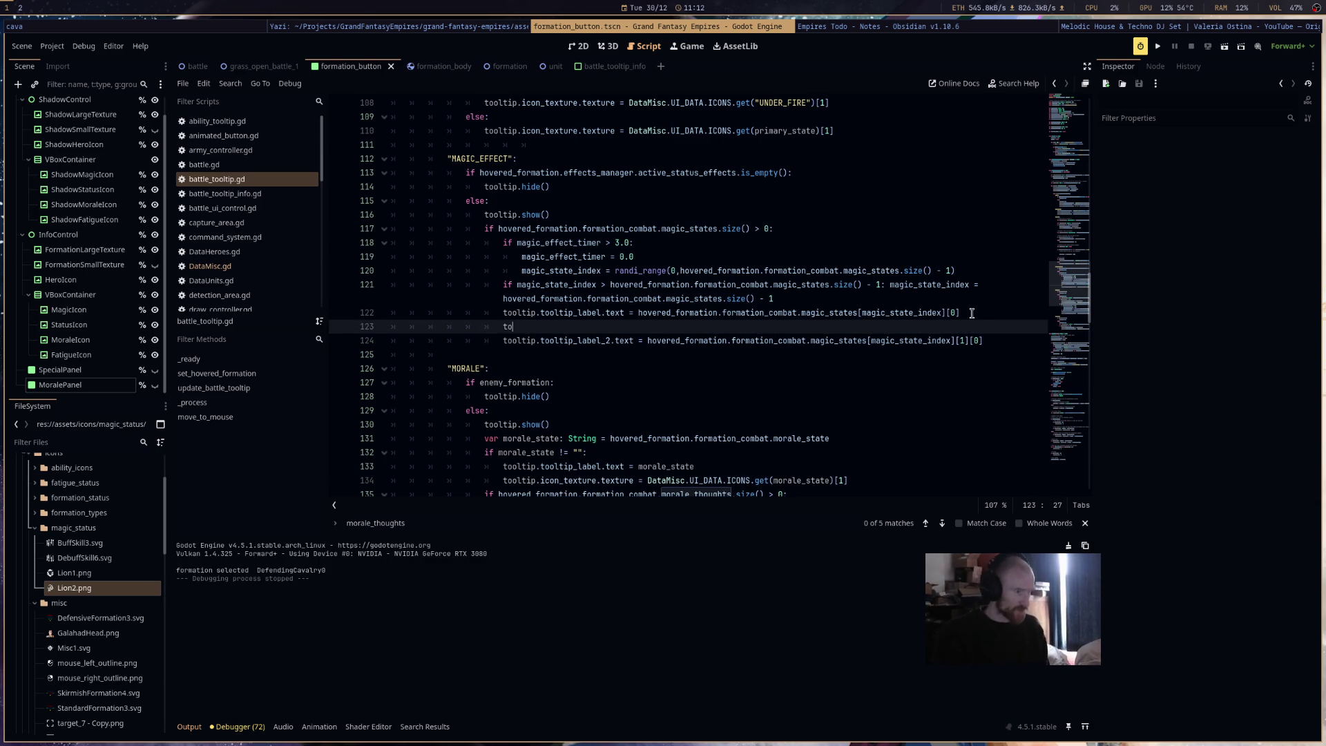
pyautogui.write('tooltip.')
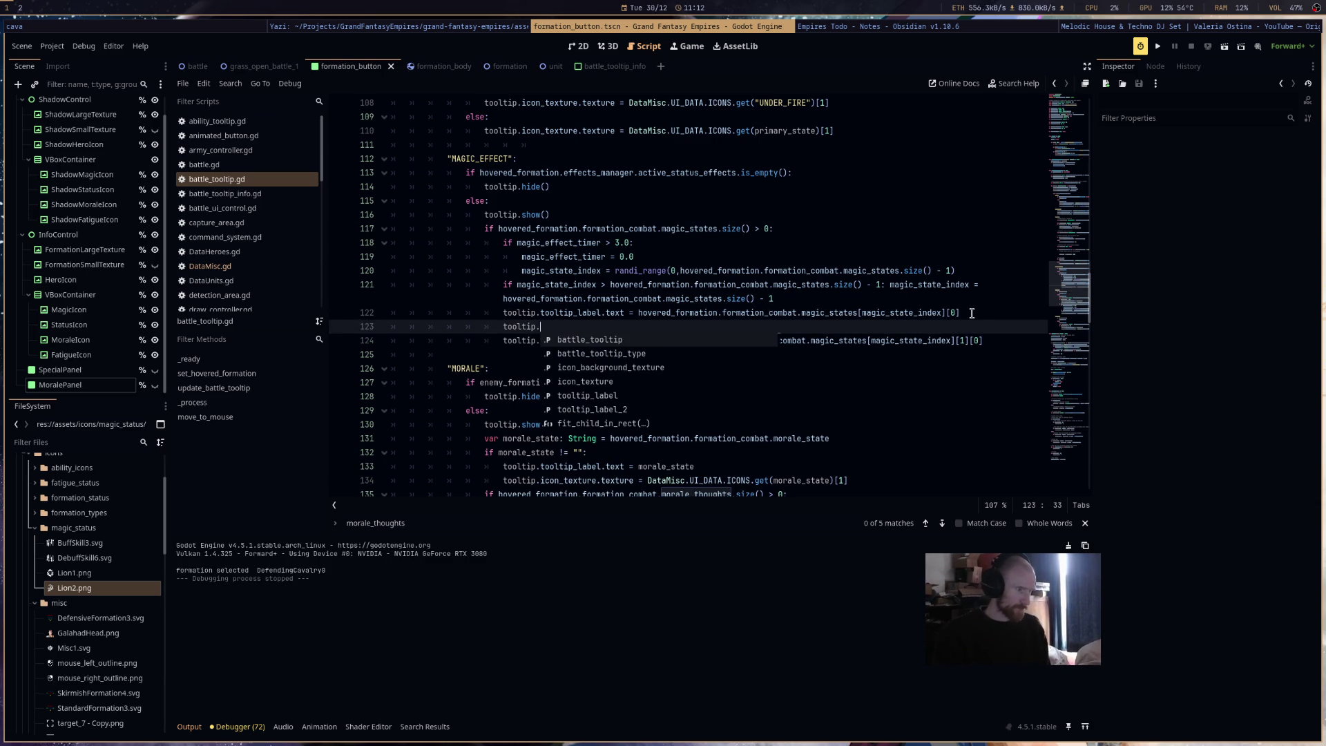
pyautogui.write('too')
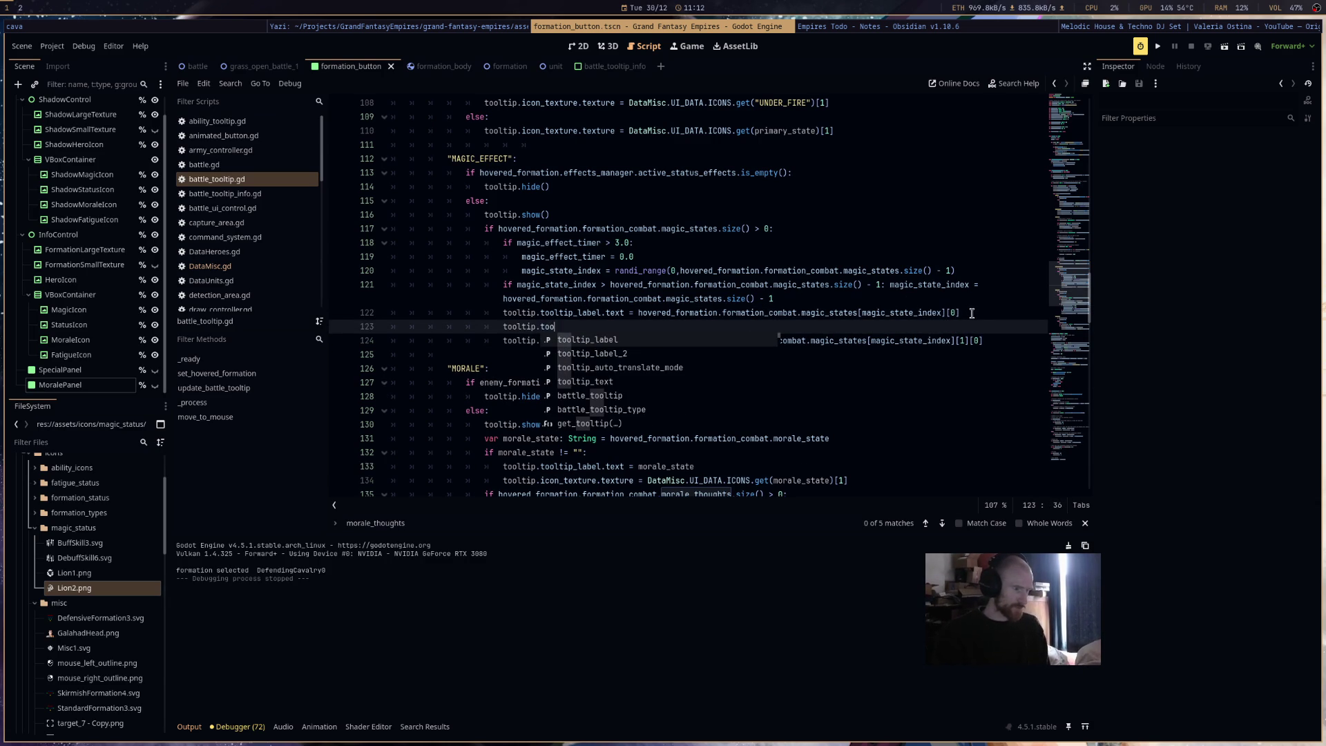
pyautogui.press('BackSpace')
pyautogui.press('BackSpace')
pyautogui.press('BackSpace')
pyautogui.write('ic')
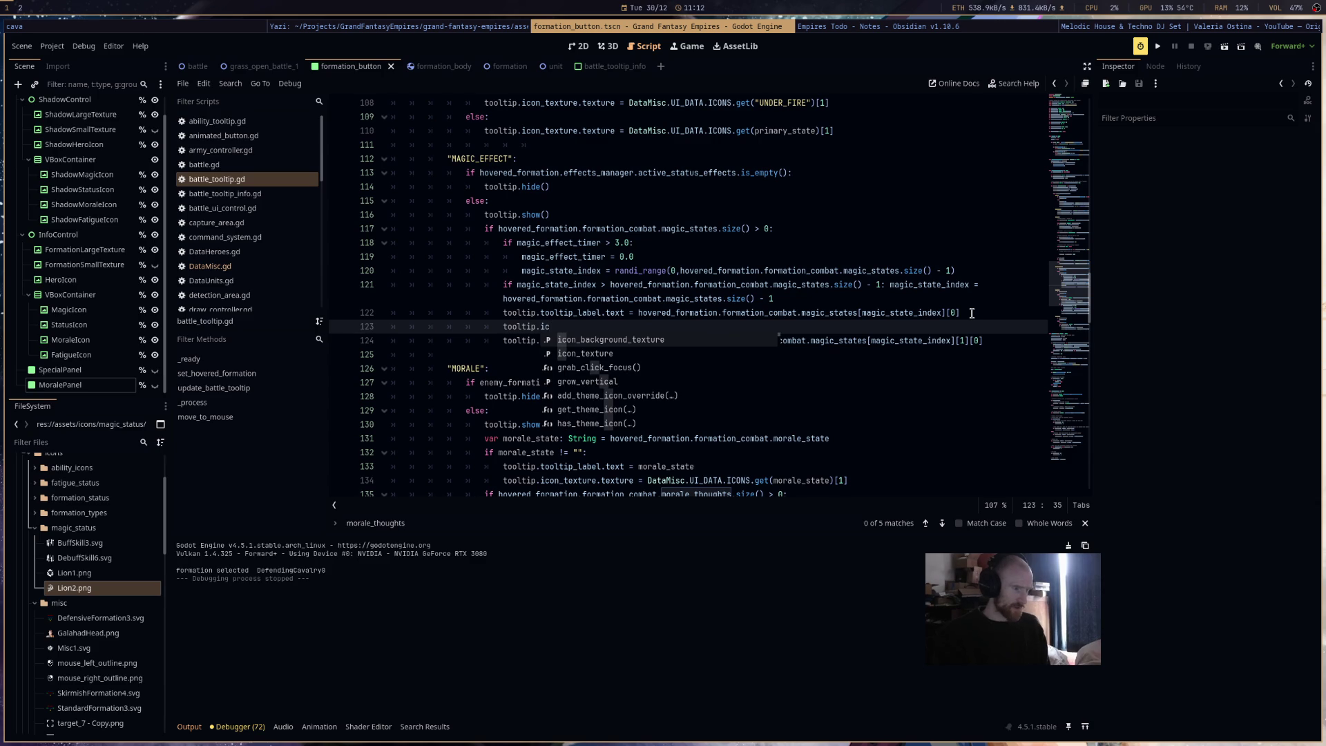
pyautogui.write('#')
pyautogui.press('Return')
pyautogui.press('BackSpace')
pyautogui.press('BackSpace')
pyautogui.press('BackSpace')
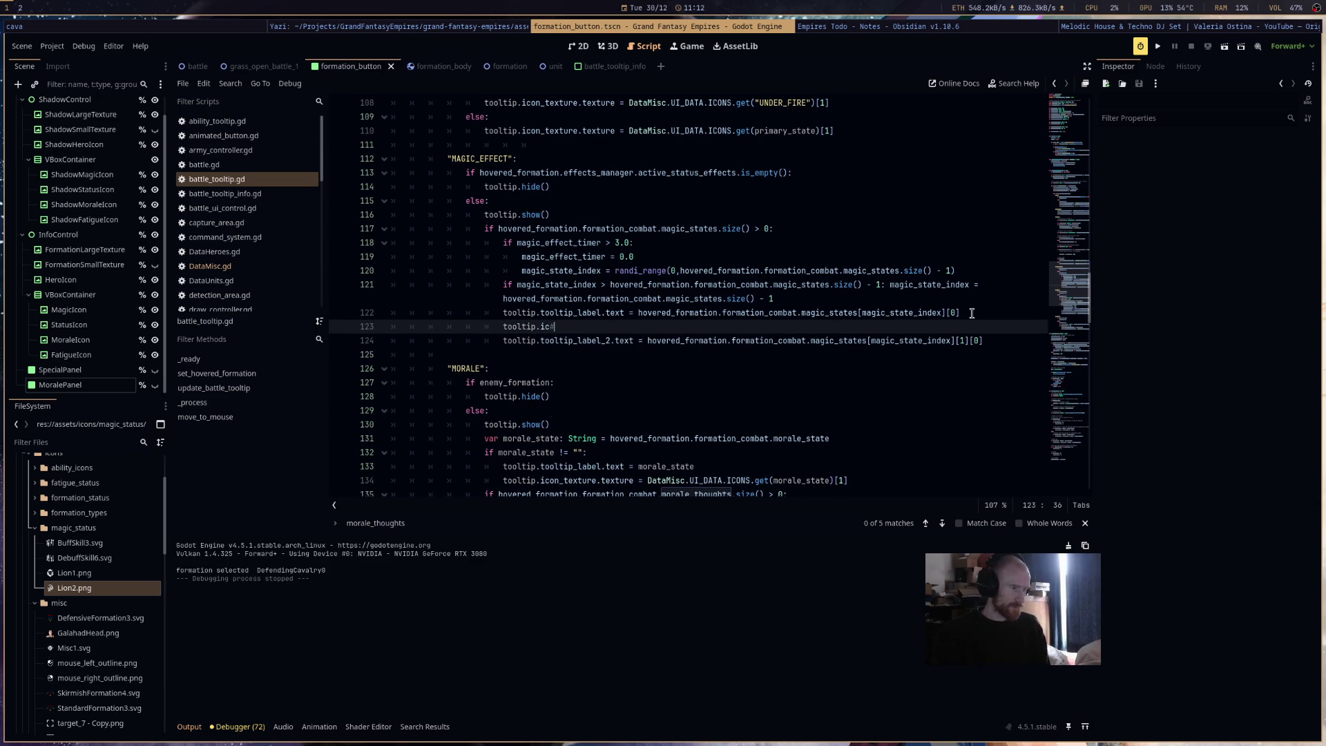
pyautogui.write('n')
pyautogui.press('Return')
pyautogui.write('.')
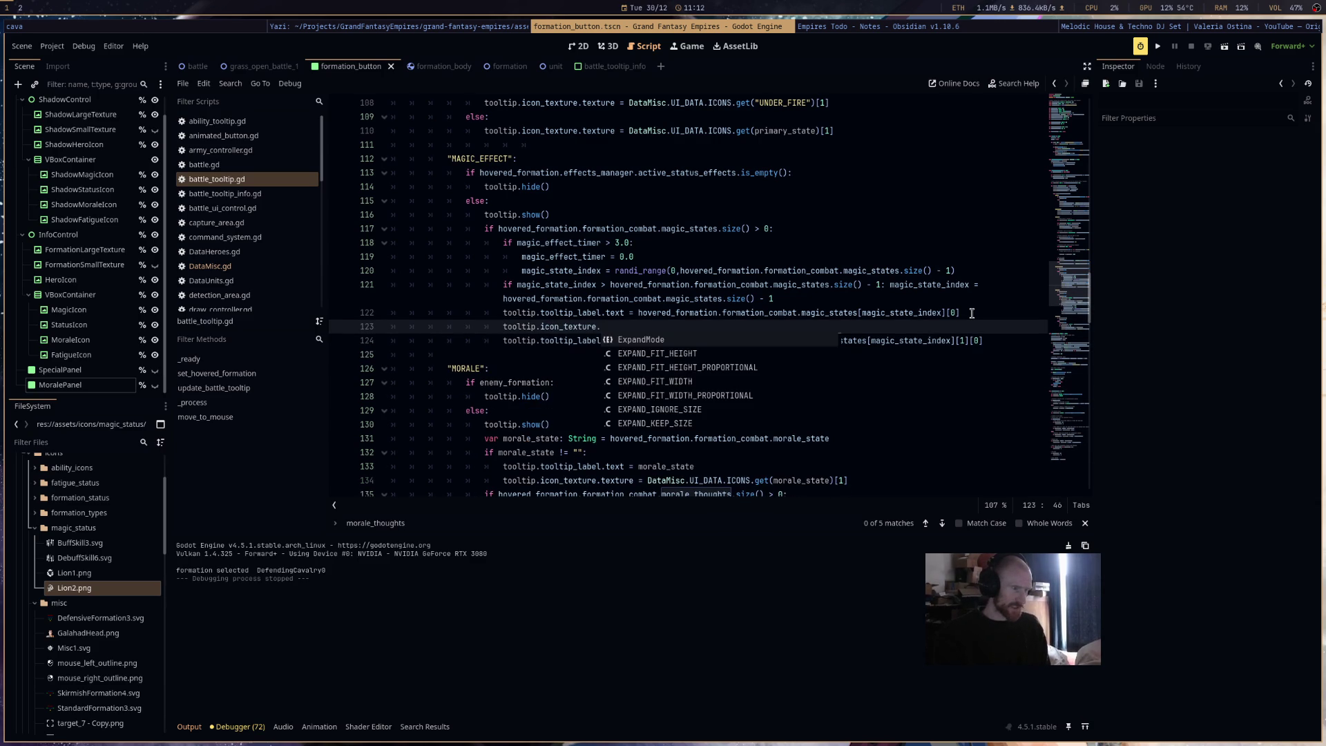
pyautogui.write('texture =')
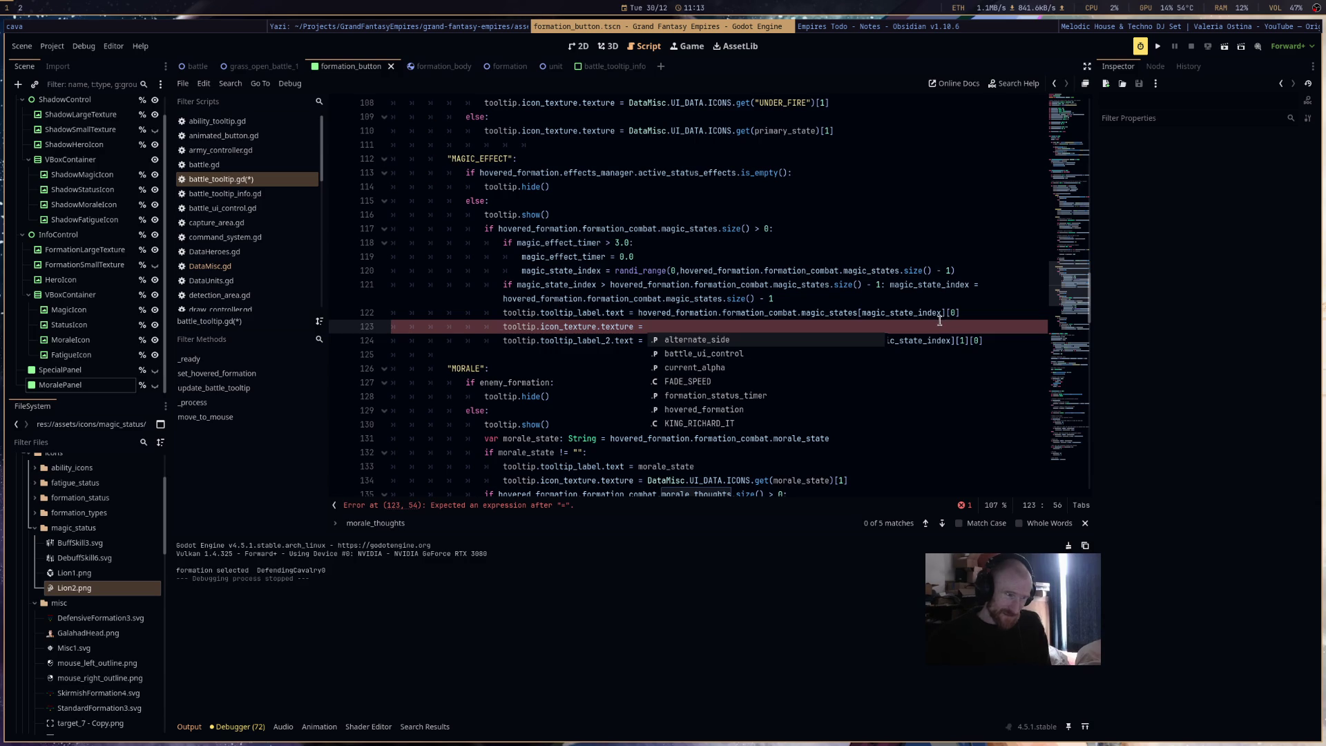
pyautogui.write('DataMisc.')
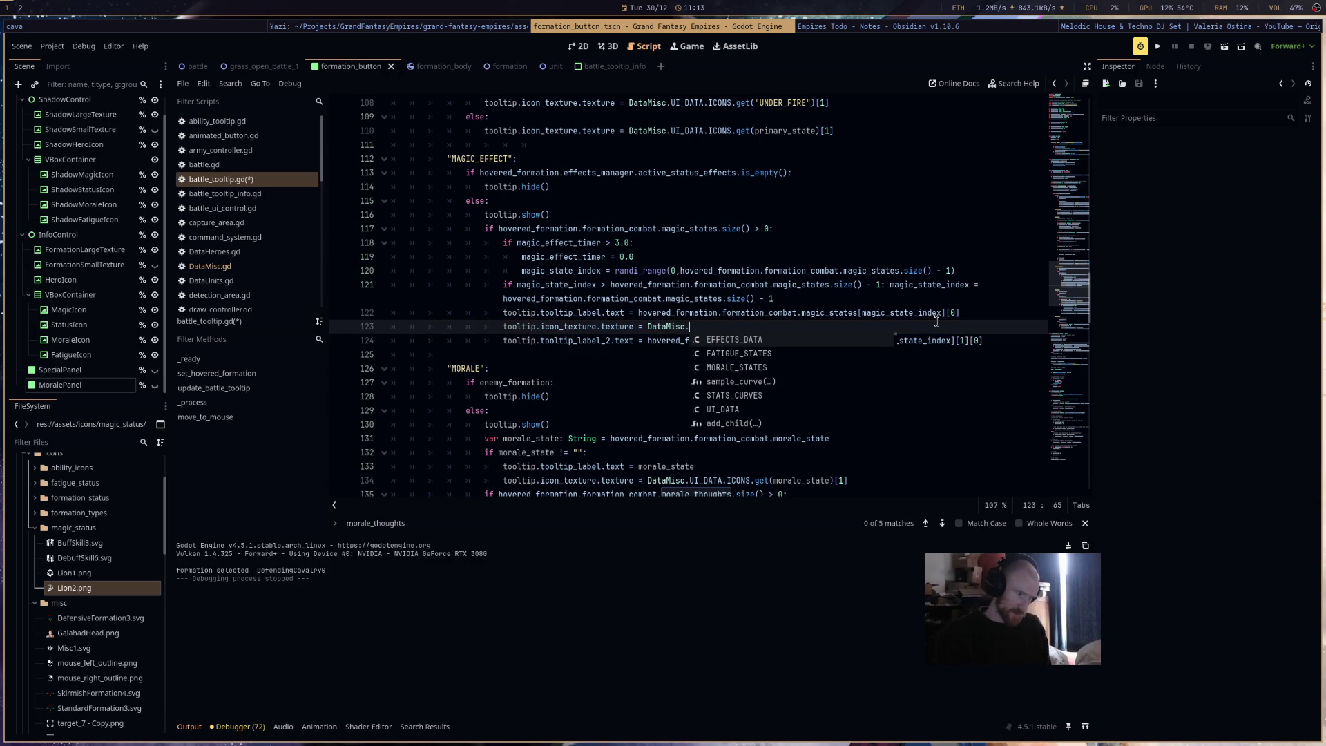
pyautogui.write('UI_DATA.I')
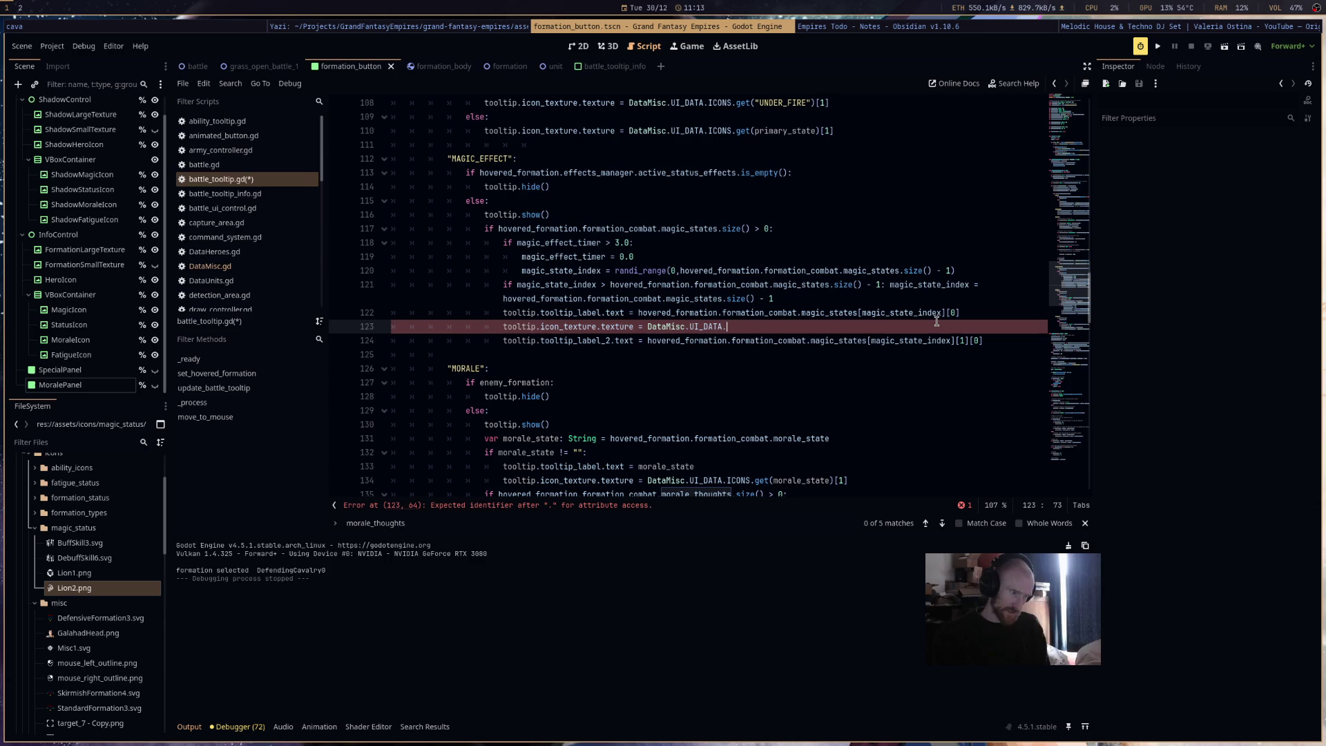
pyautogui.press('Return')
# - Paste the magic_states[magic_state_index][0] expression into ICONS.get(), save, and append [1]
pyautogui.write('get(')
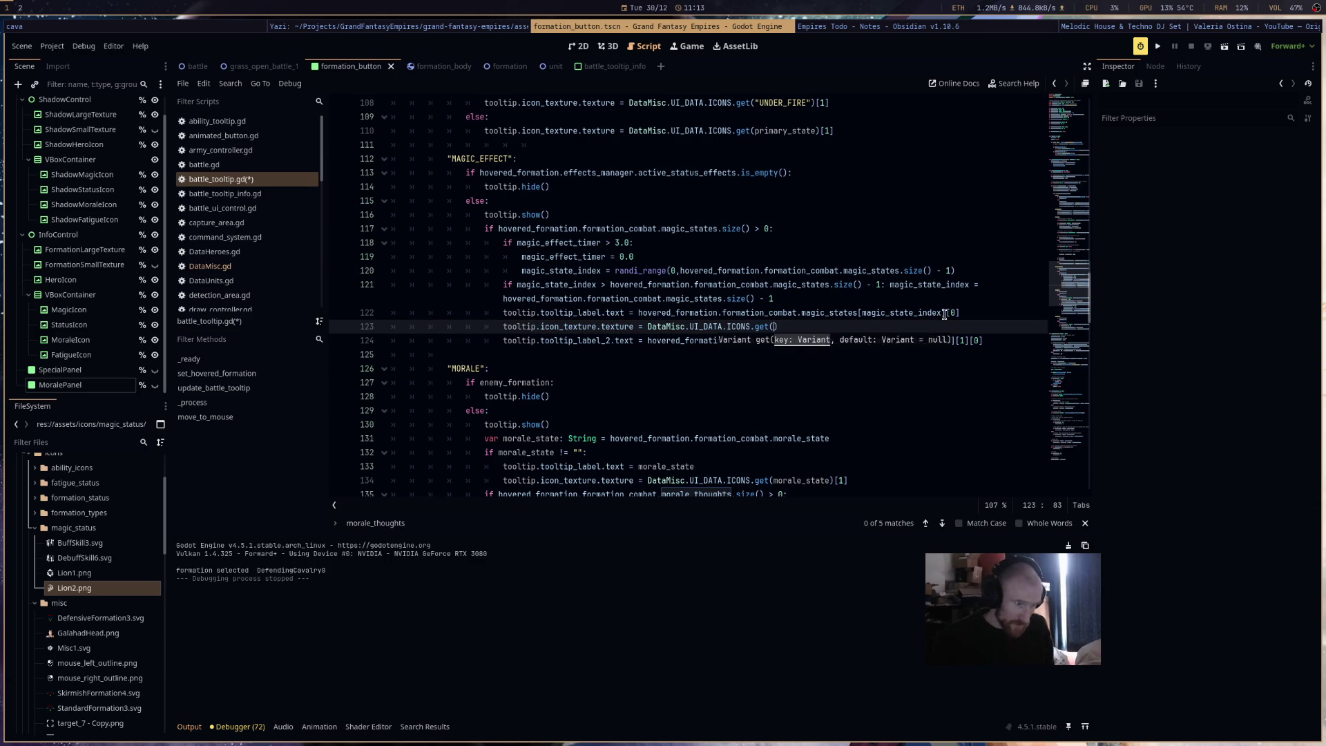
pyautogui.moveTo(945, 314)
pyautogui.mouseDown()
pyautogui.moveTo(760, 299)
pyautogui.moveTo(638, 313)
pyautogui.mouseUp()
pyautogui.hotkey('ctrl', 'c')
pyautogui.click(774, 327)
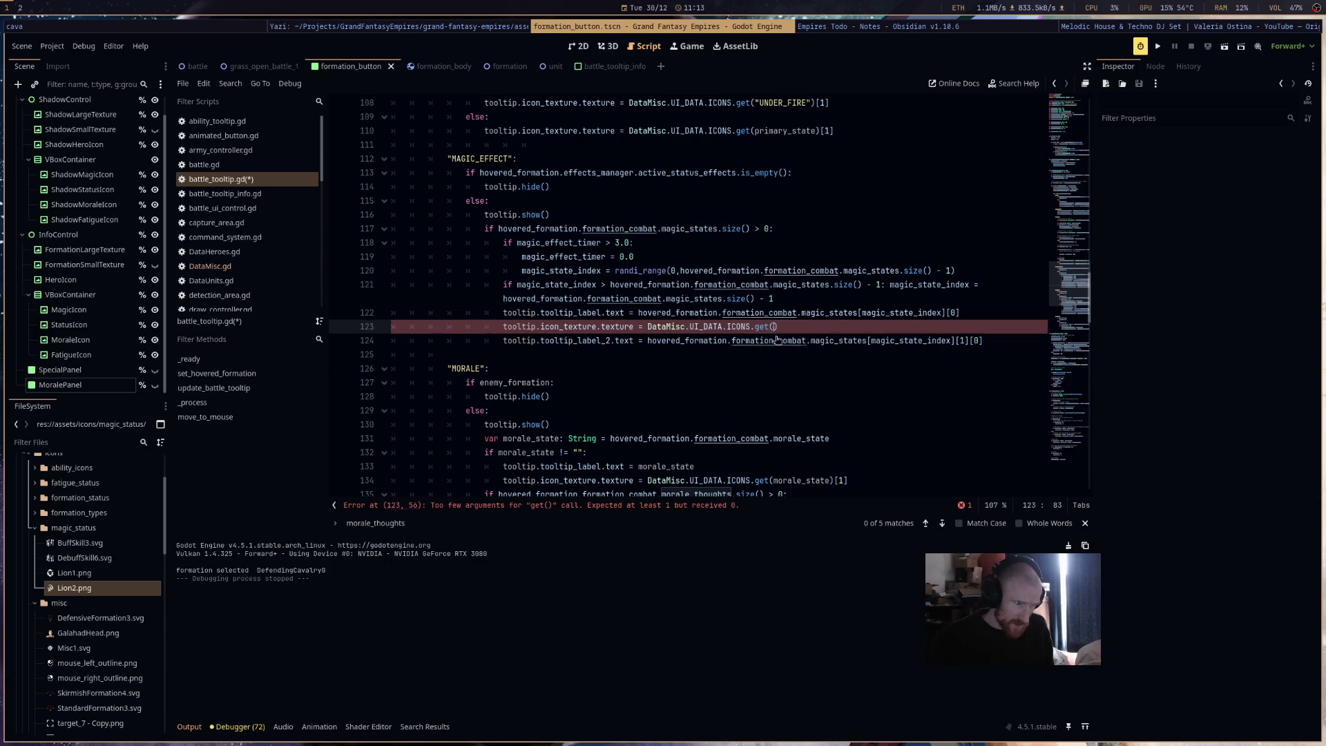
pyautogui.hotkey('ctrl', 'v')
pyautogui.hotkey('ctrl', 's')
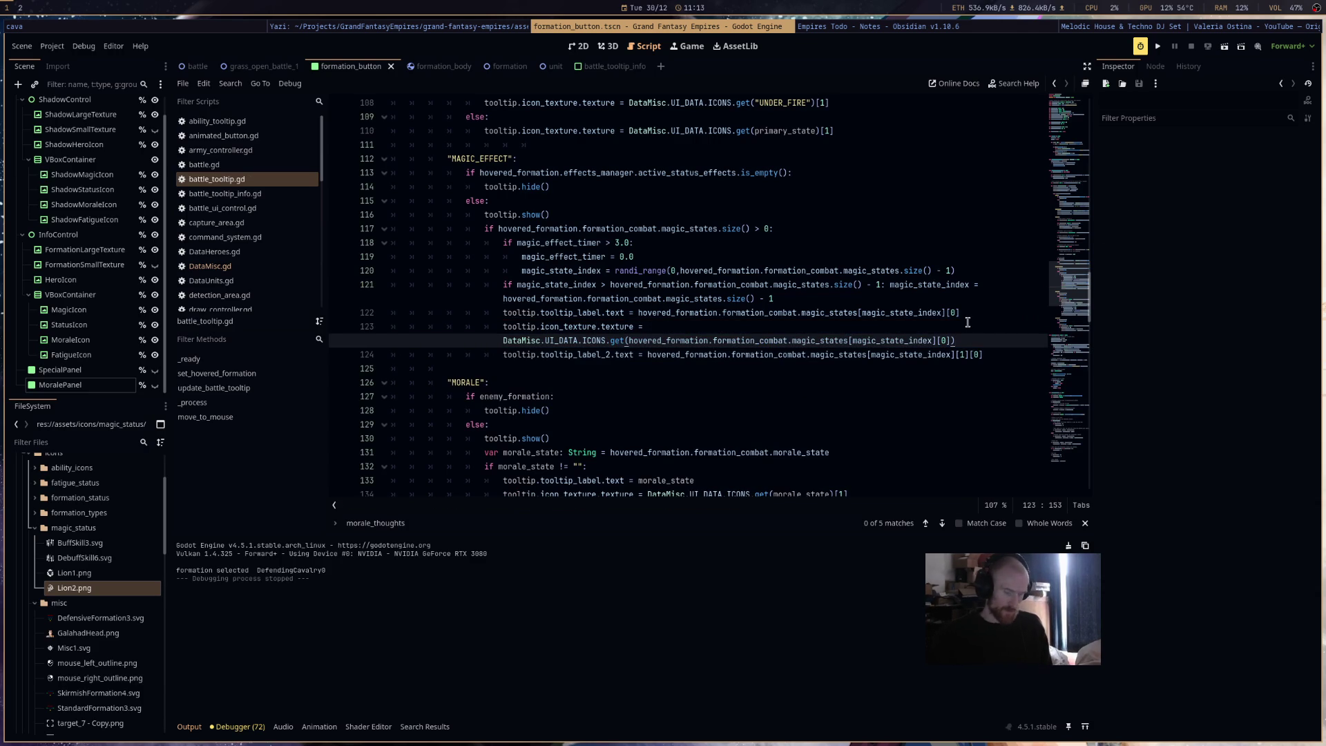
pyautogui.write('[1]')
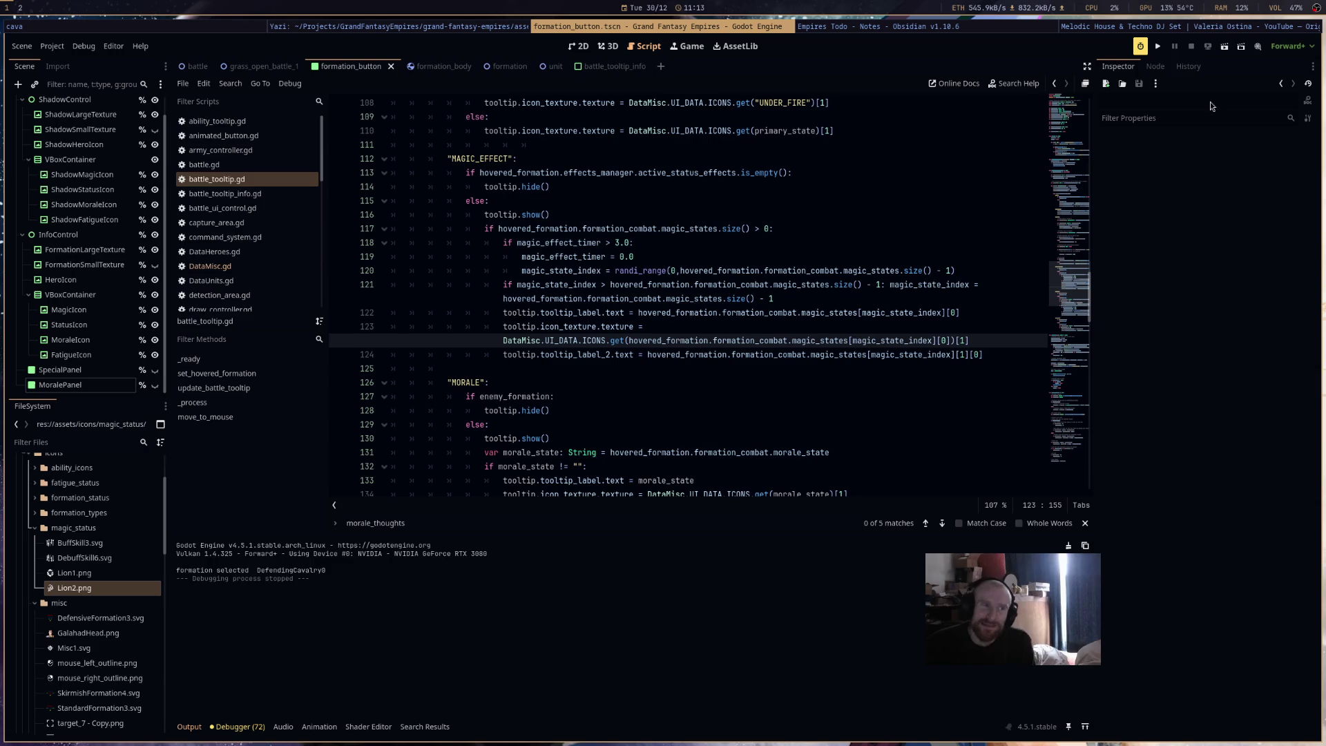
# - Run the project to test the magic-state tooltip icon in the battle
pyautogui.click(1158, 46)
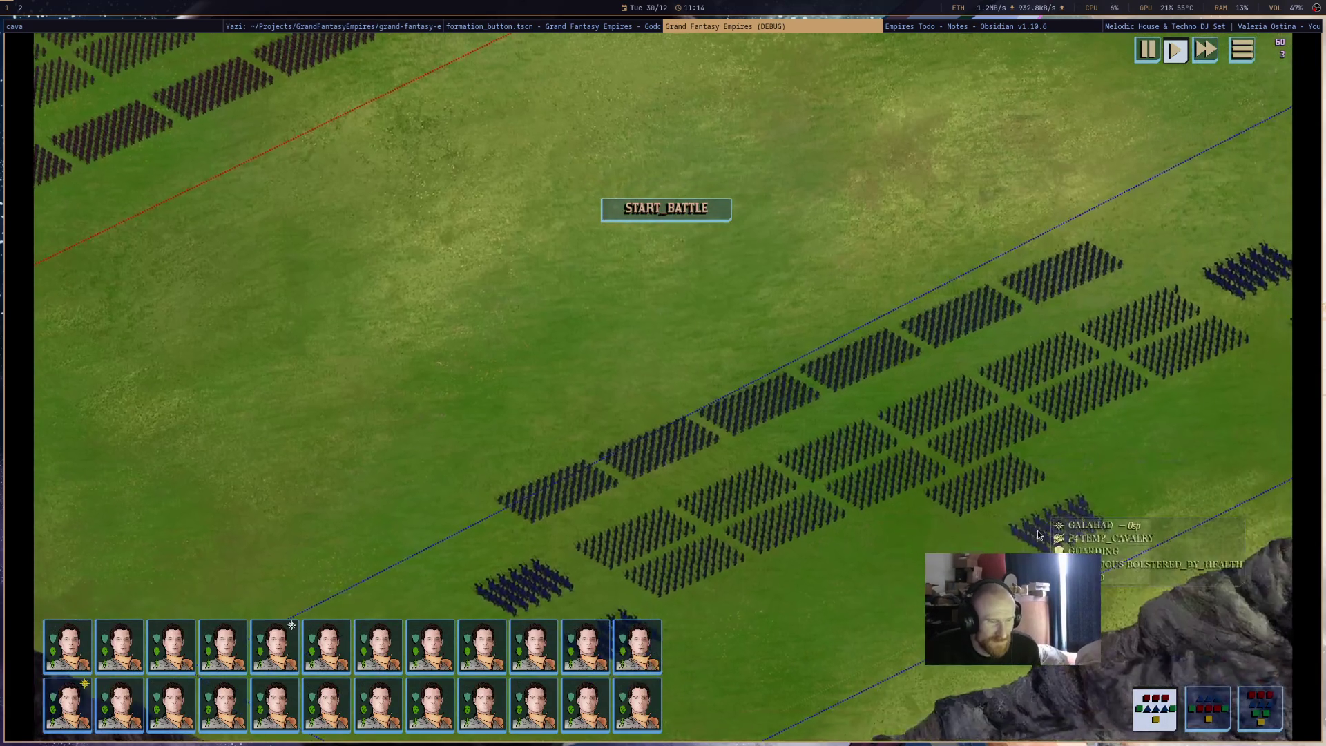
# - Start the battle to watch formations' magic status icons, then quit the debug game
pyautogui.moveTo(1040, 534)
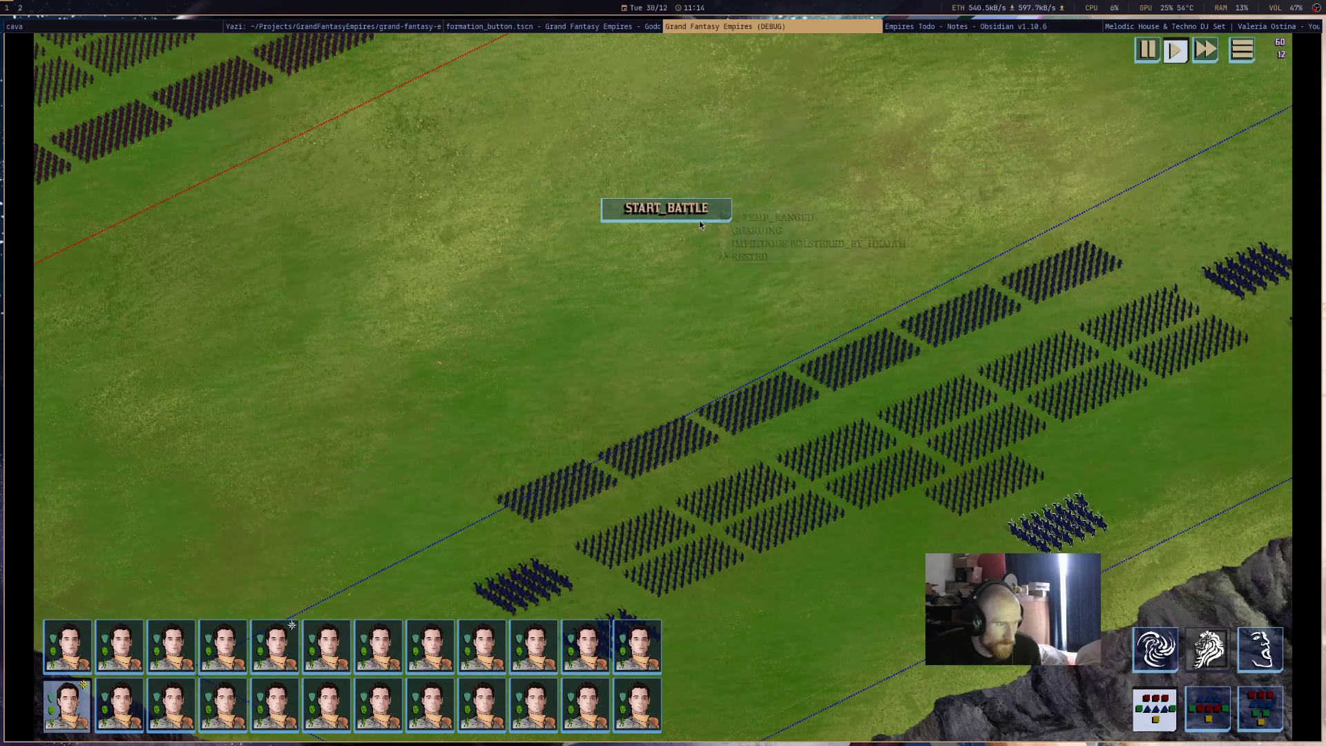
pyautogui.click(666, 209)
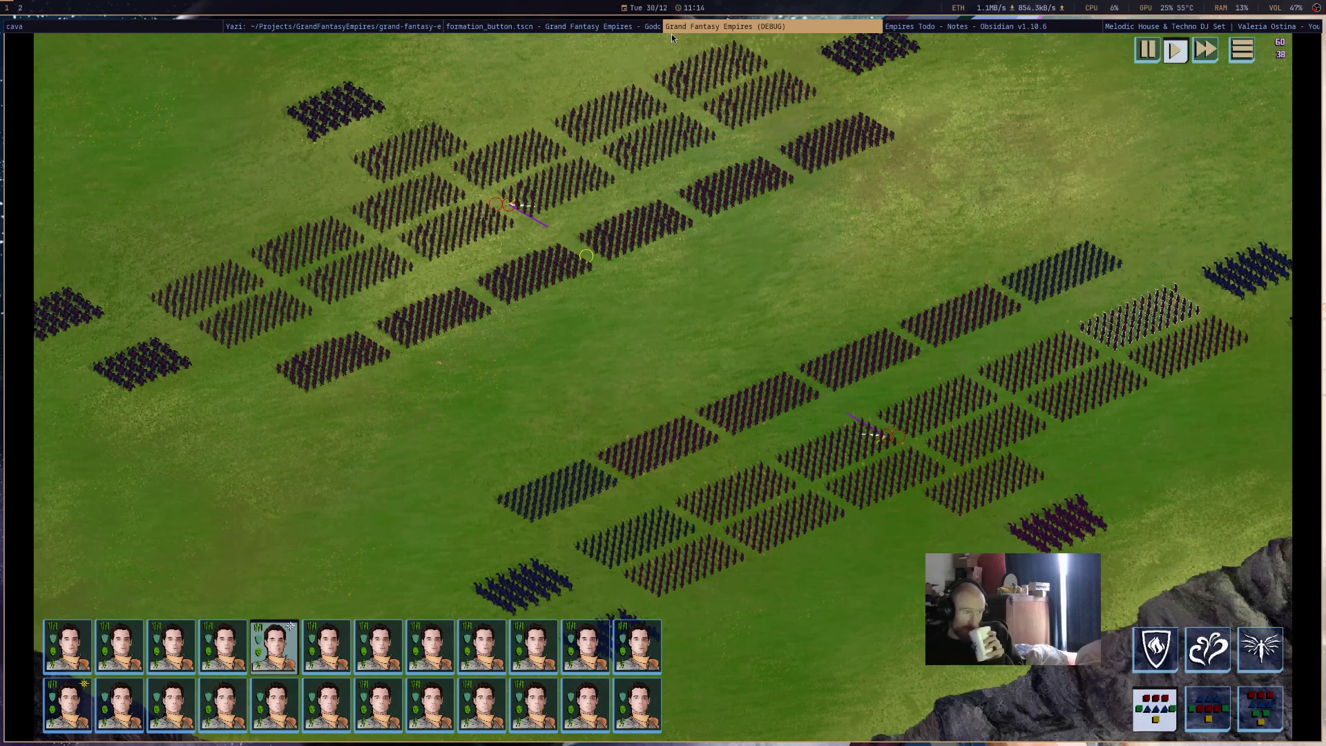
pyautogui.press('super+shift+q')
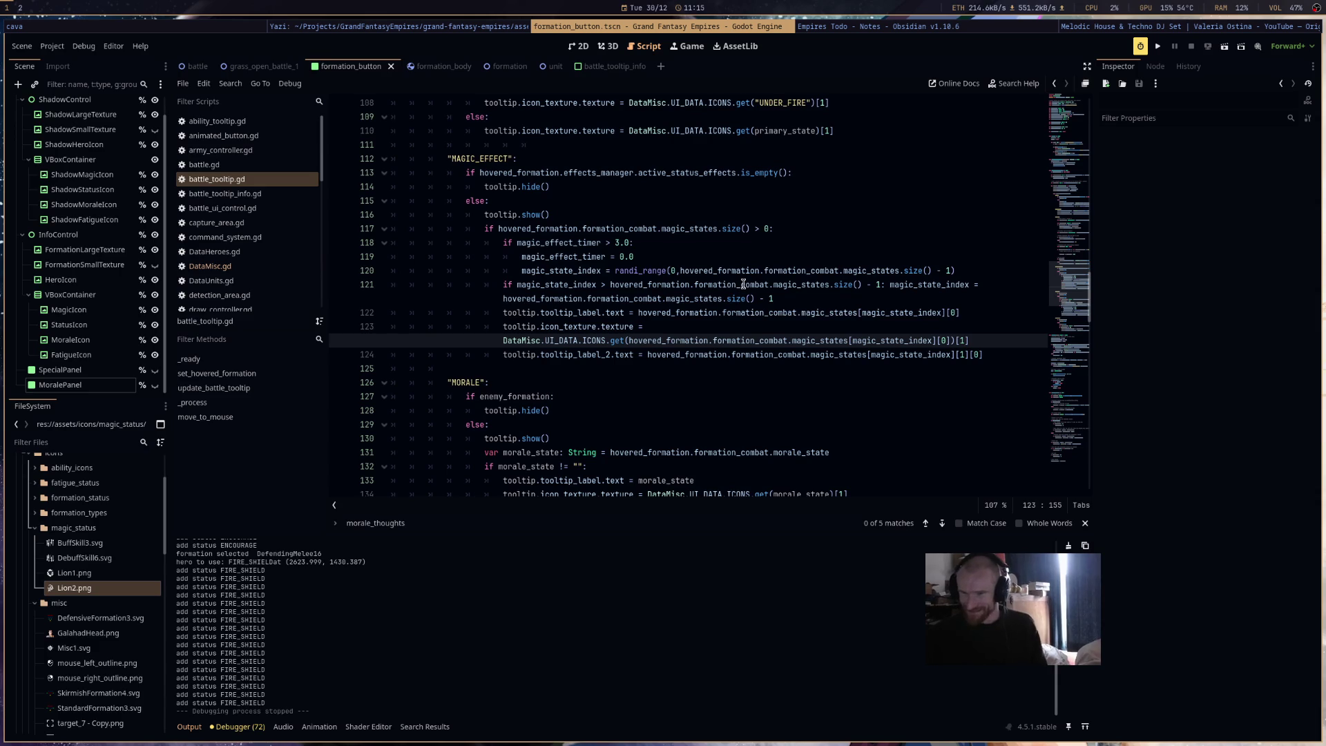
# - Delete the stray blank line 125 above the MORALE section in battle_tooltip.gd
pyautogui.click(801, 366)
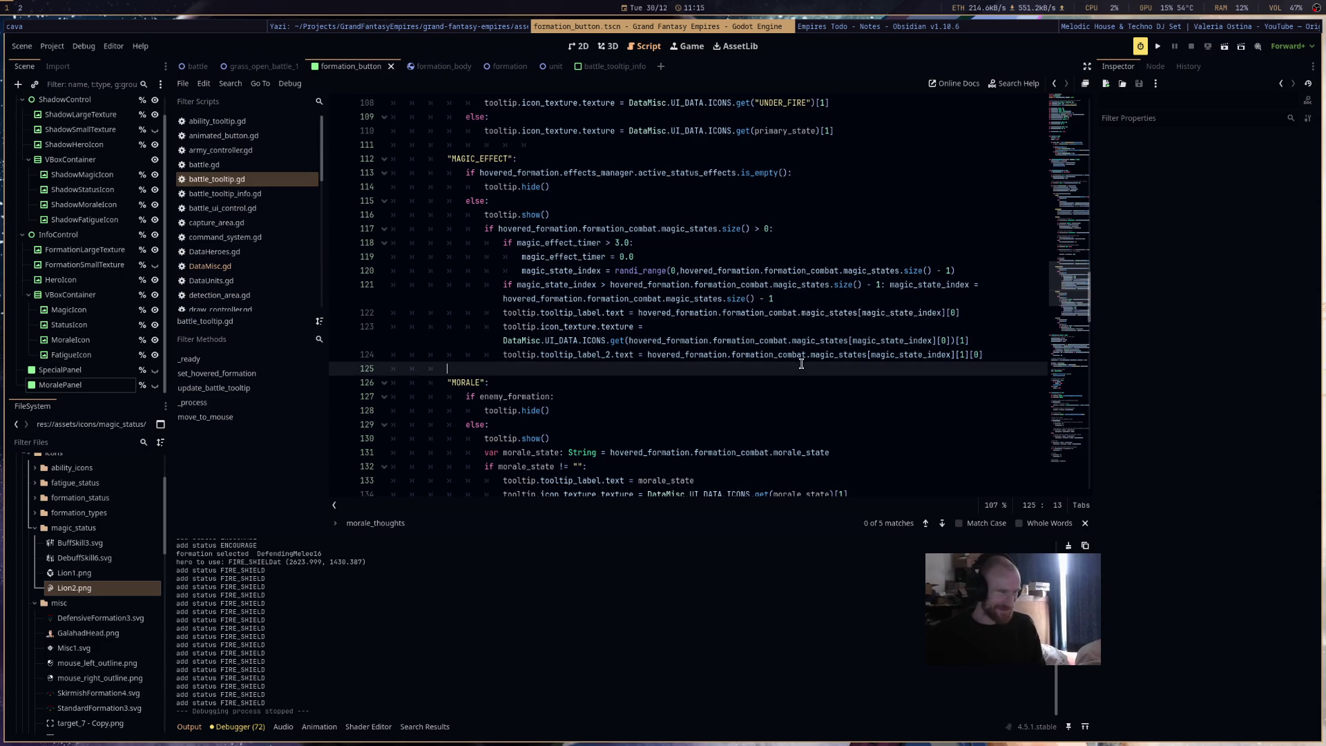
pyautogui.click(996, 353)
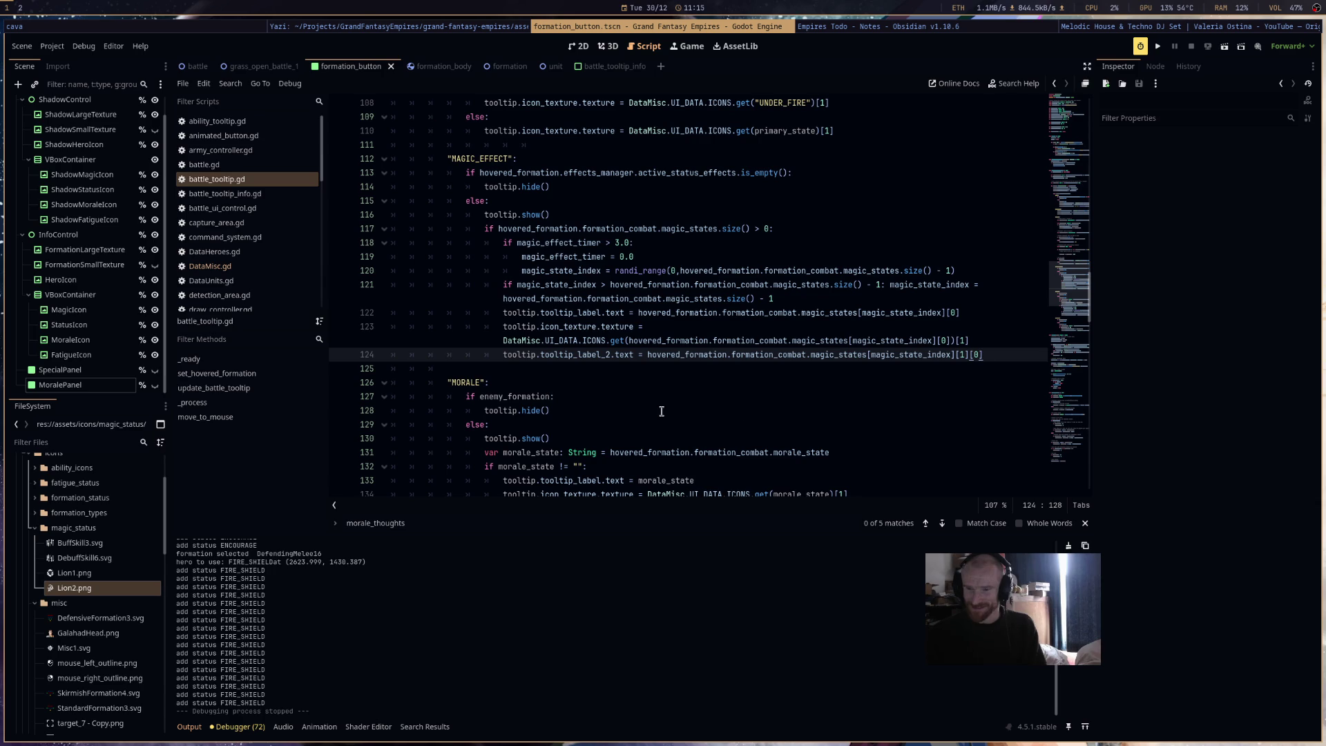
pyautogui.moveTo(986, 367); pyautogui.dragTo(1045, 358)
pyautogui.press('BackSpace')
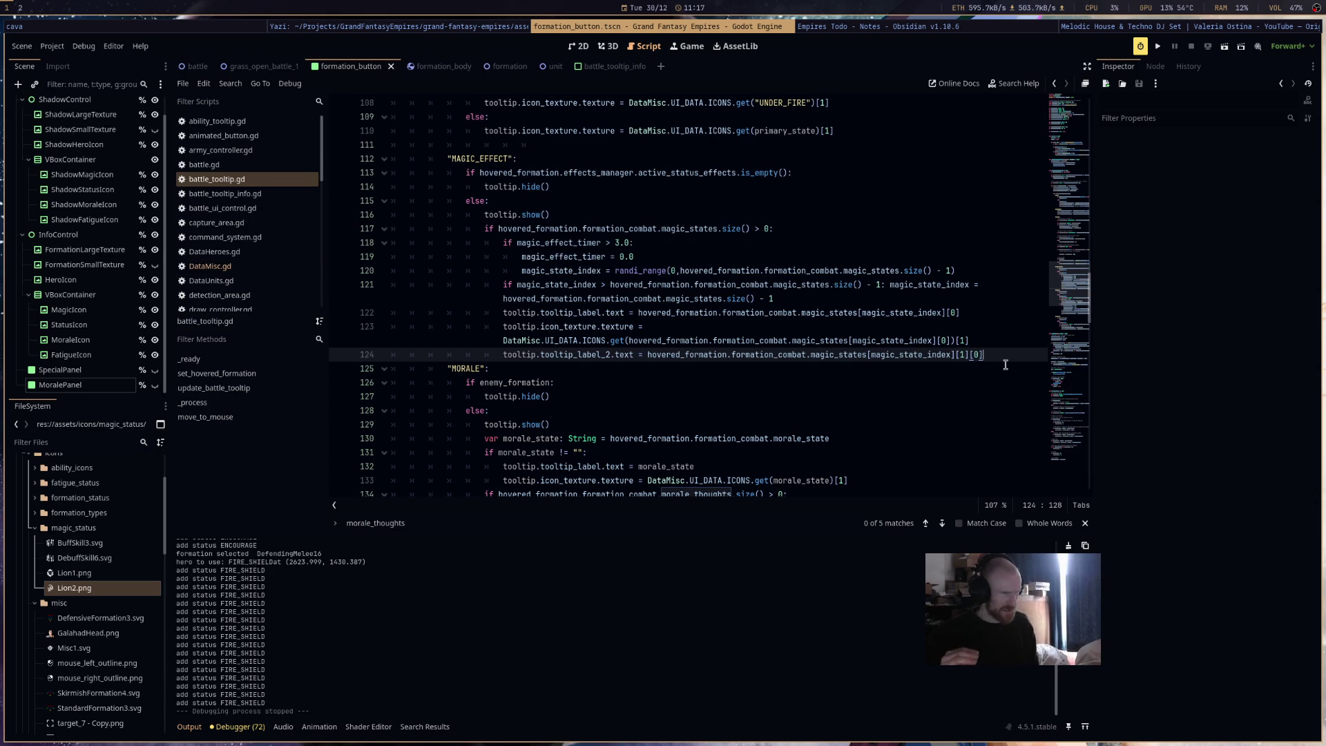
pyautogui.scroll(-3, 265, 226)
pyautogui.scroll(3, 267, 233)
pyautogui.scroll(-3, 263, 238)
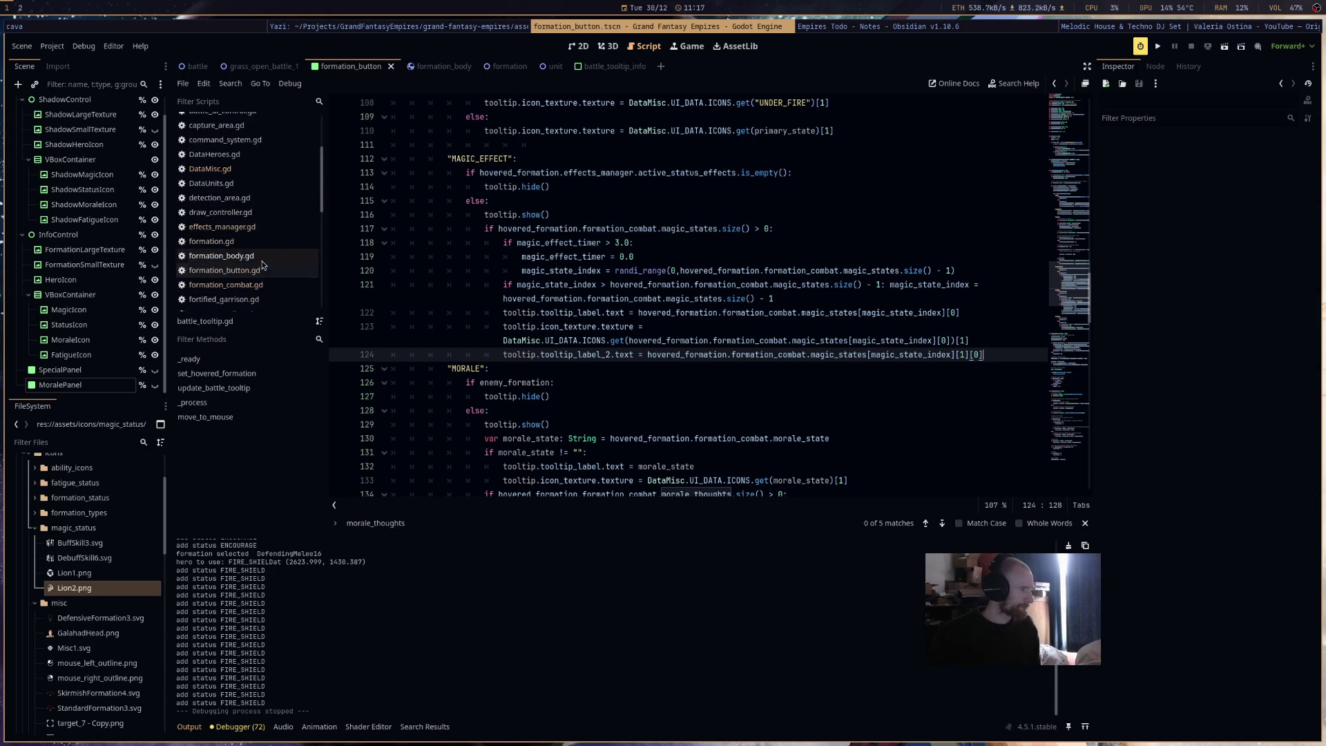
pyautogui.click(304, 270)
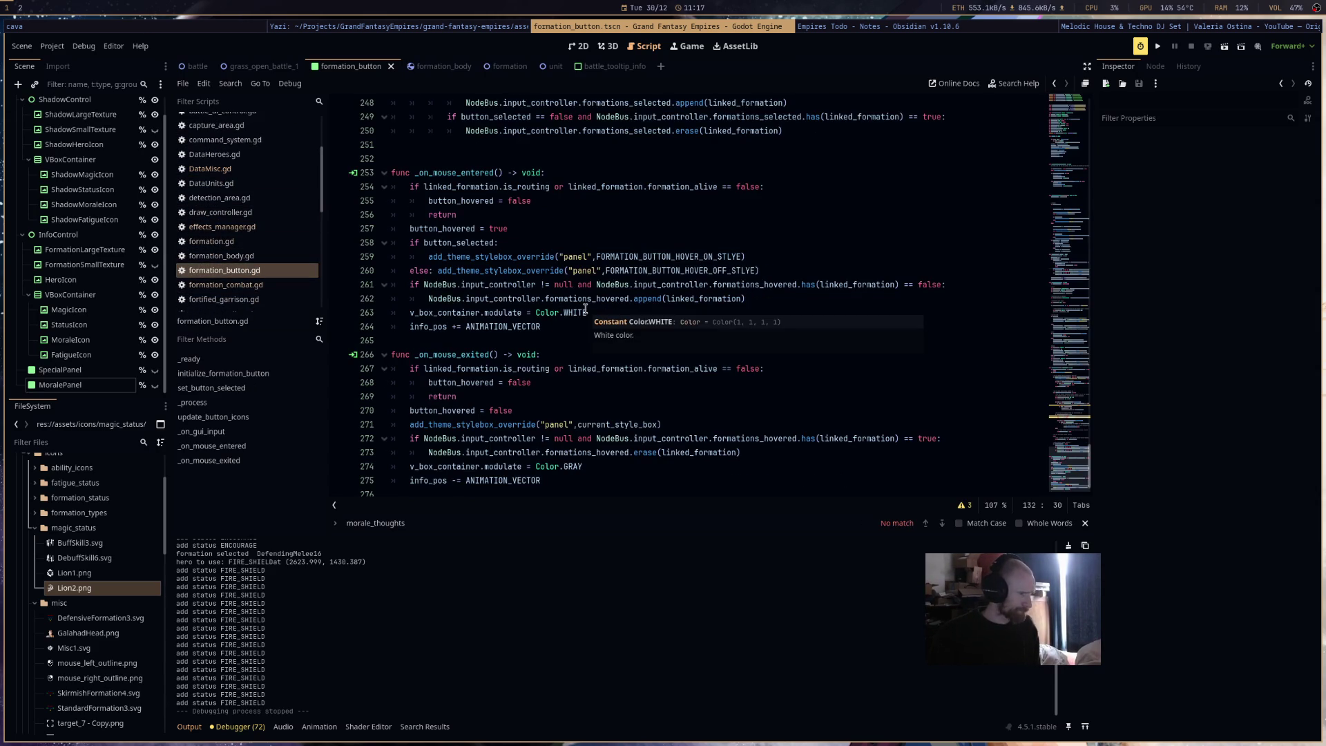
pyautogui.scroll(8, 586, 309)
pyautogui.scroll(14, 587, 309)
pyautogui.scroll(15, 608, 313)
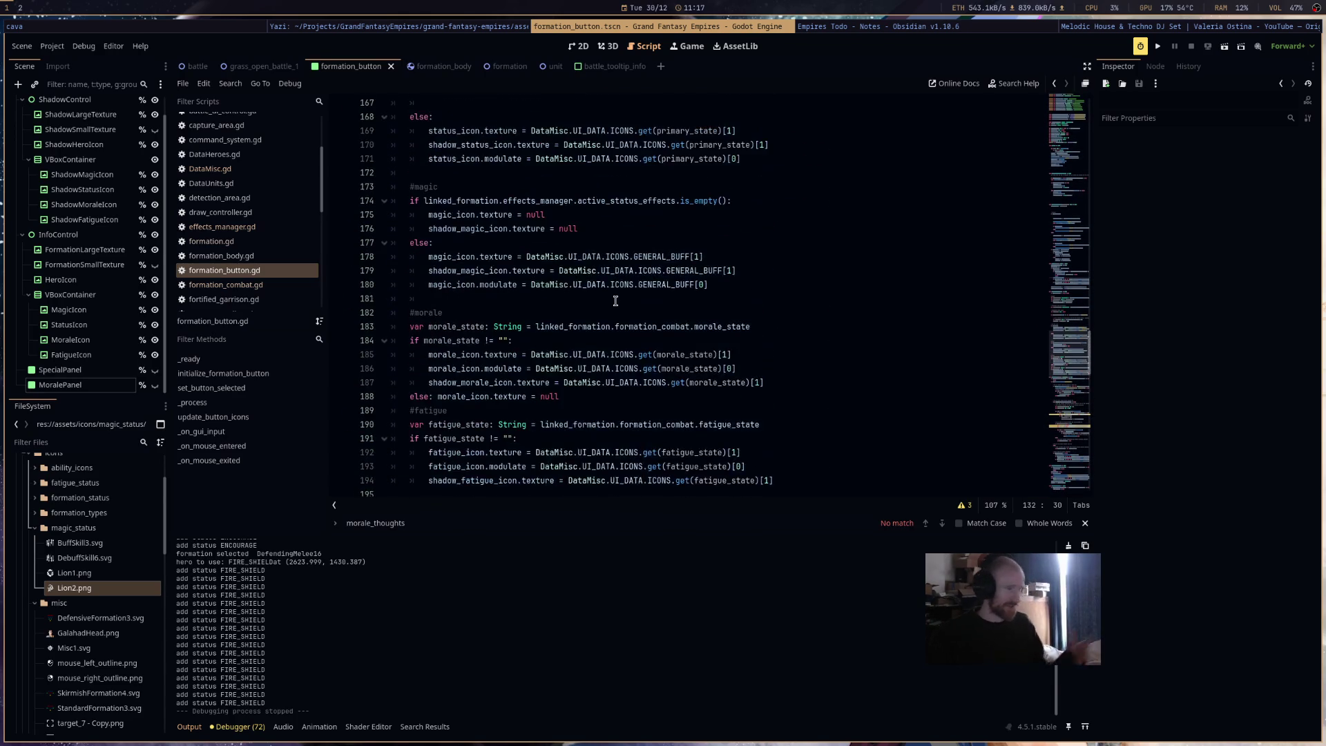
pyautogui.scroll(3, 607, 398)
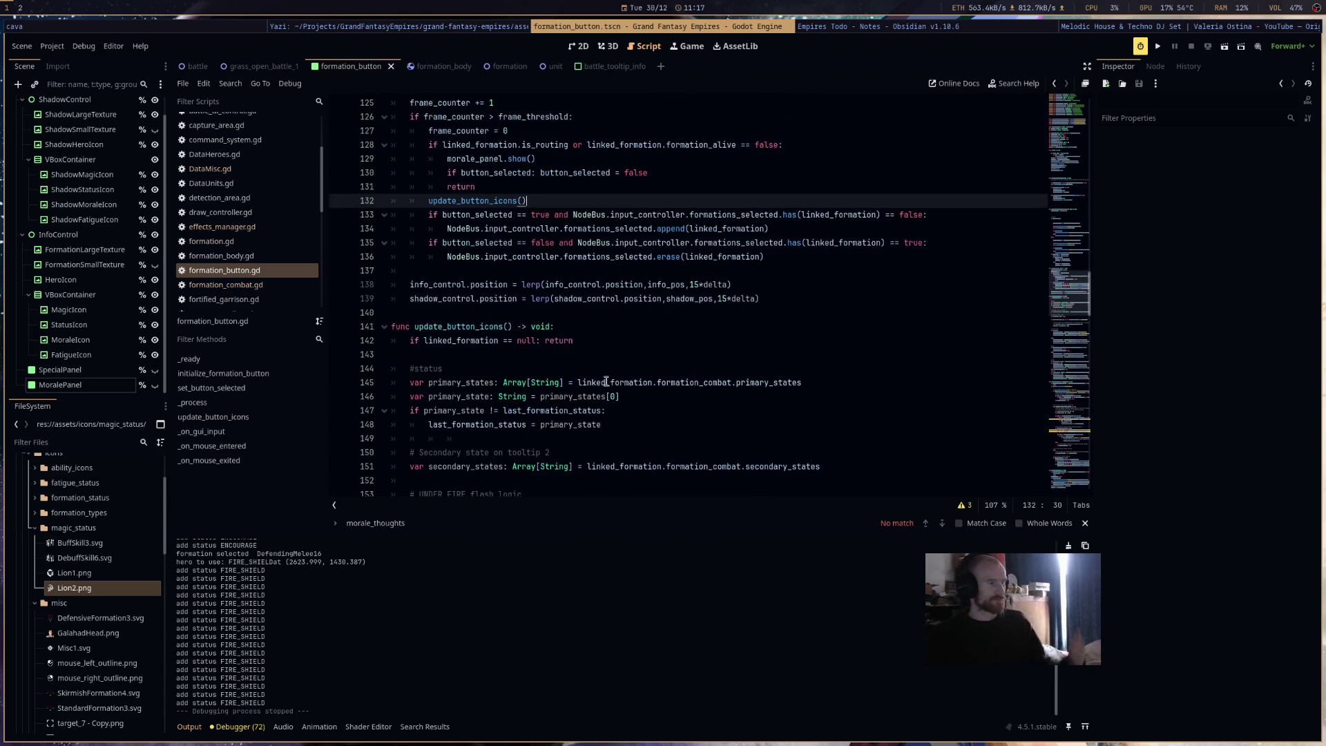
pyautogui.doubleClick(494, 326)
pyautogui.scroll(-5, 649, 395)
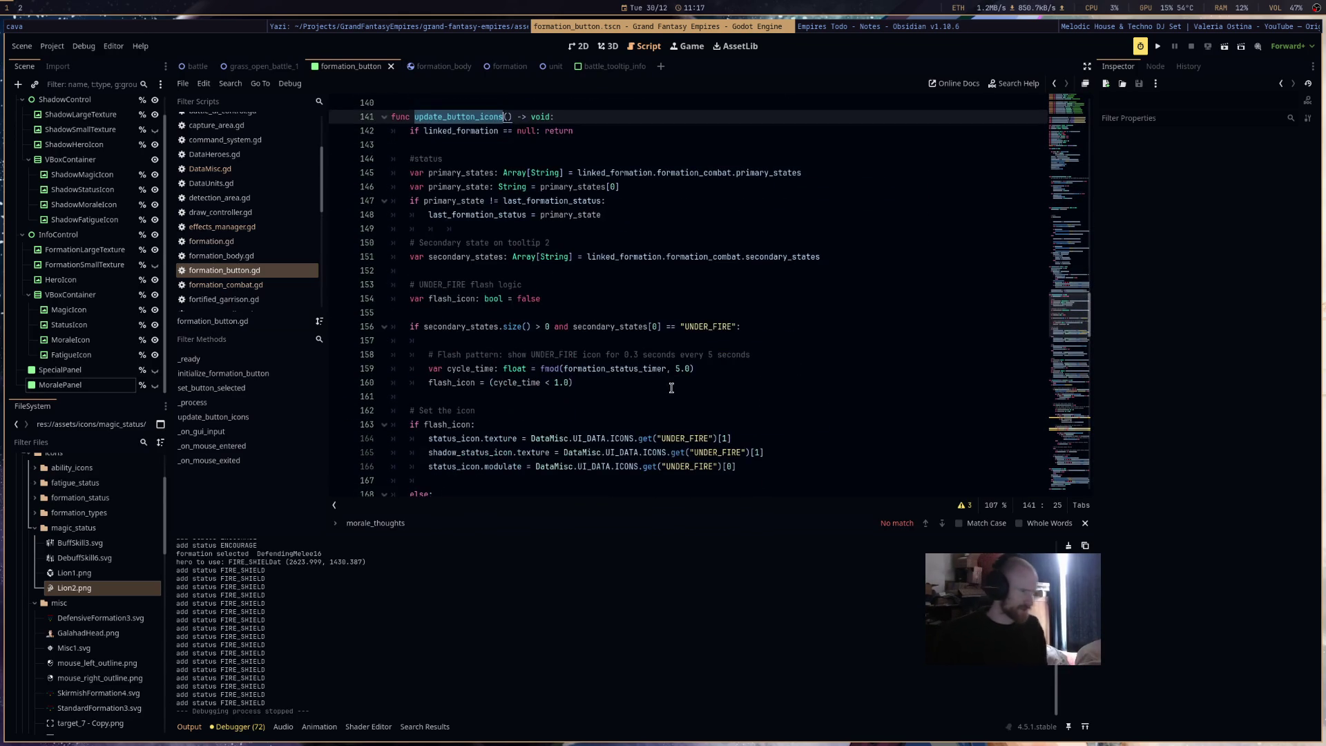
pyautogui.scroll(-6, 663, 390)
pyautogui.scroll(-1, 676, 376)
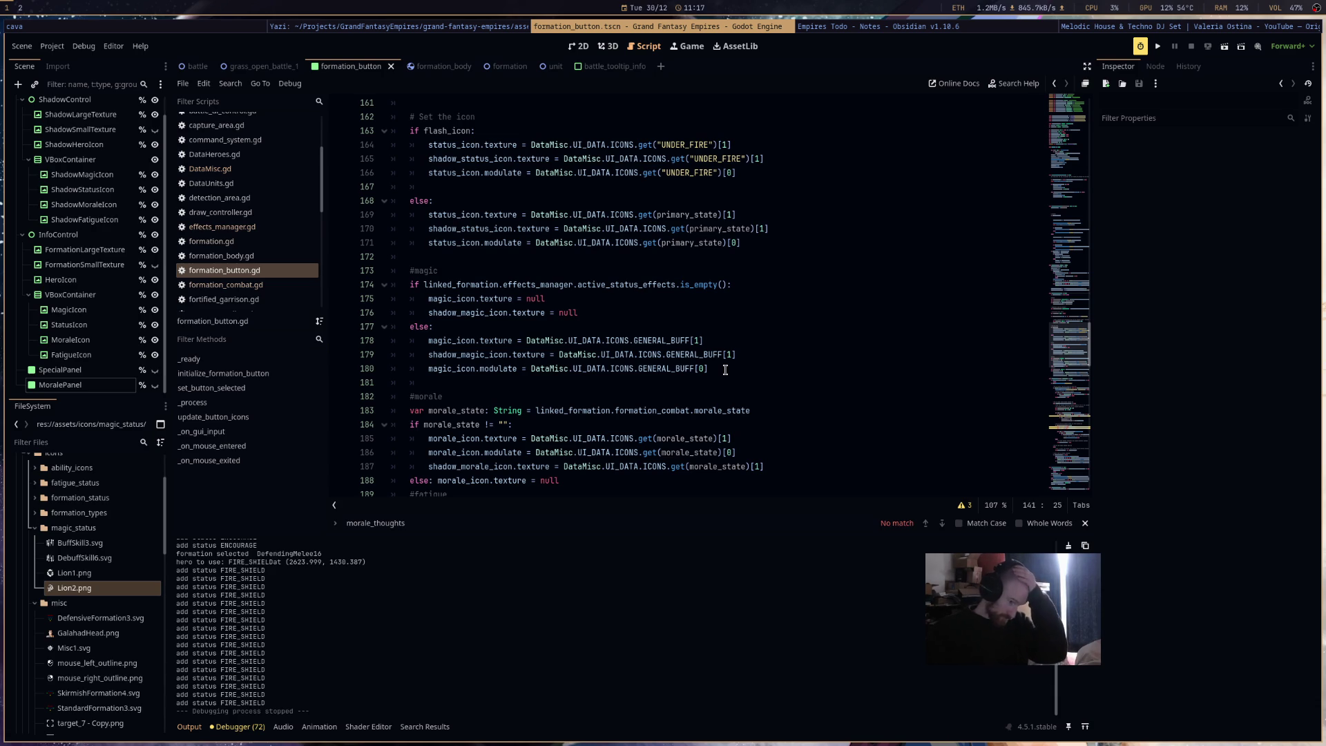
pyautogui.moveTo(726, 370); pyautogui.dragTo(531, 372)
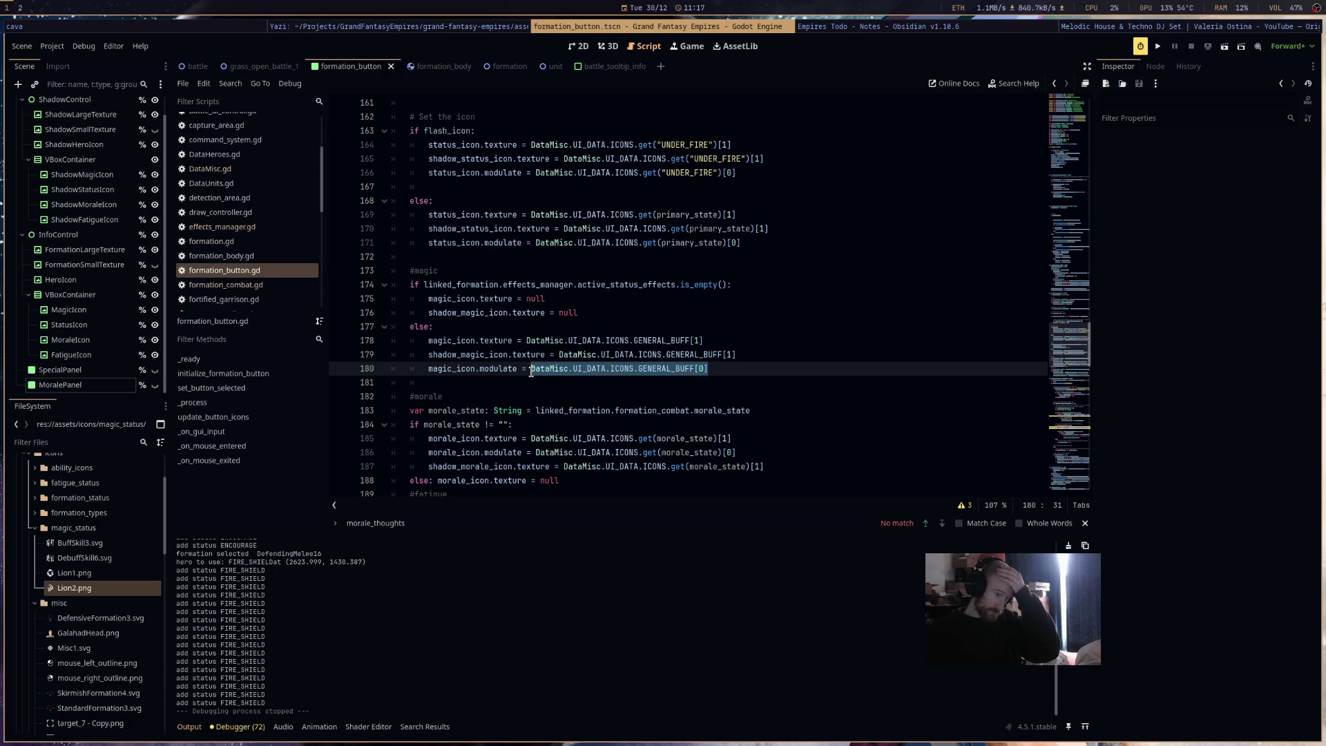
pyautogui.moveTo(532, 373)
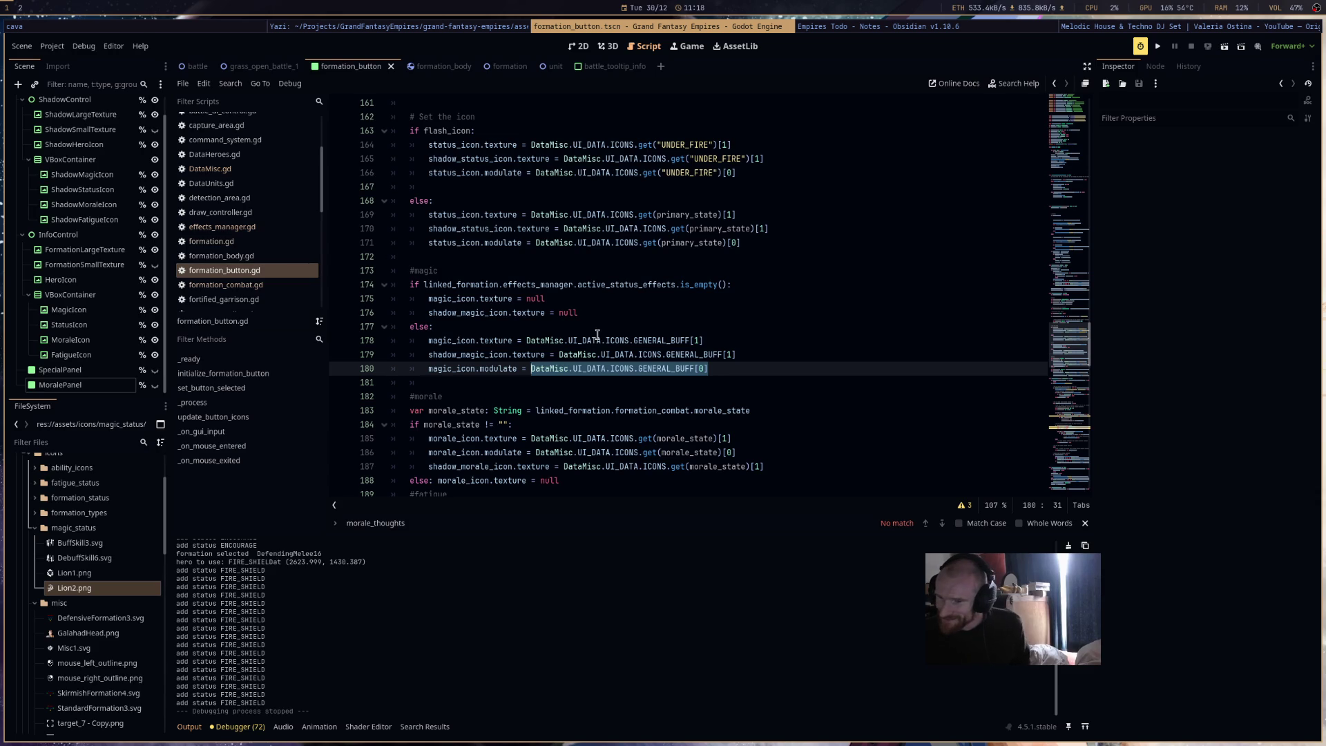
pyautogui.moveTo(598, 334)
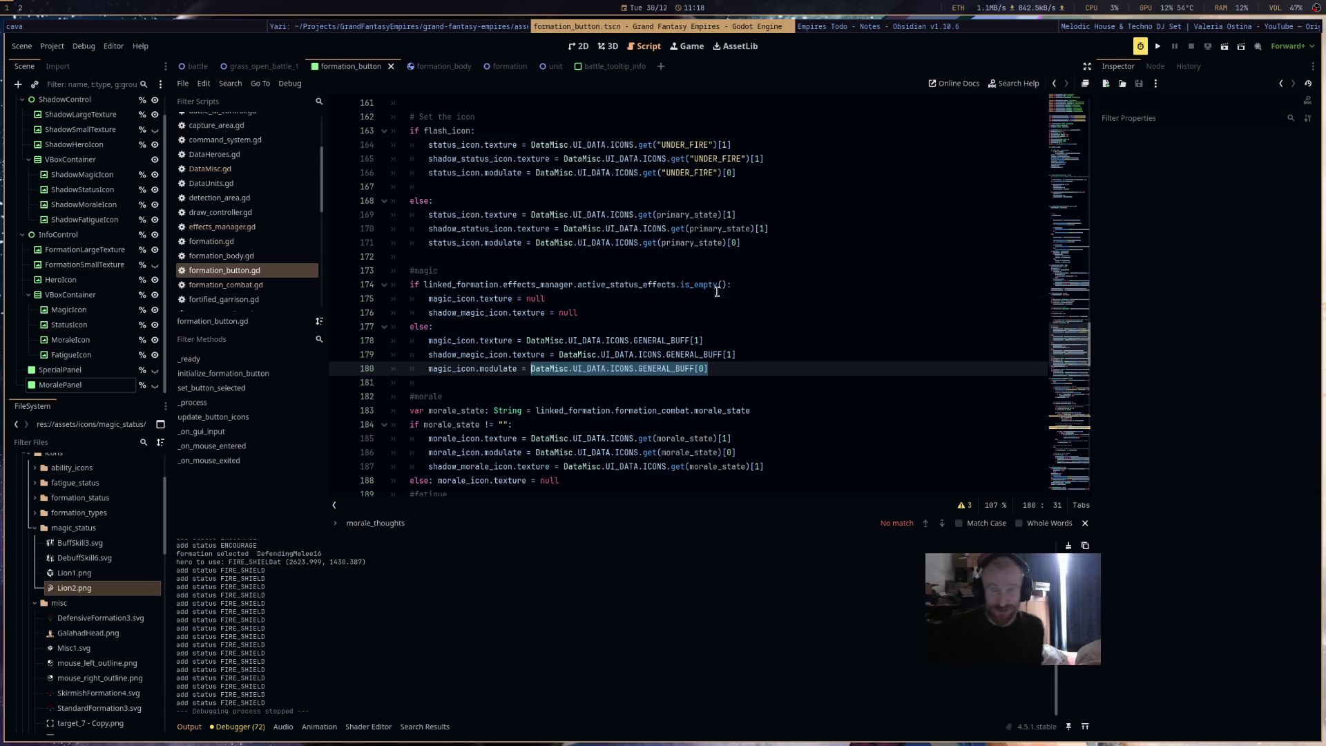
# - Check the is_empty docs, clear the selection, and tile the Analogue Pocket page beside Godot
pyautogui.moveTo(717, 291)
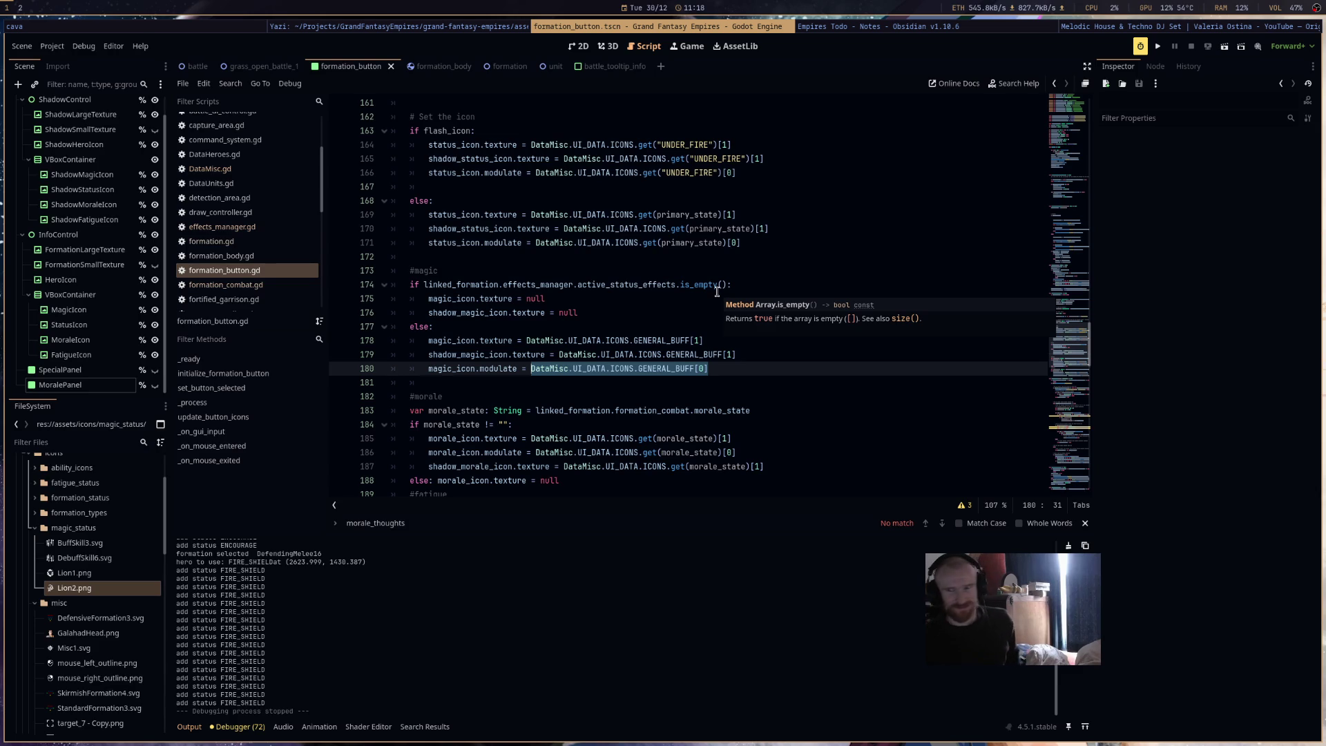
pyautogui.click(741, 366)
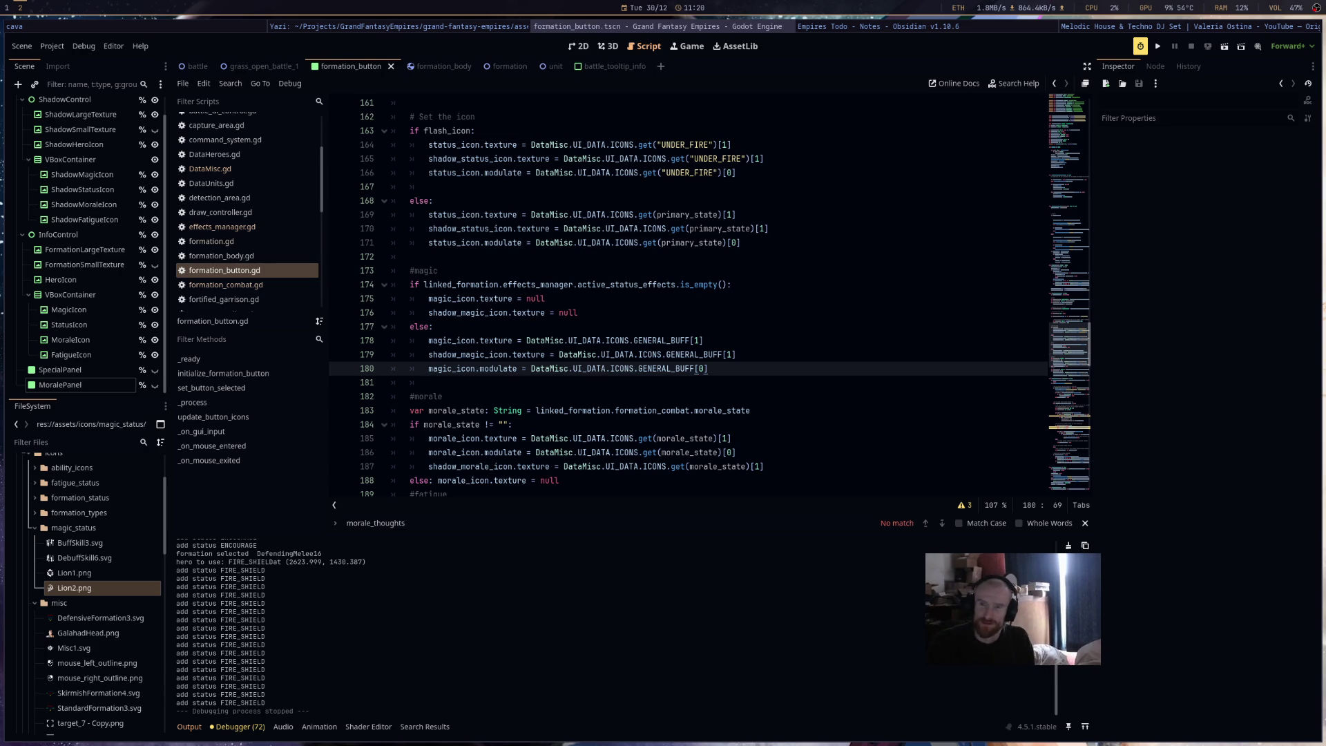
pyautogui.press('super+b')
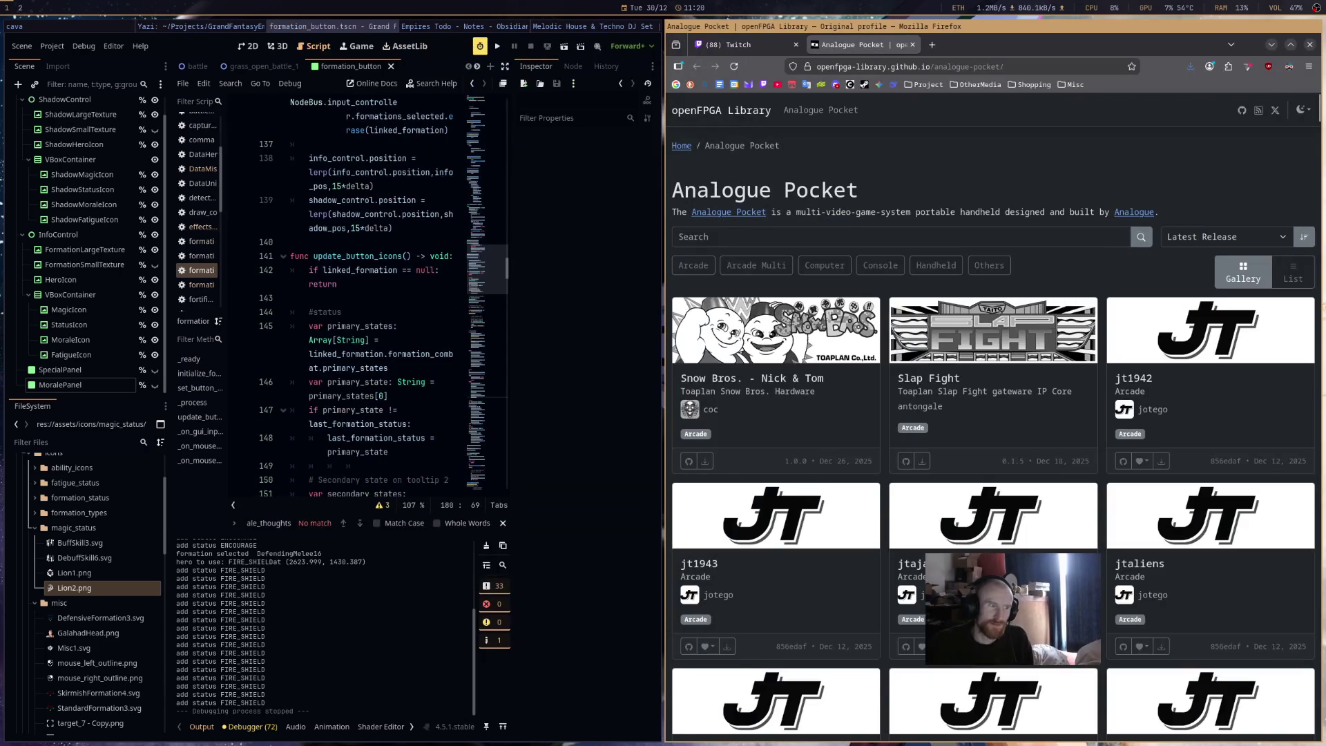
# - Fullscreen Firefox, browse the Analogue Pocket cores gallery, and filter it to Handheld cores
pyautogui.press('super+w')
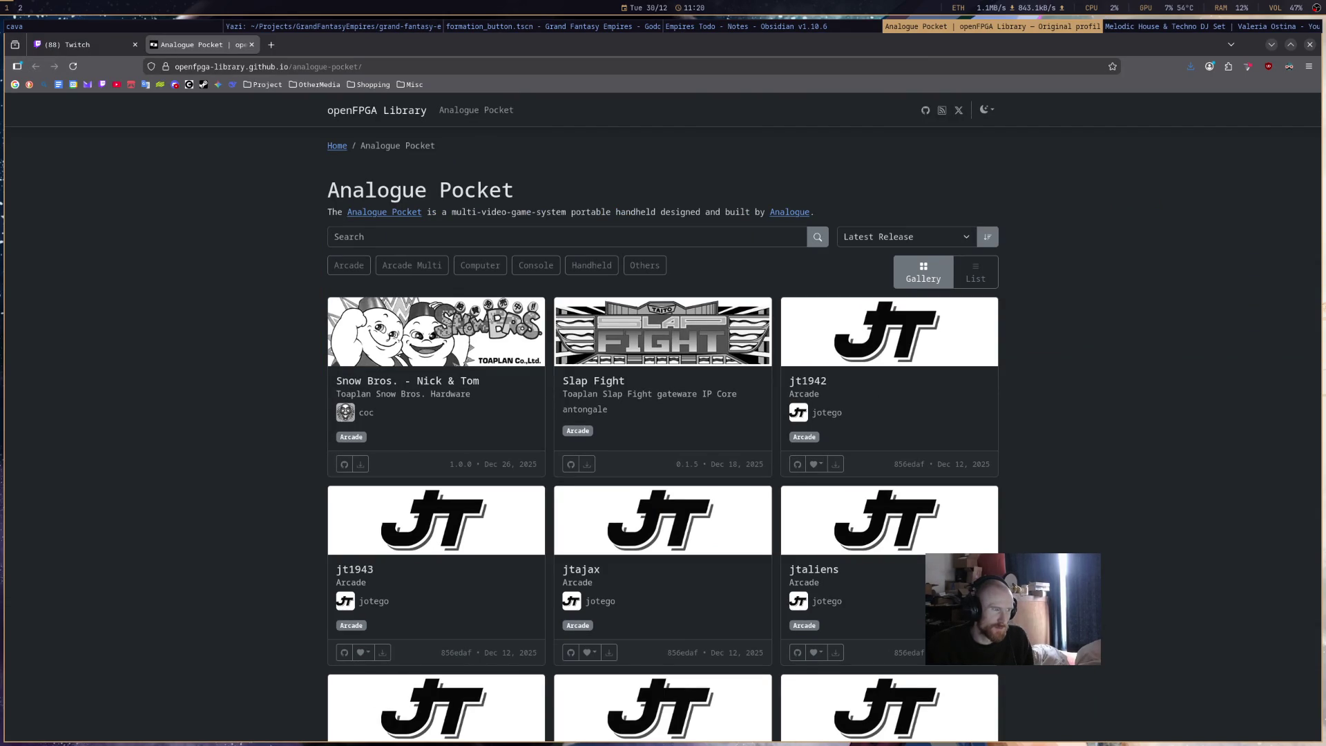
pyautogui.scroll(-6, 1001, 443)
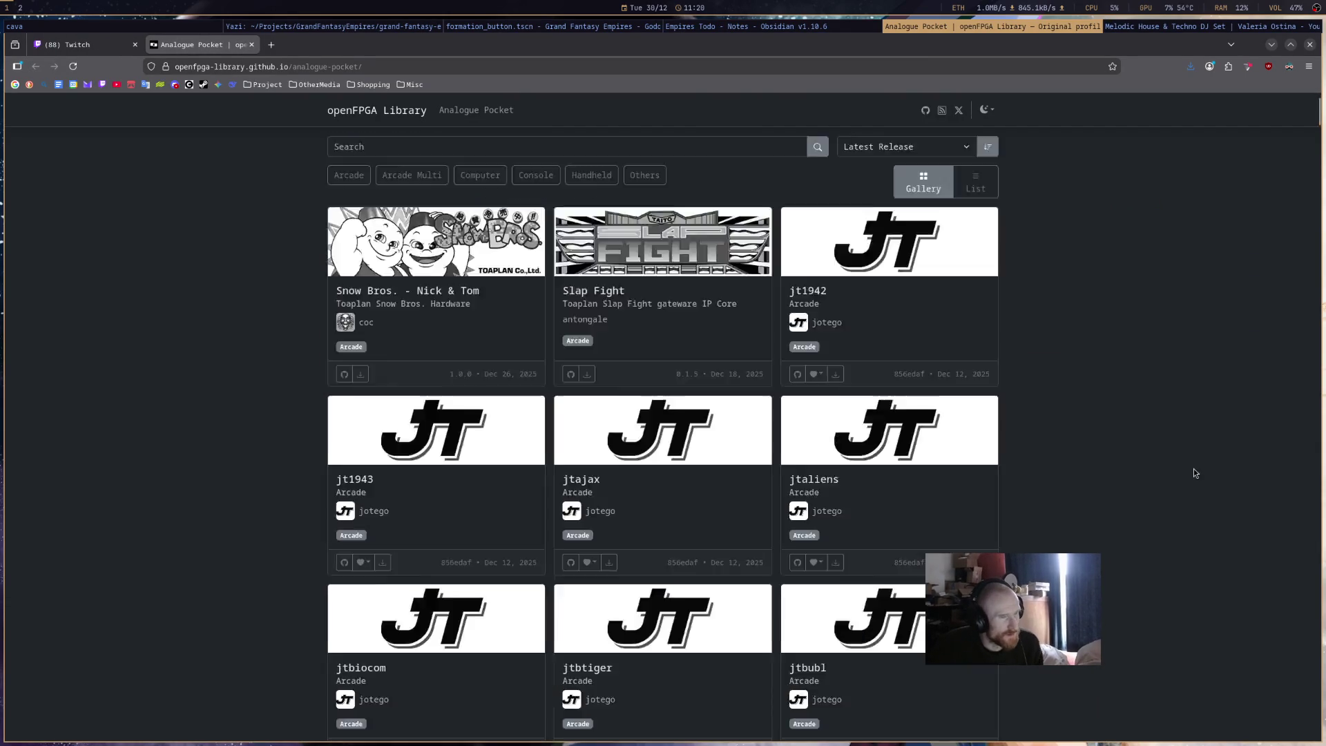
pyautogui.scroll(-10, 1000, 443)
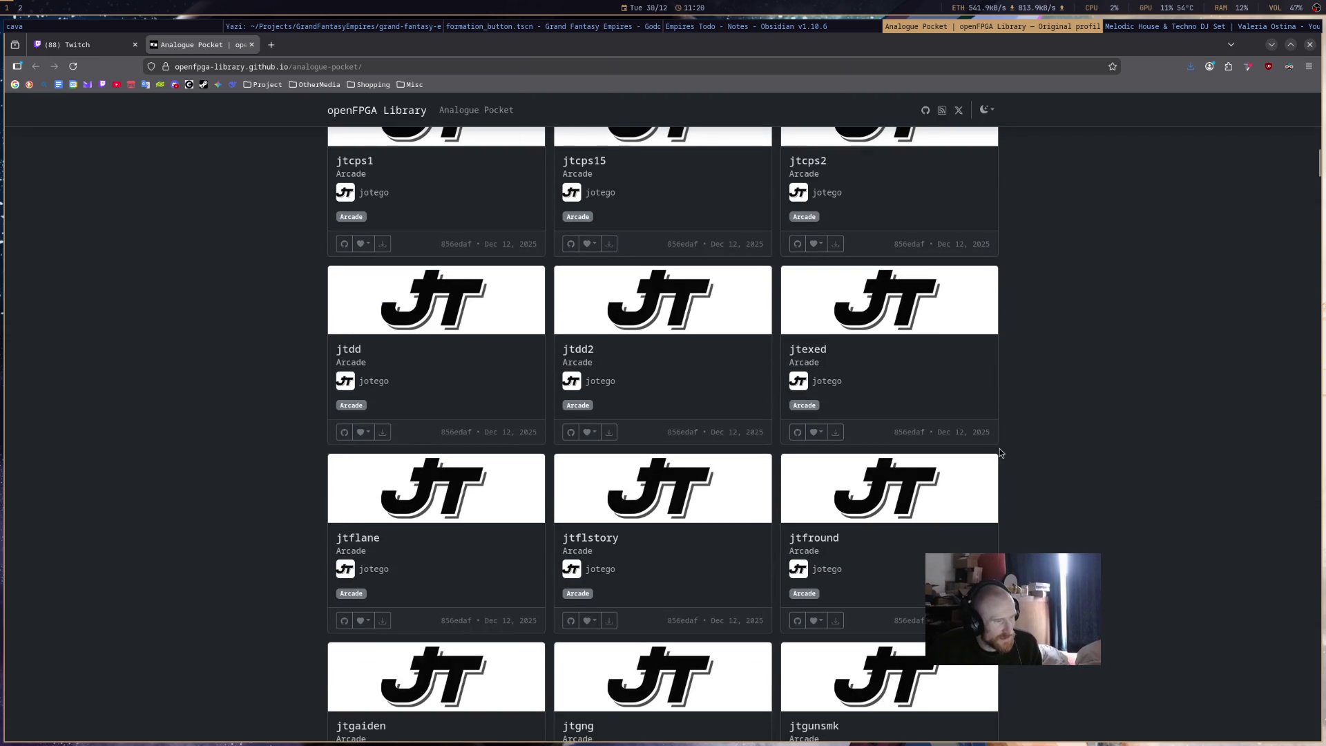
pyautogui.scroll(-15, 1057, 461)
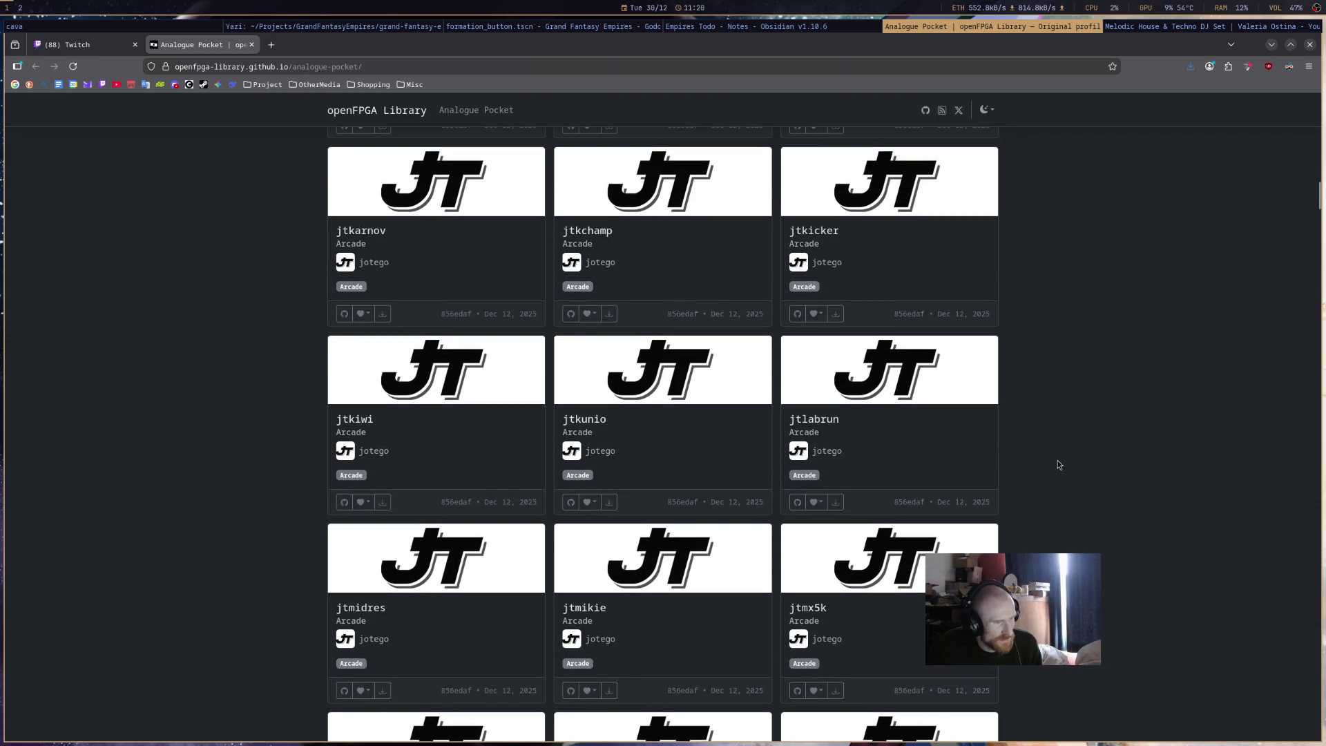
pyautogui.scroll(-5, 1059, 462)
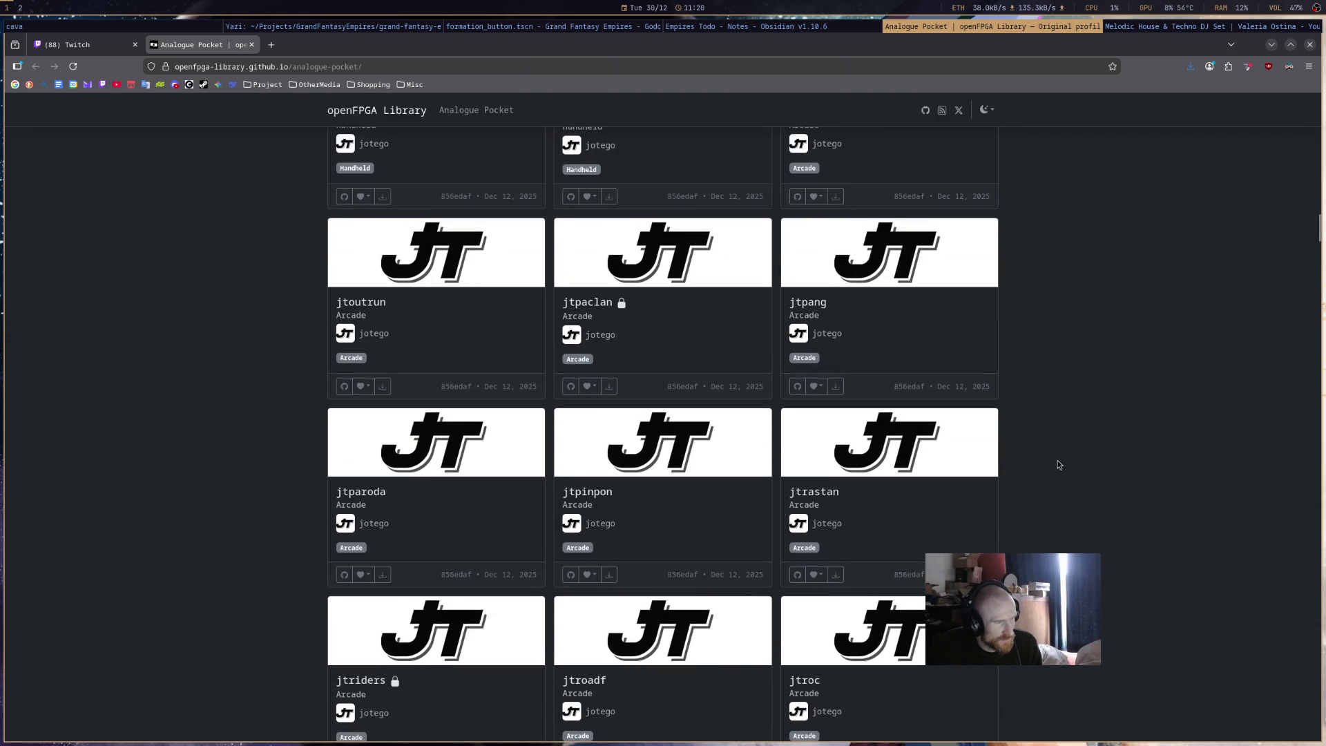
pyautogui.scroll(-6, 1058, 463)
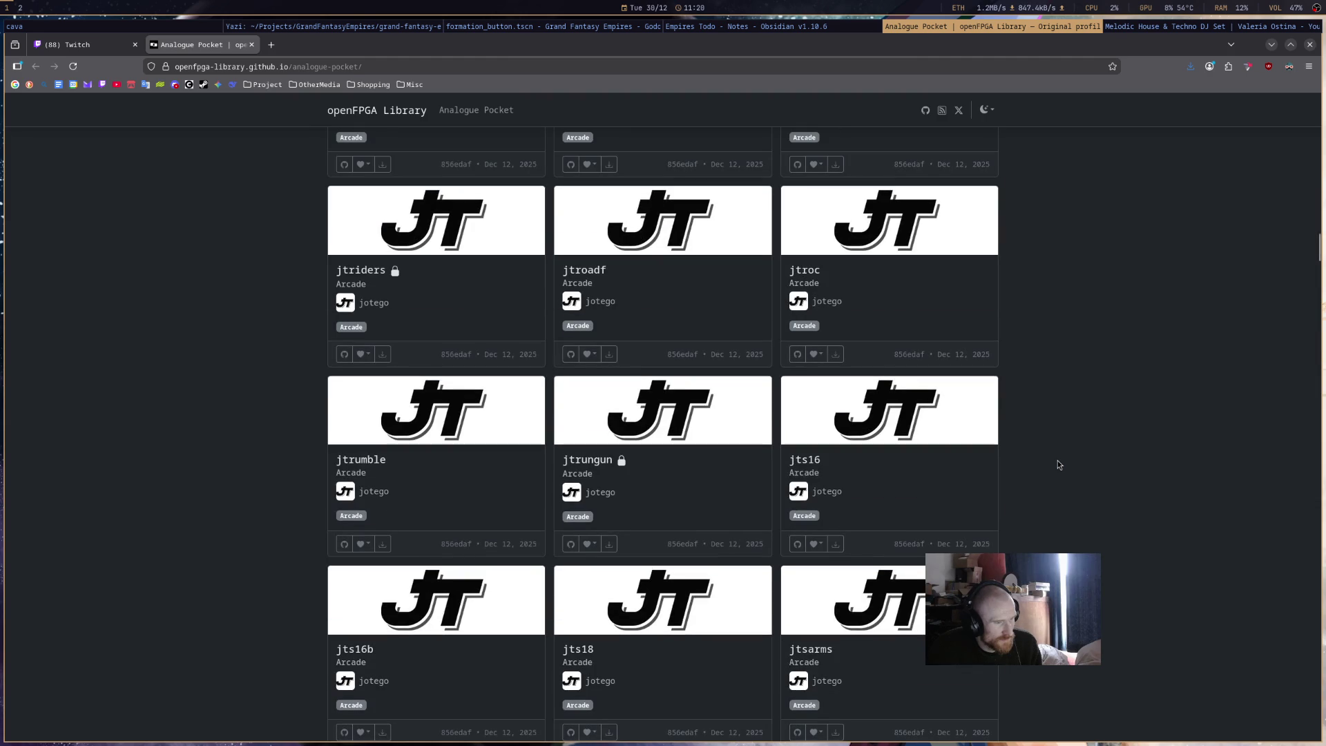
pyautogui.scroll(20, 1059, 460)
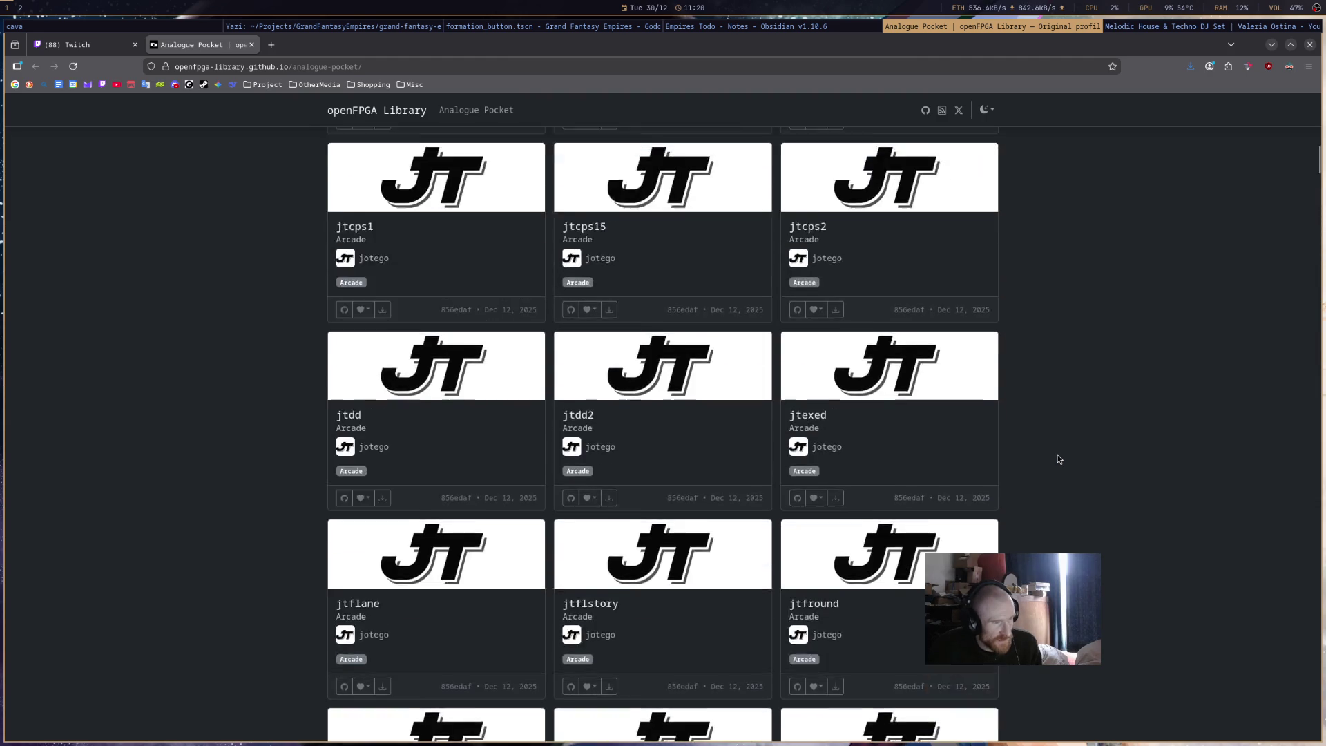
pyautogui.scroll(10, 1058, 459)
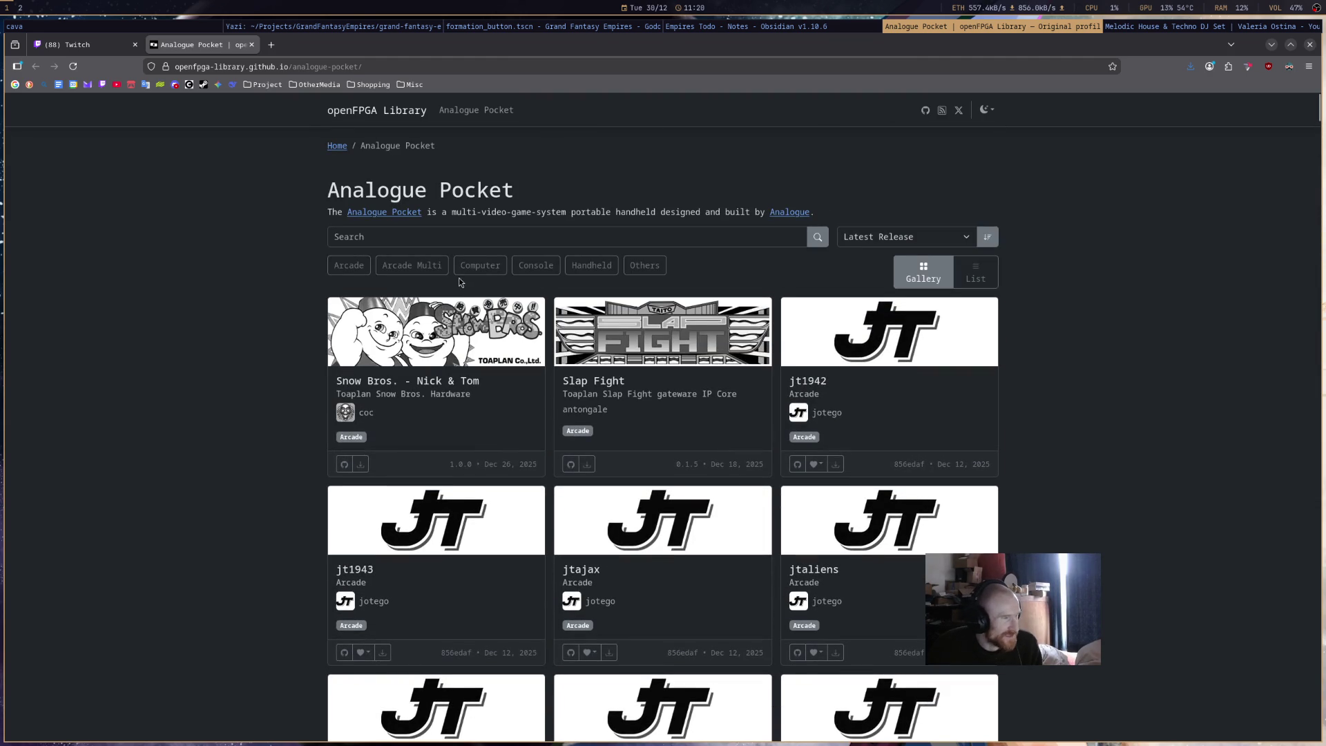
pyautogui.click(591, 265)
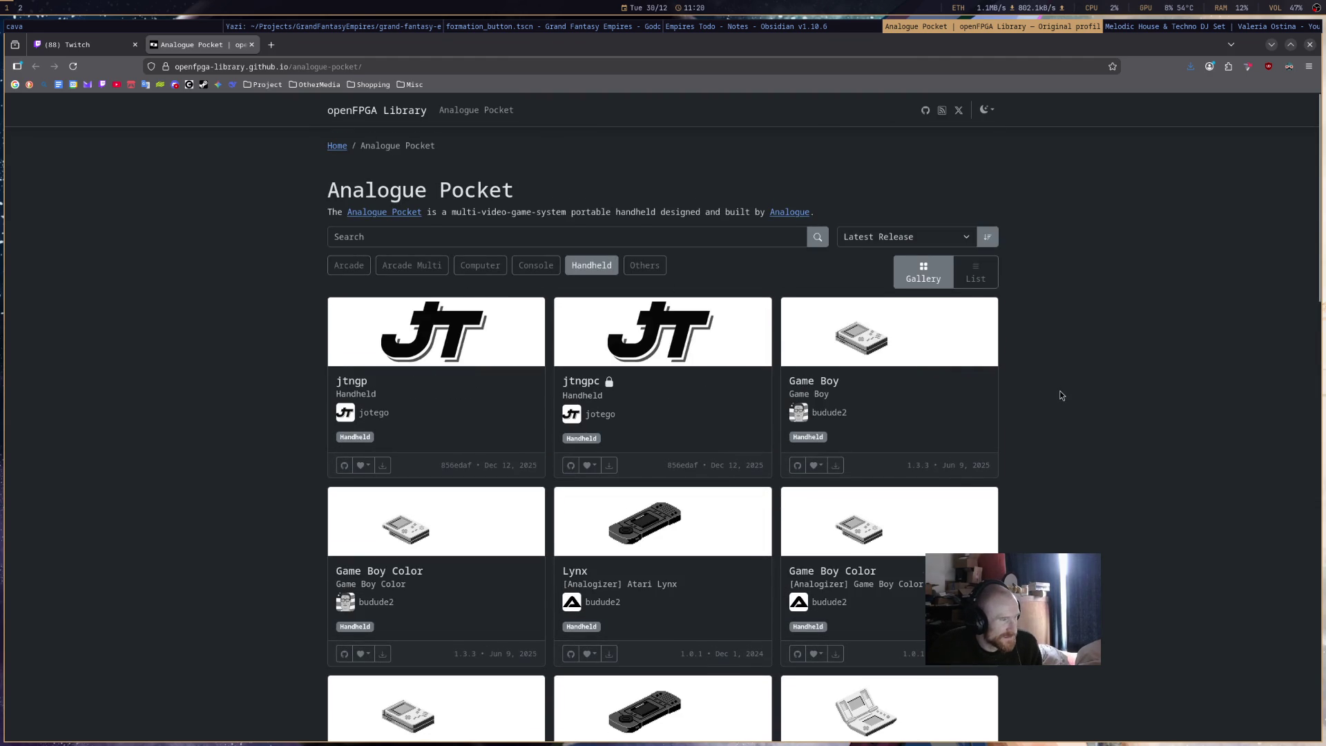
# - Browse the Handheld cores like jtngp, Game Boy and Lynx, then add the Console filter
pyautogui.scroll(-5, 1062, 395)
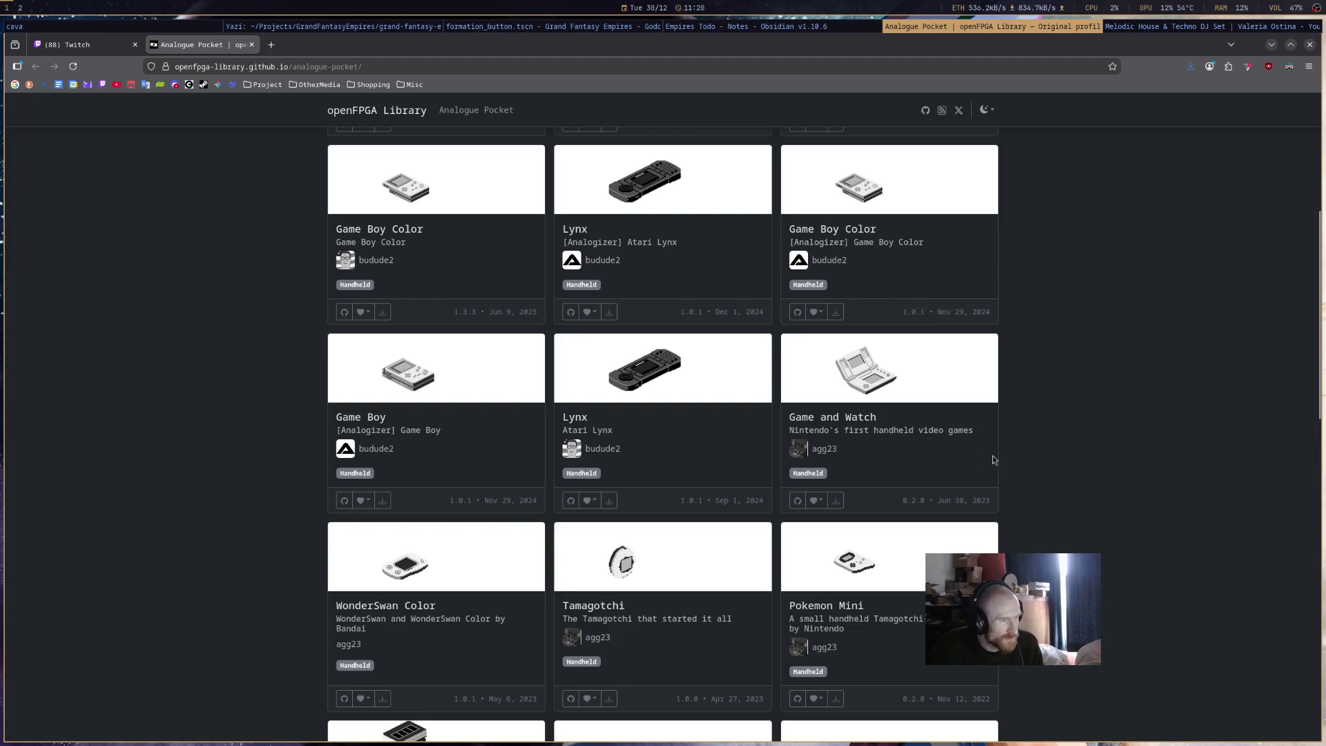
pyautogui.scroll(-3, 1040, 384)
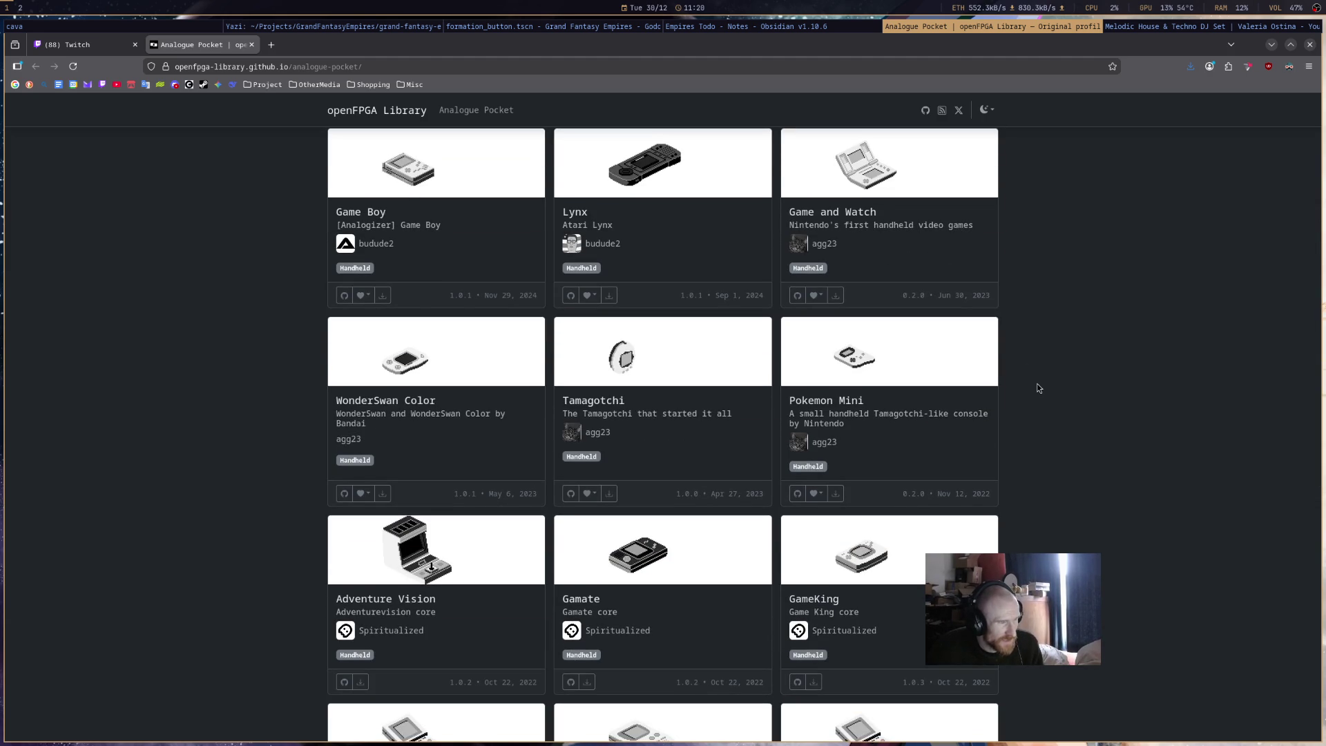
pyautogui.scroll(-5, 1038, 384)
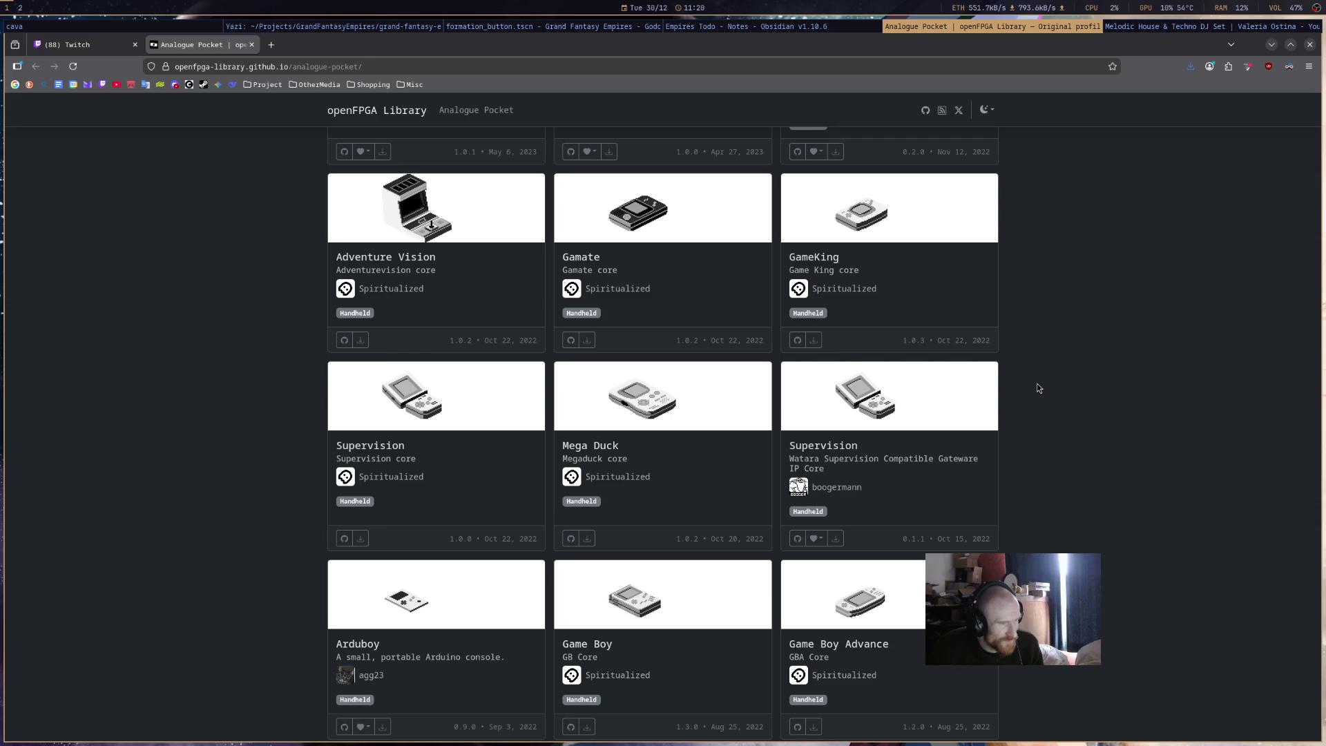
pyautogui.scroll(-5, 1037, 383)
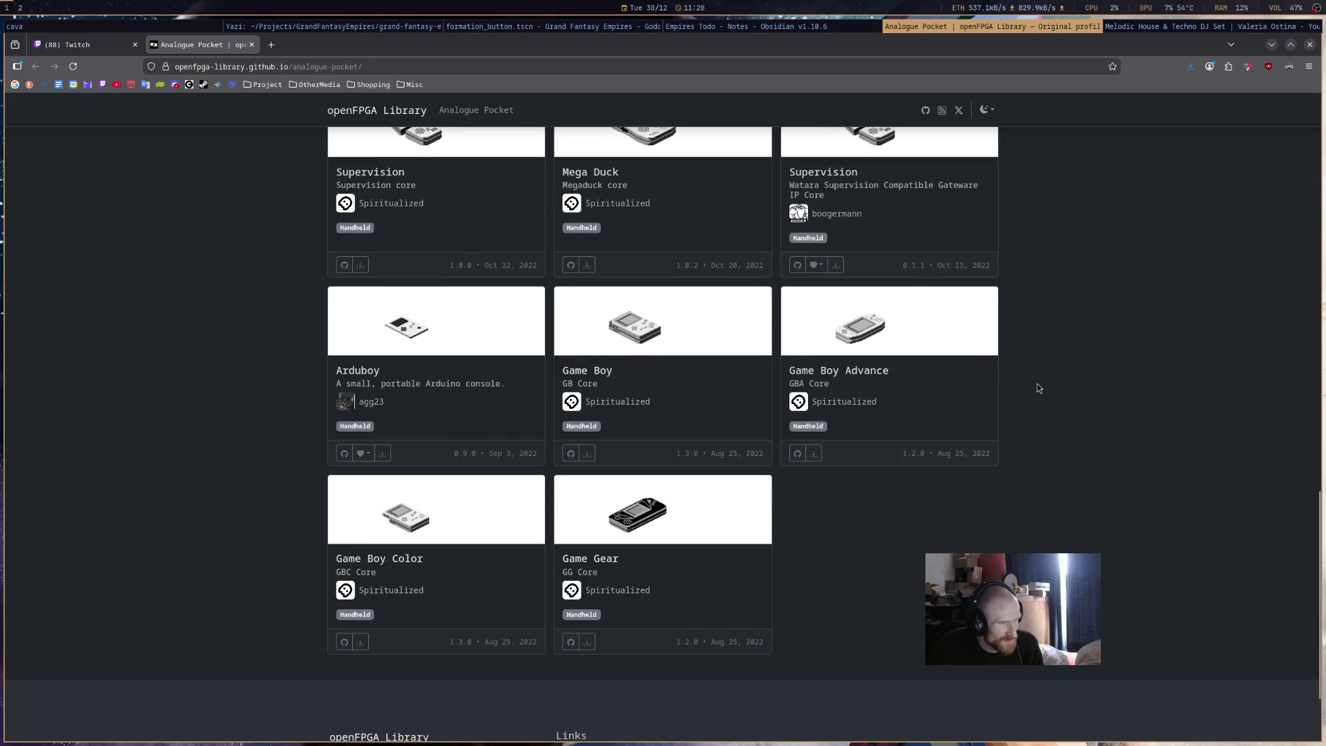
pyautogui.scroll(6, 1037, 384)
pyautogui.scroll(10, 1038, 389)
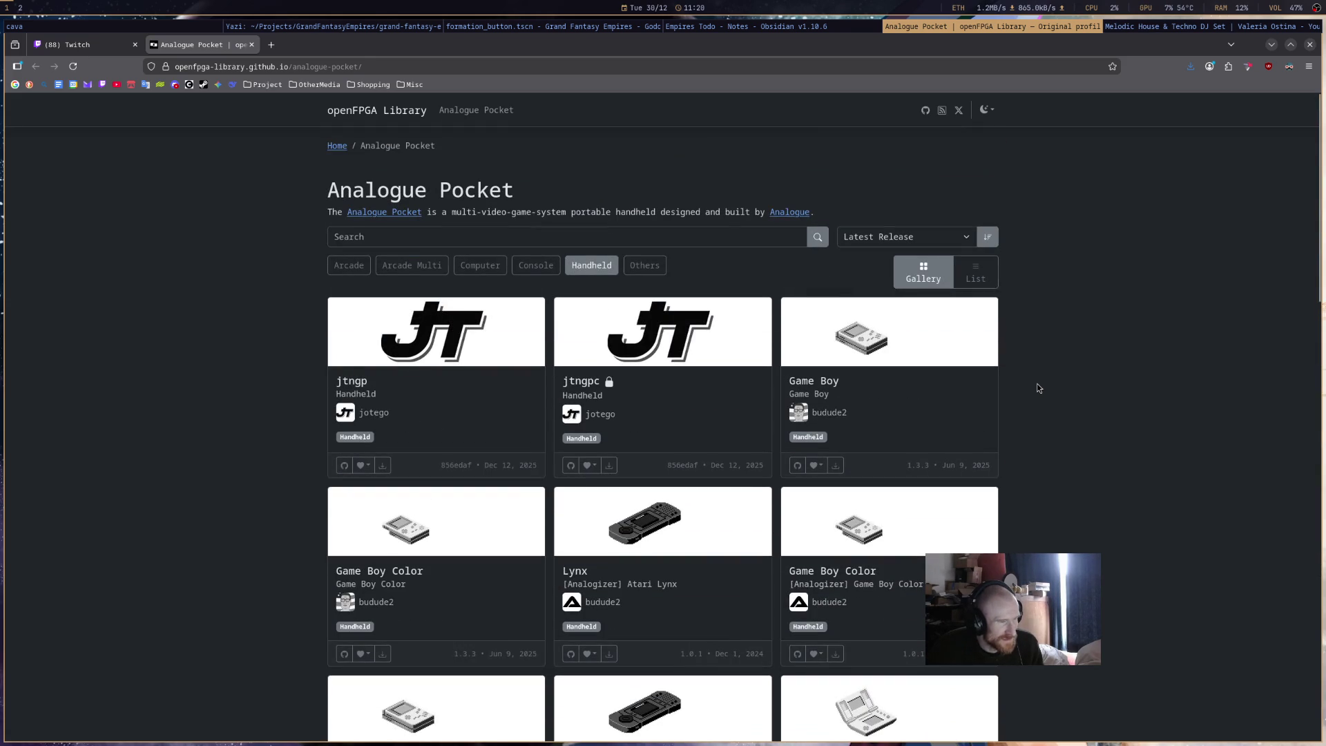
pyautogui.click(542, 270)
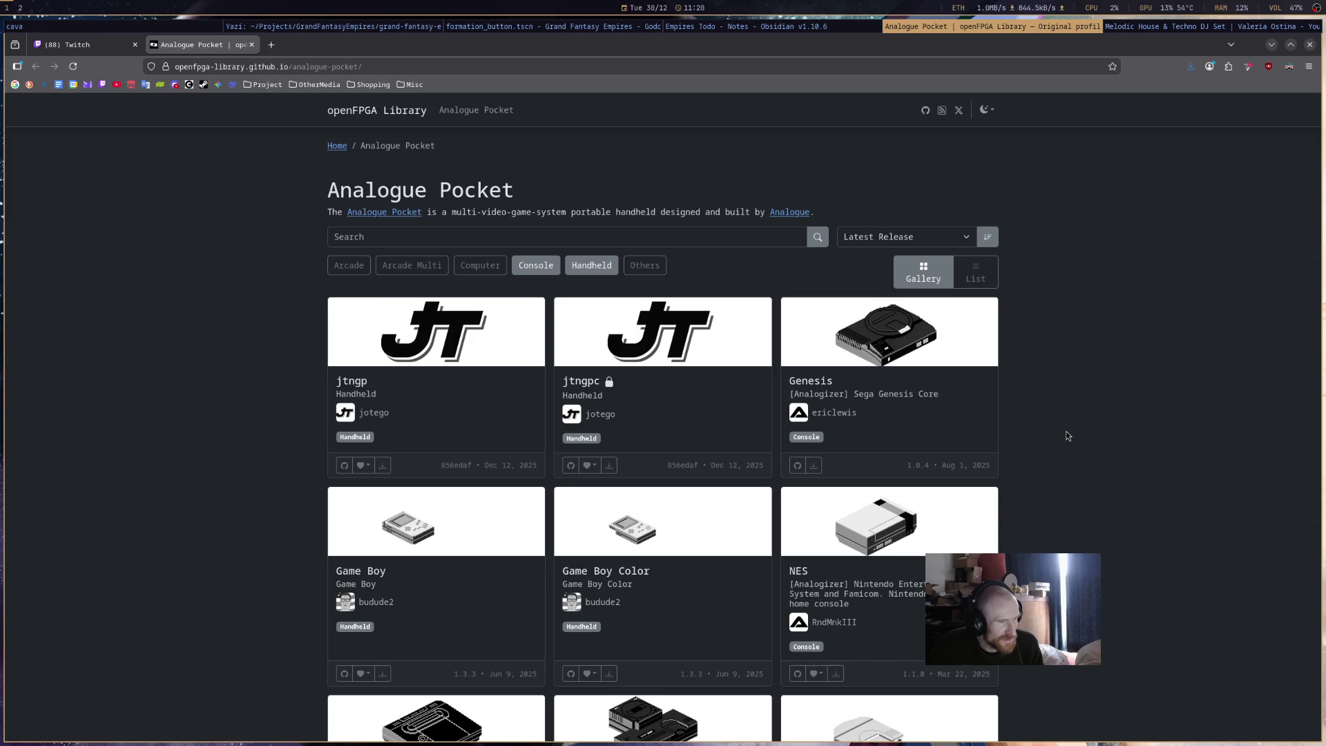
# - Browse the Console and Handheld results, select the Genesis card text, and return to Godot
pyautogui.scroll(-2, 1068, 435)
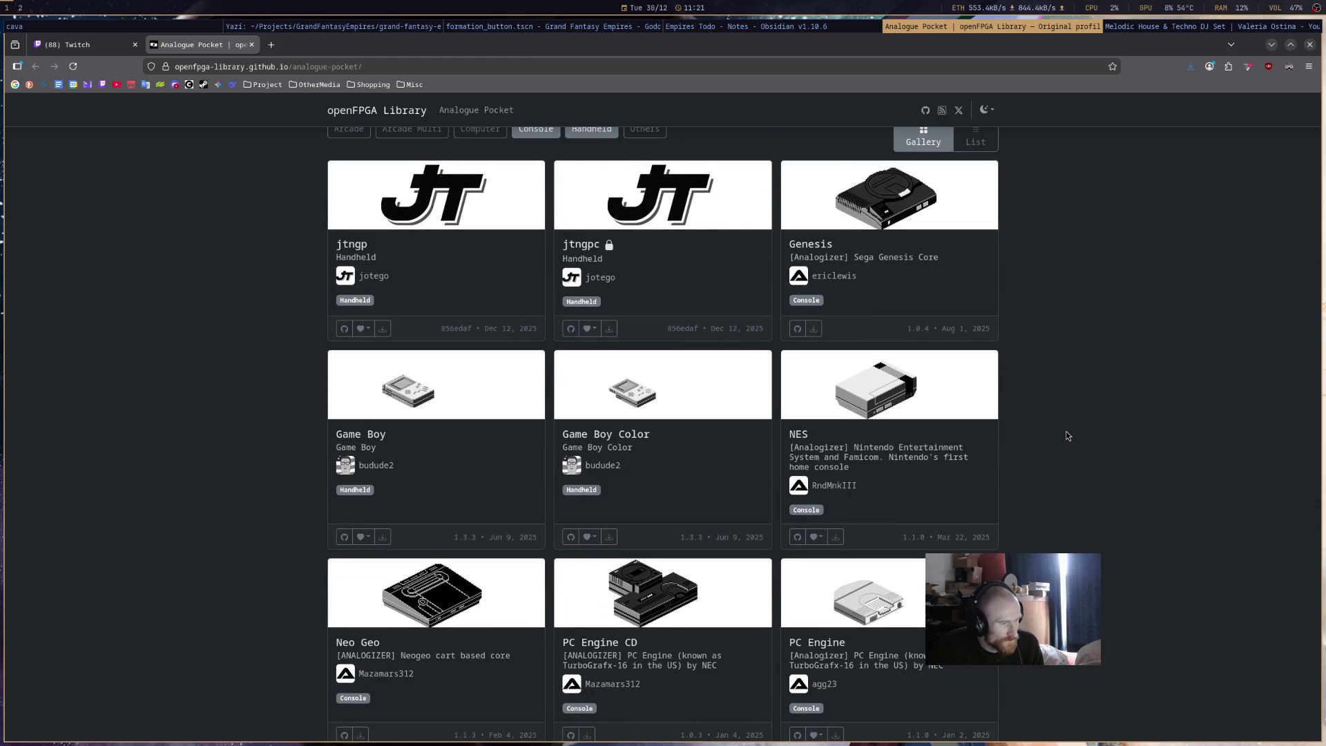
pyautogui.scroll(-2, 1066, 436)
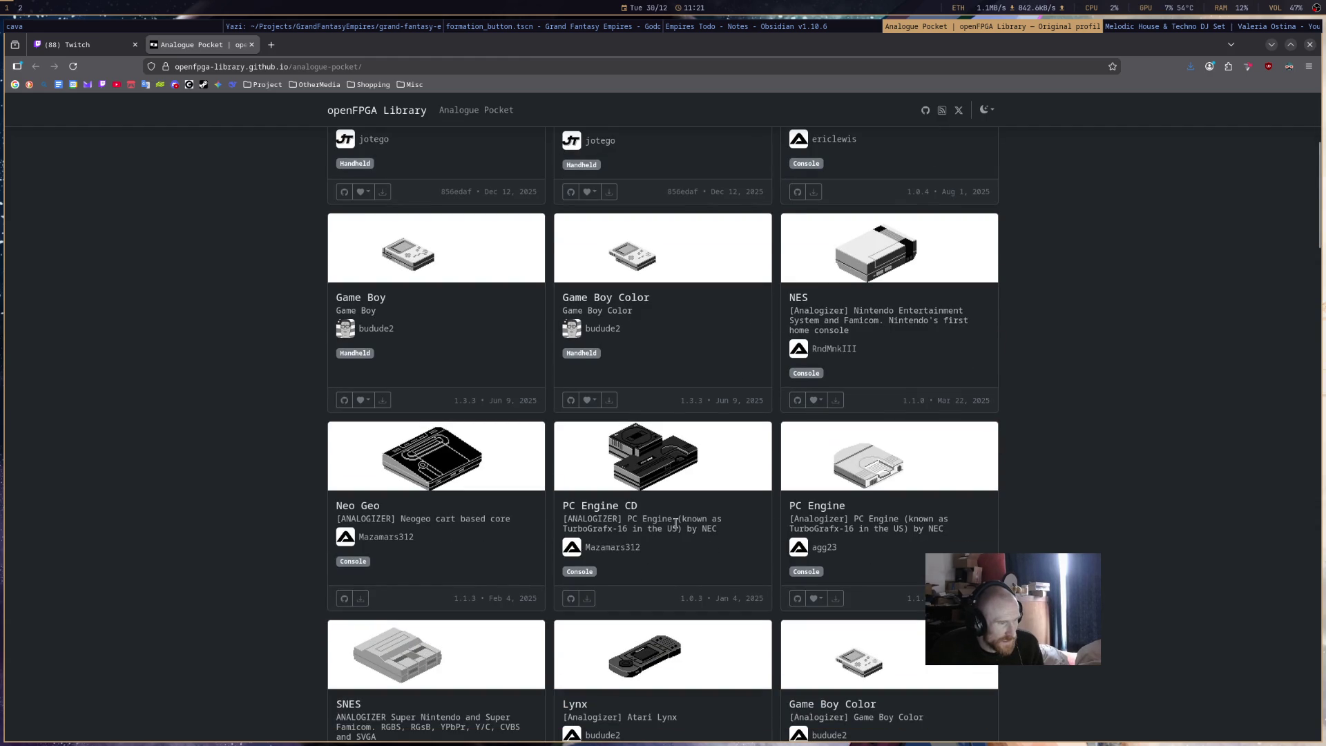
pyautogui.scroll(-2, 727, 529)
pyautogui.scroll(6, 935, 427)
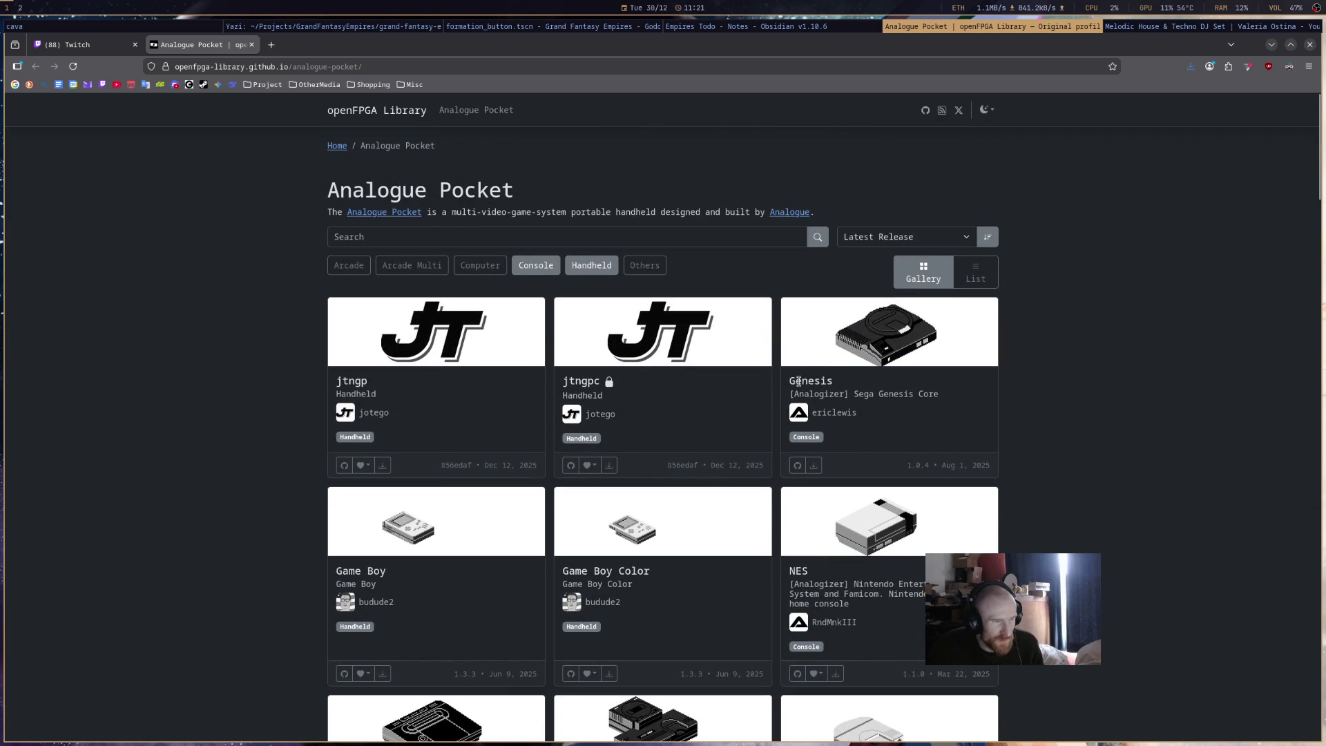
pyautogui.moveTo(791, 381); pyautogui.dragTo(948, 396)
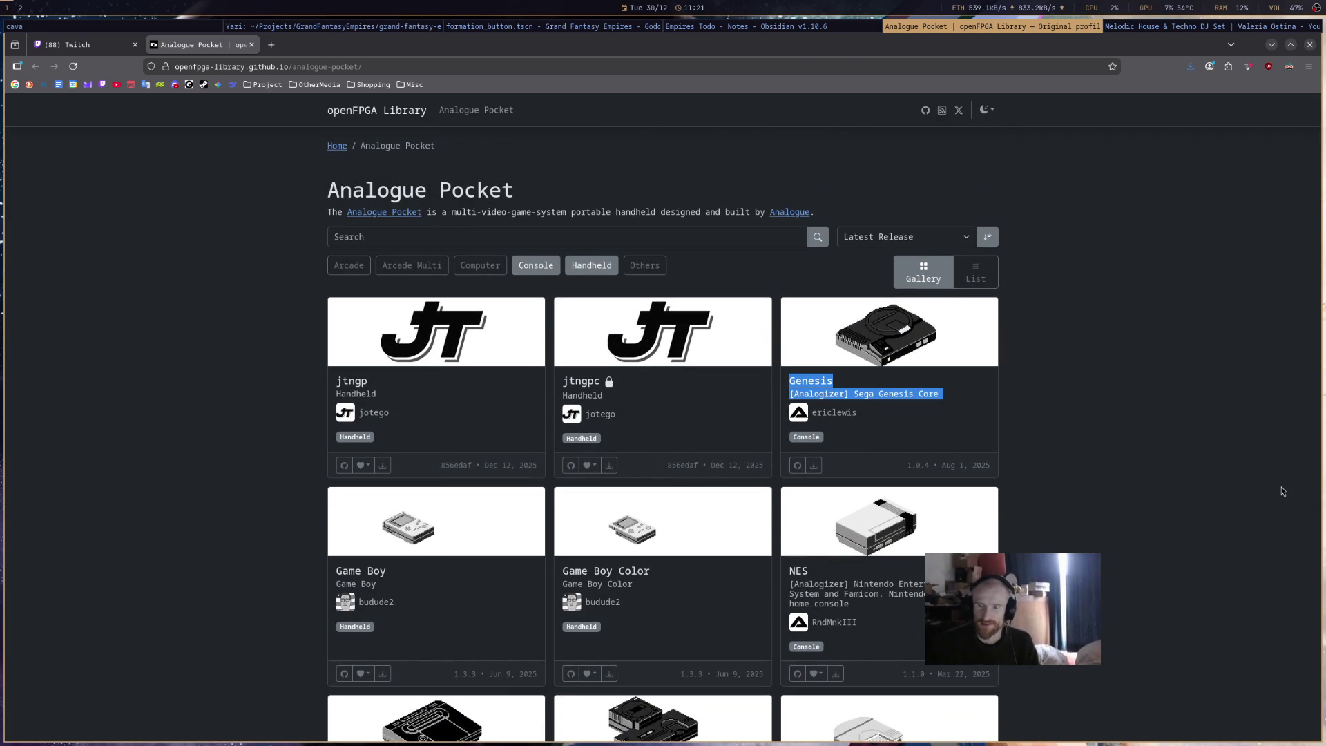
pyautogui.hotkey('alt', 'Tab')
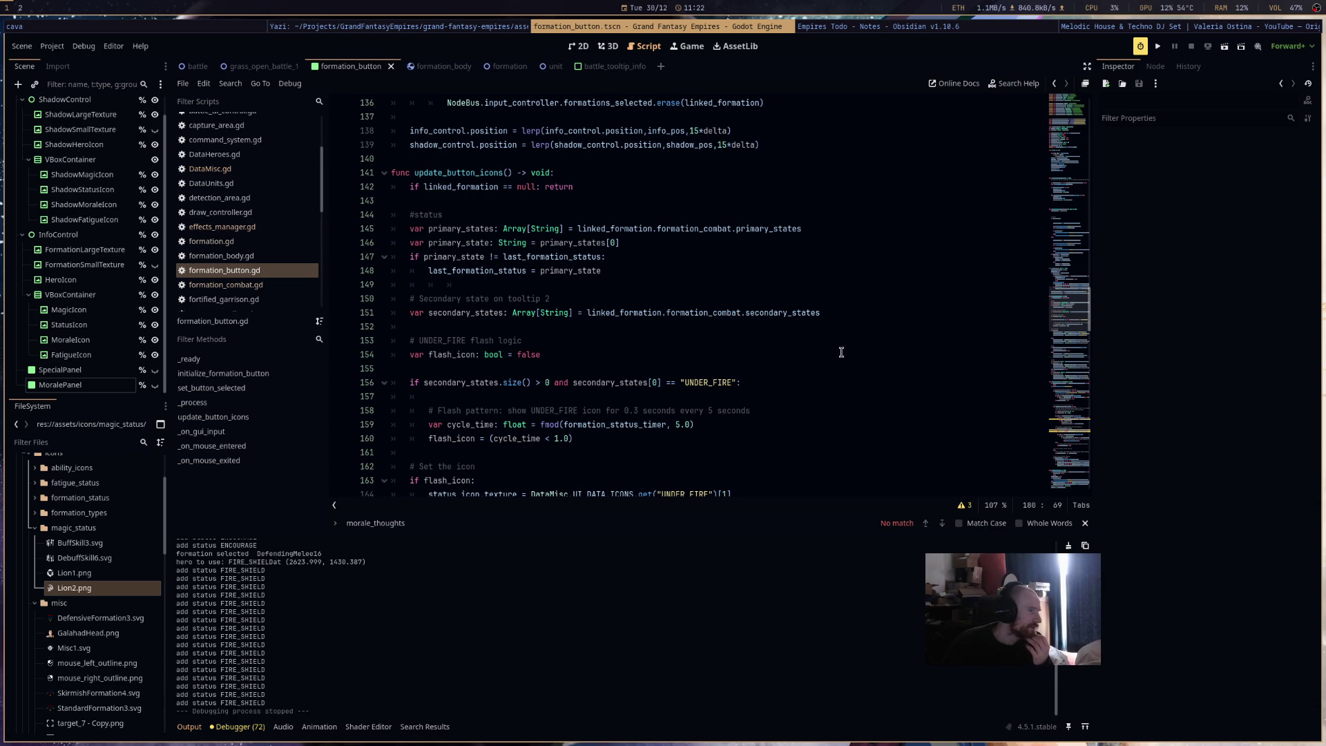
# - Select the GENERAL_BUFF[1] expression among the magic icon lines 178–180
pyautogui.scroll(-8, 841, 352)
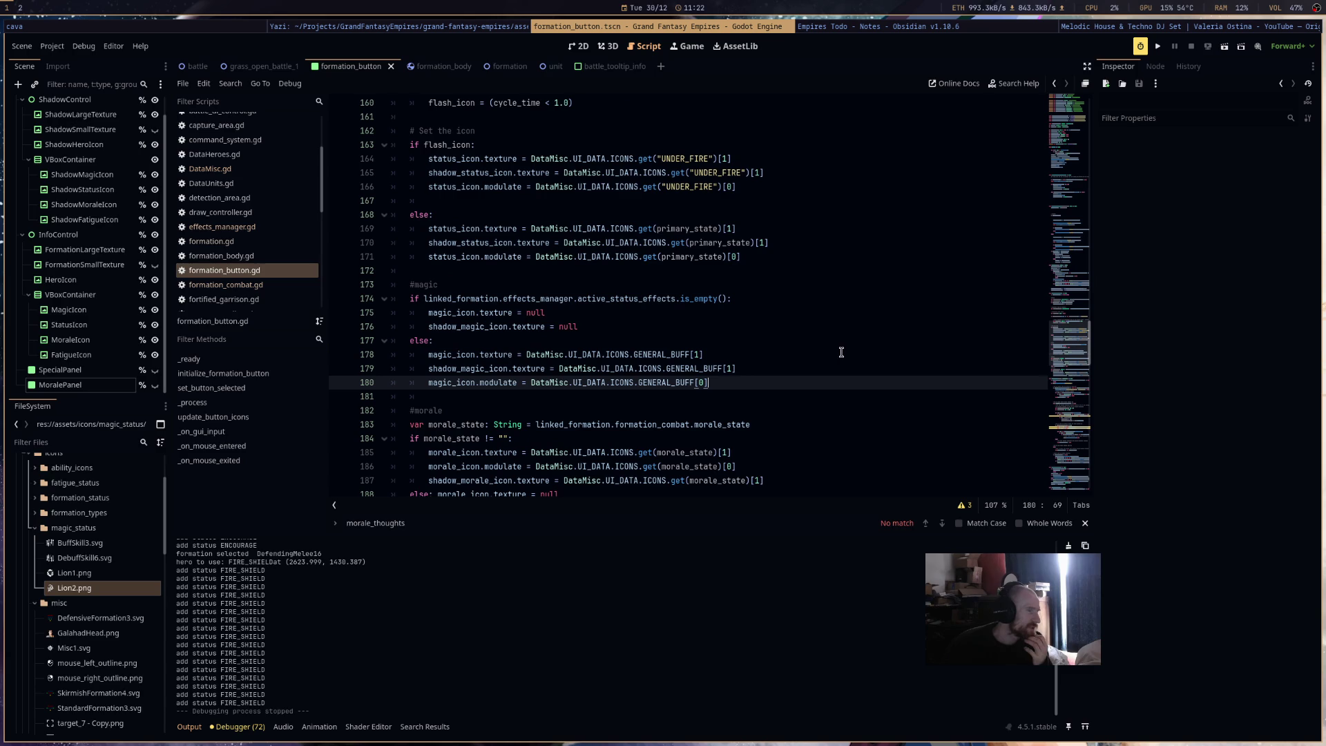
pyautogui.keyDown('shift'); pyautogui.click(369, 353); pyautogui.keyUp('shift')
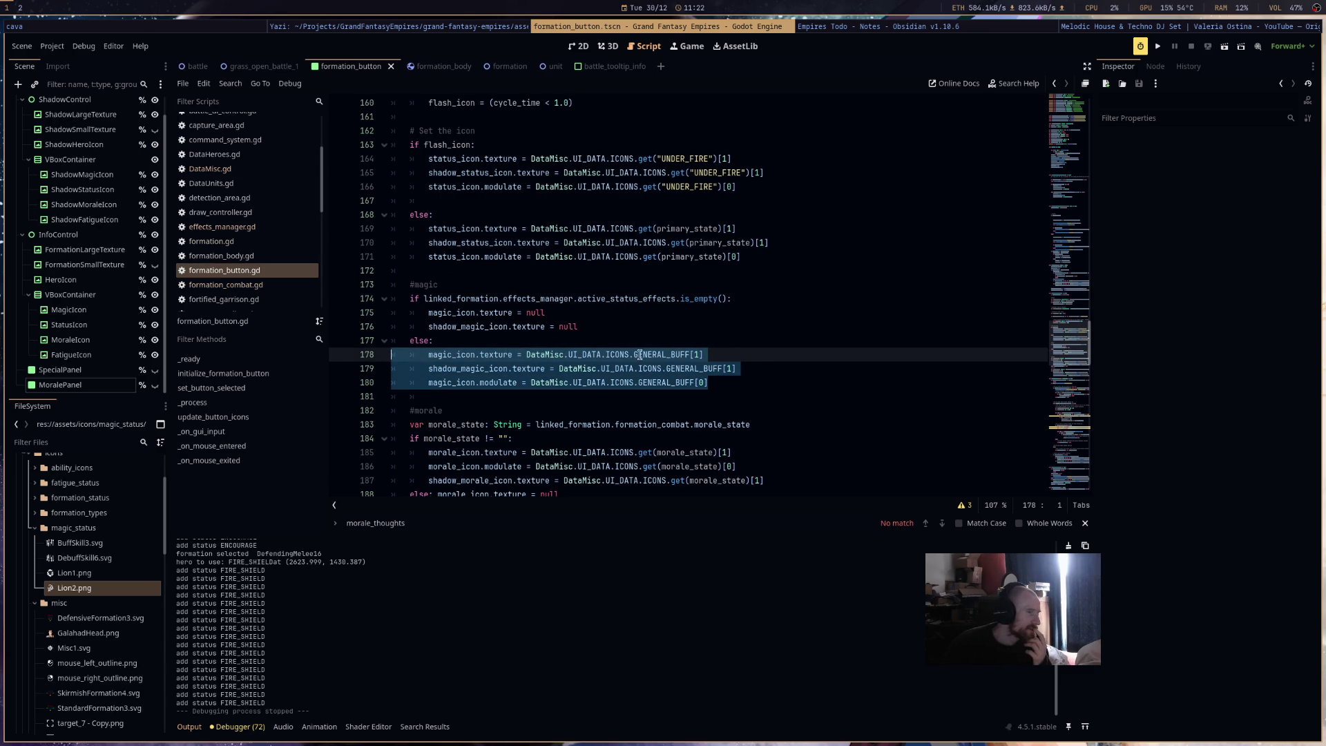
pyautogui.click(739, 355)
pyautogui.moveTo(763, 355); pyautogui.dragTo(526, 354)
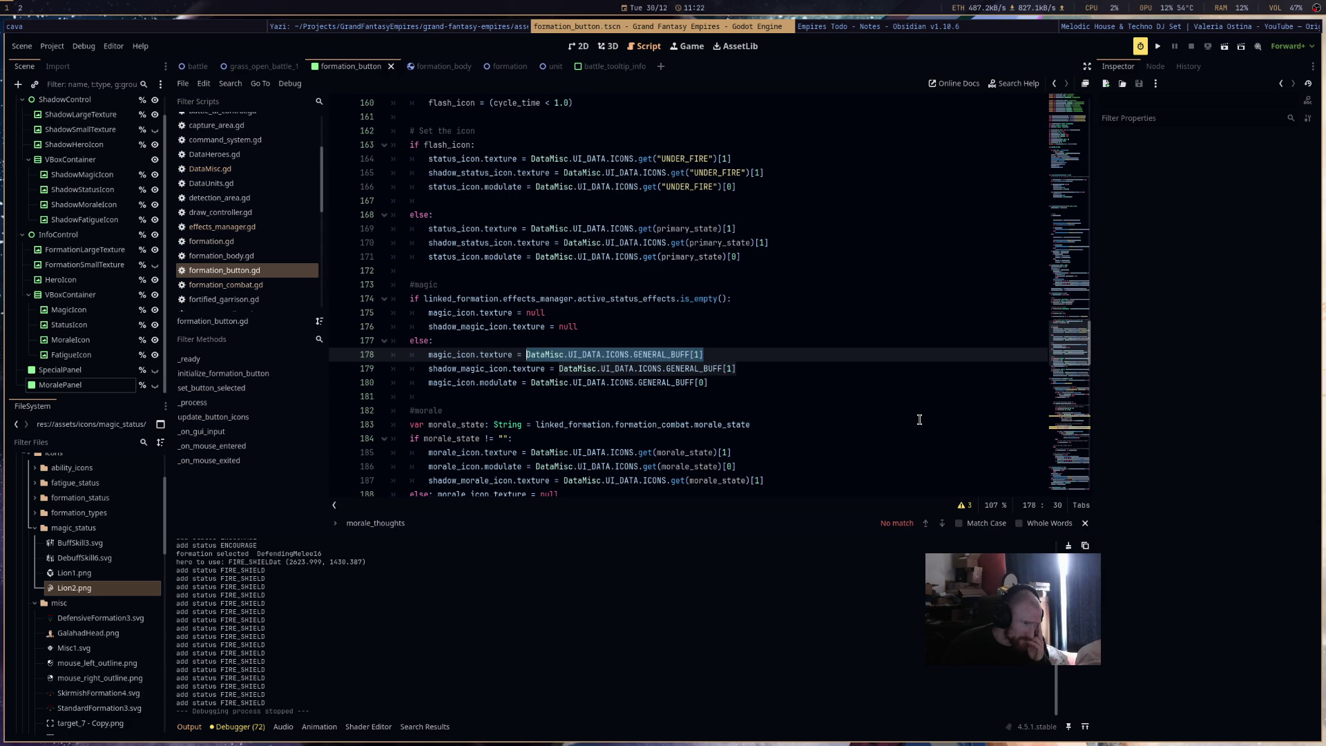
# - Insert blank lines after the frame_threshold variable declaration
pyautogui.scroll(7, 919, 419)
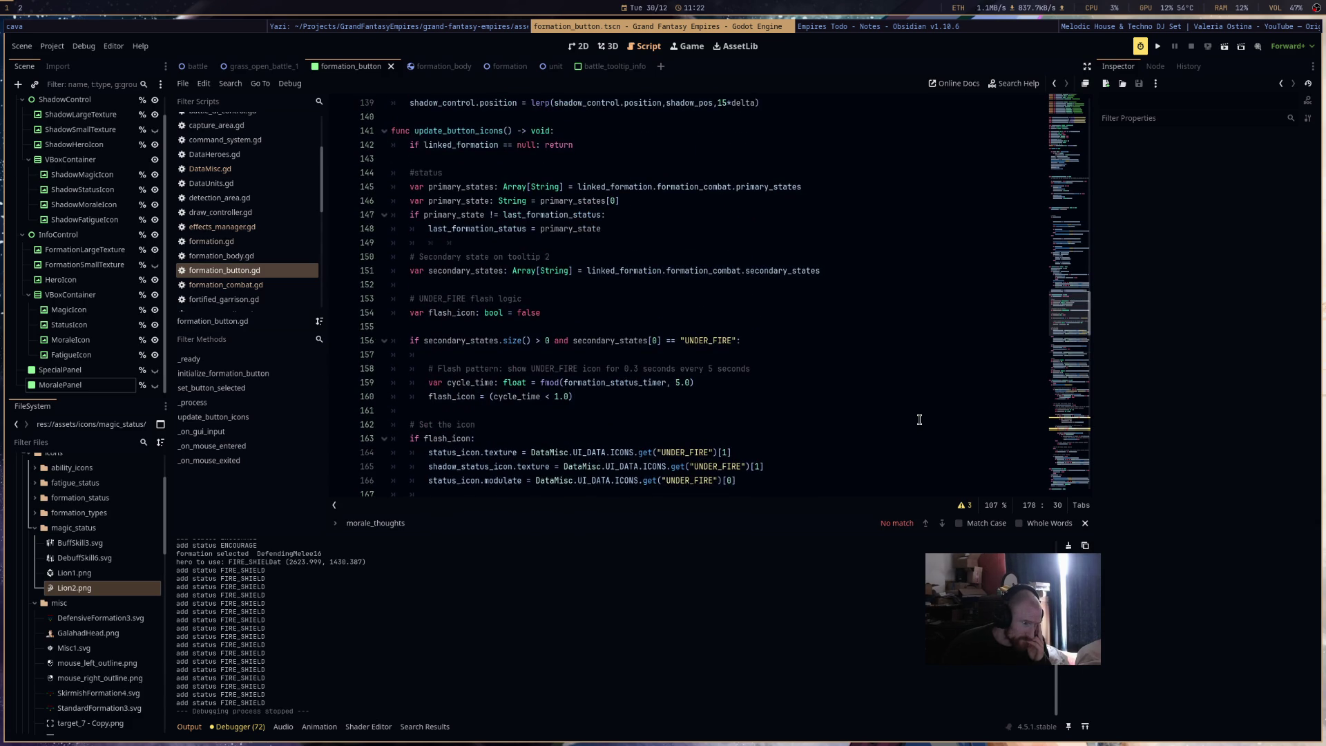
pyautogui.scroll(11, 920, 419)
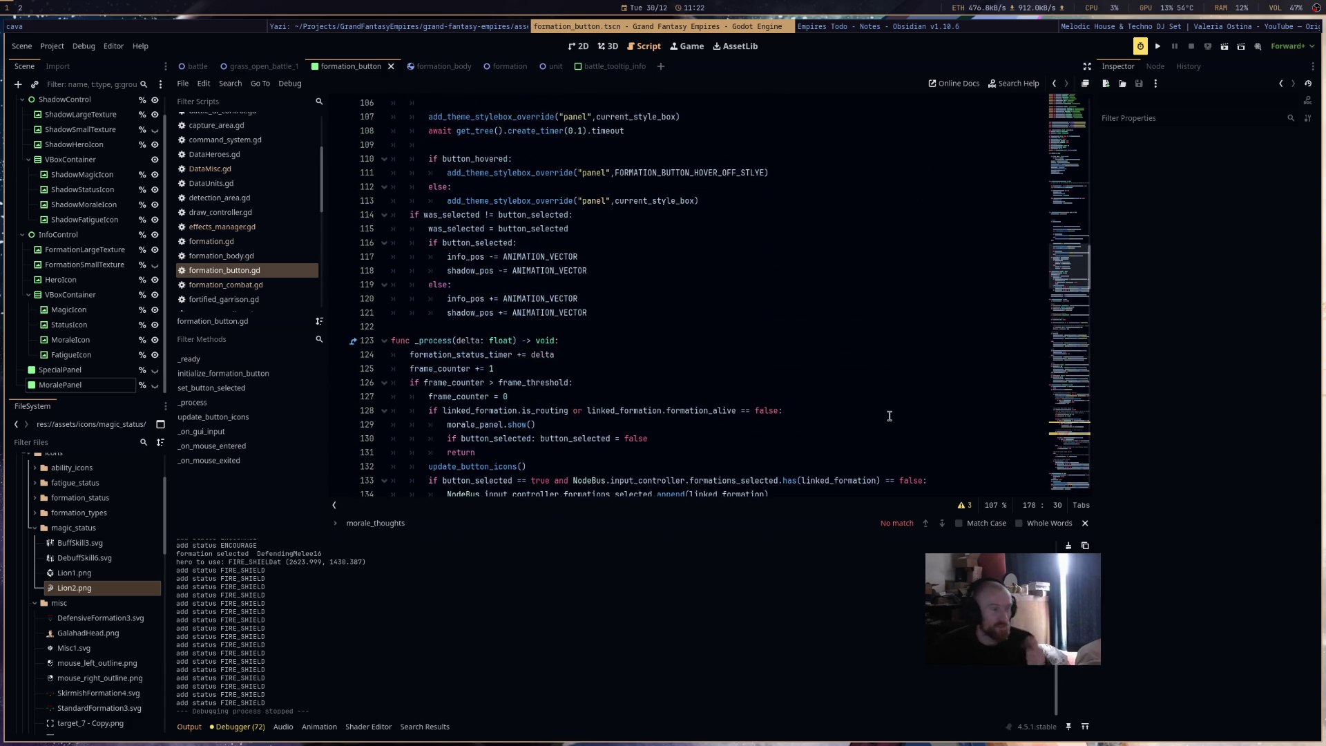
pyautogui.scroll(19, 889, 415)
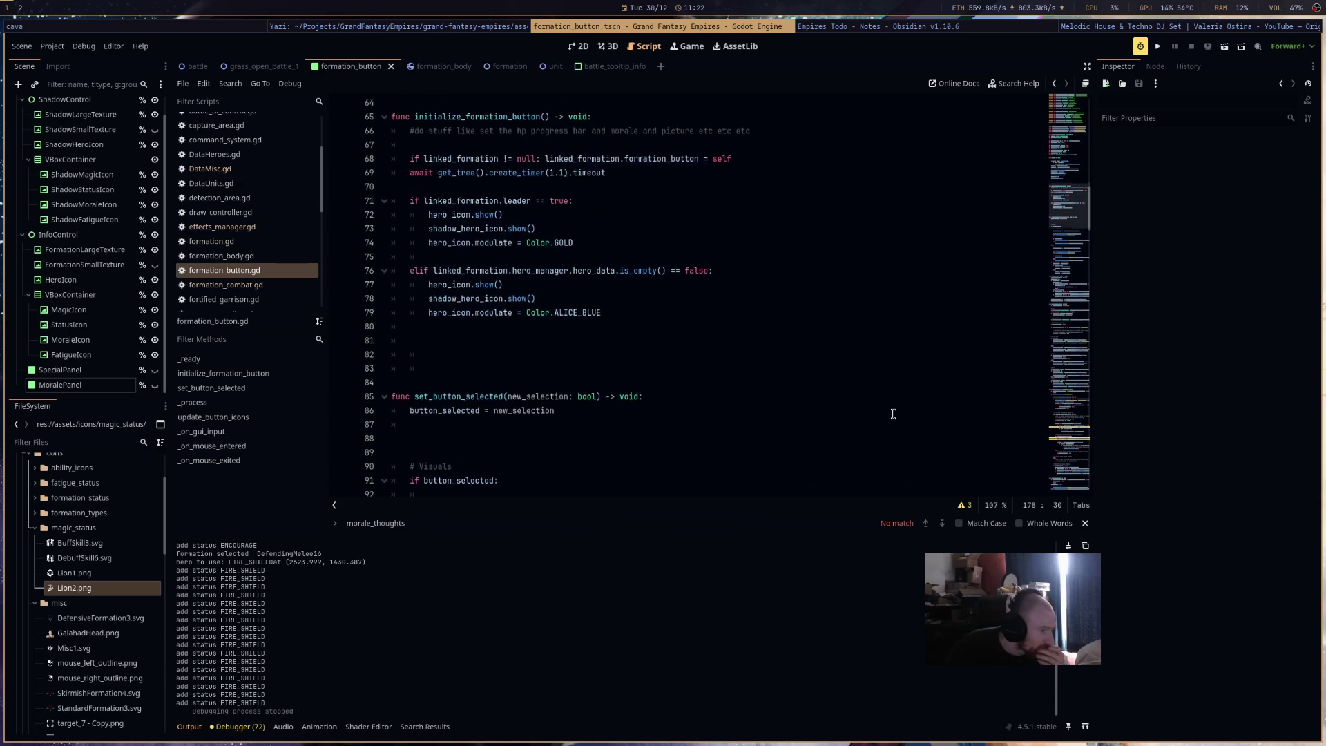
pyautogui.scroll(7, 877, 382)
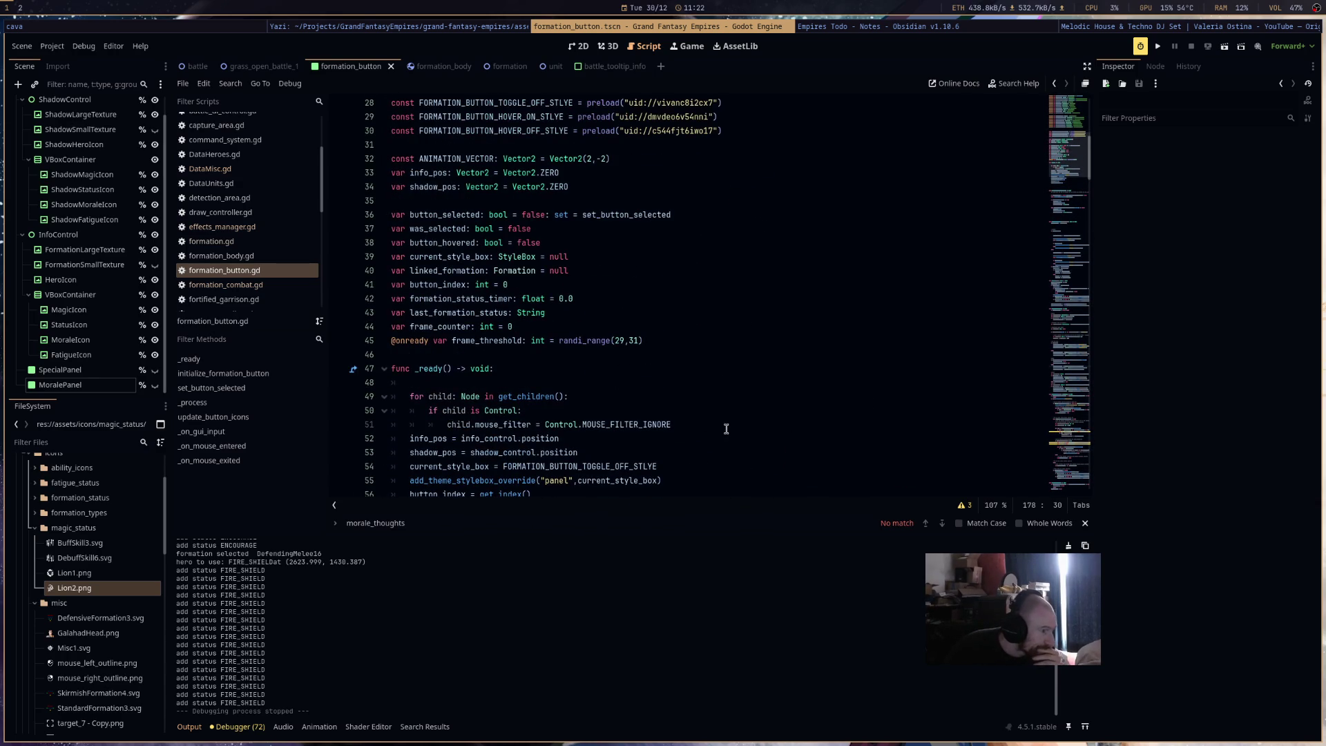
pyautogui.click(672, 338)
pyautogui.press('Return')
pyautogui.press('Return')
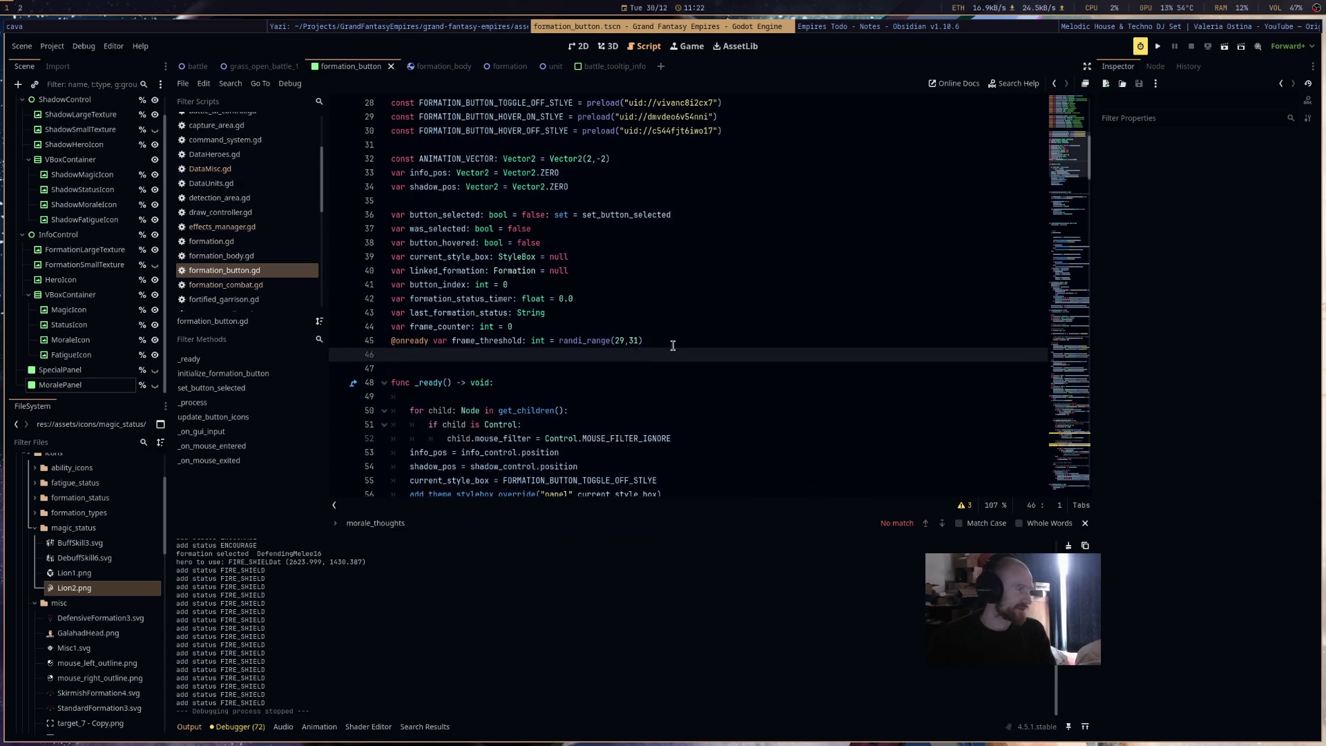
# - Declare var magic_status_timer: float = 0.0 and begin typing the magic_status_index variable
pyautogui.write('var ma')
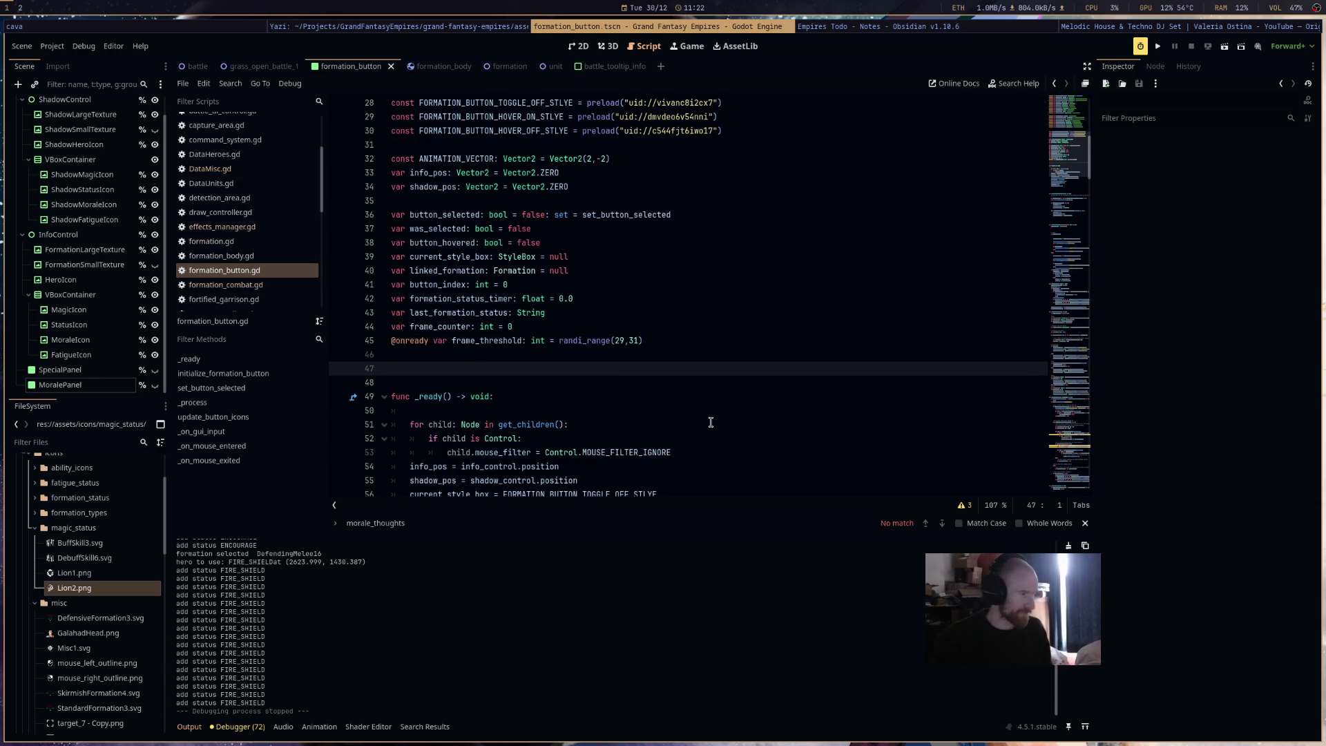
pyautogui.write('gic_')
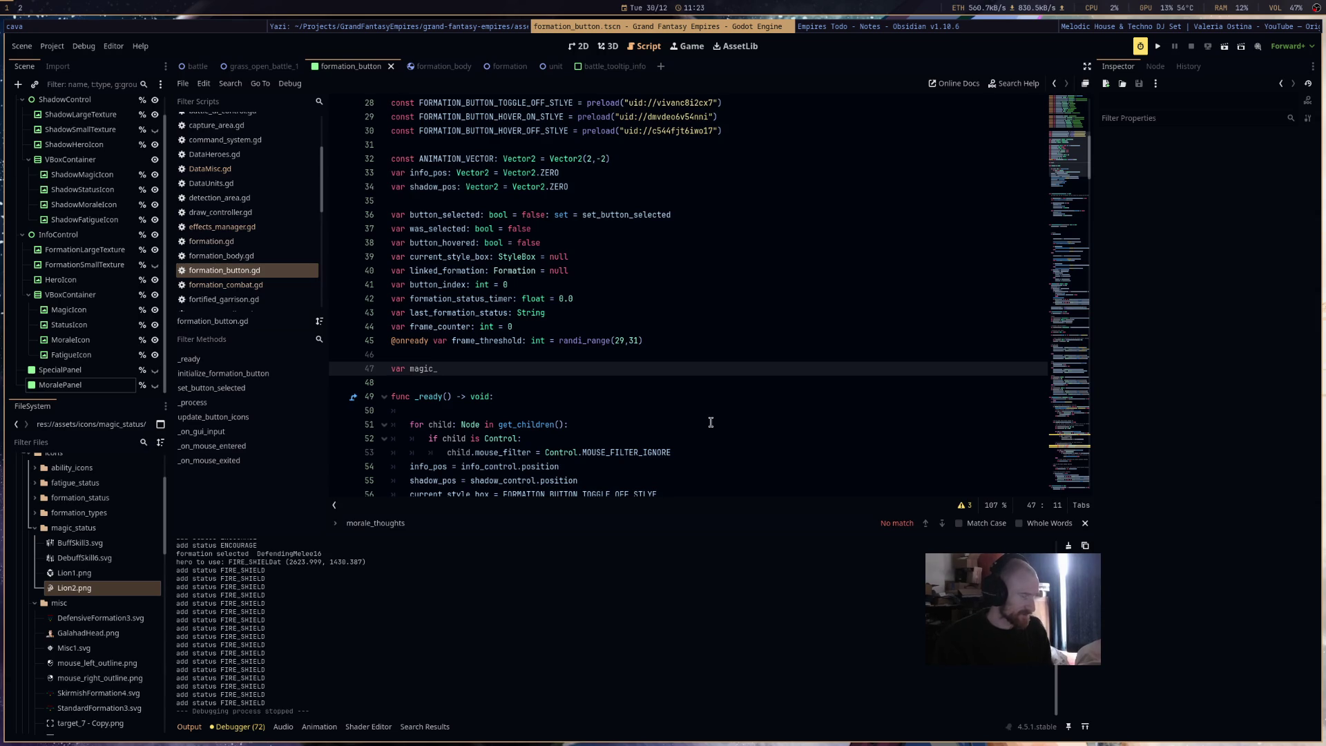
pyautogui.write('status_timer: ')
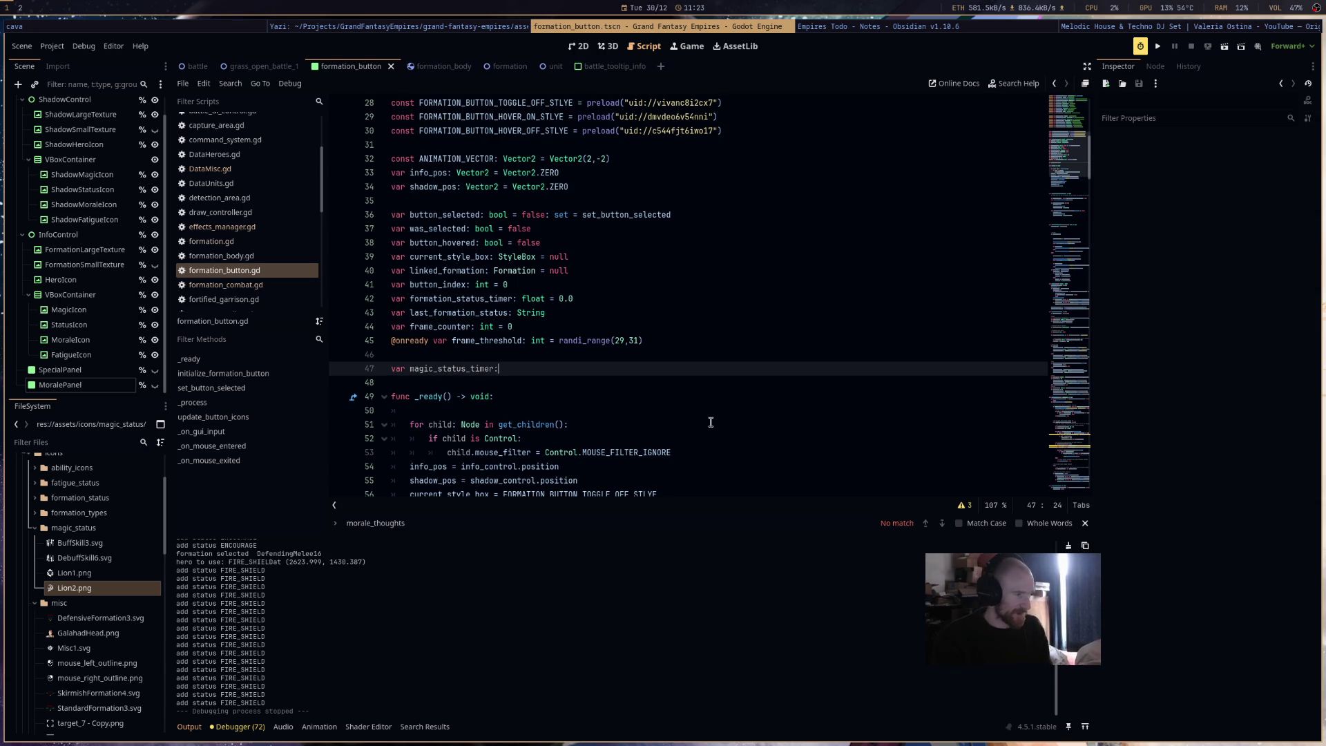
pyautogui.write('float = 0')
pyautogui.write('.0')
pyautogui.press('Return')
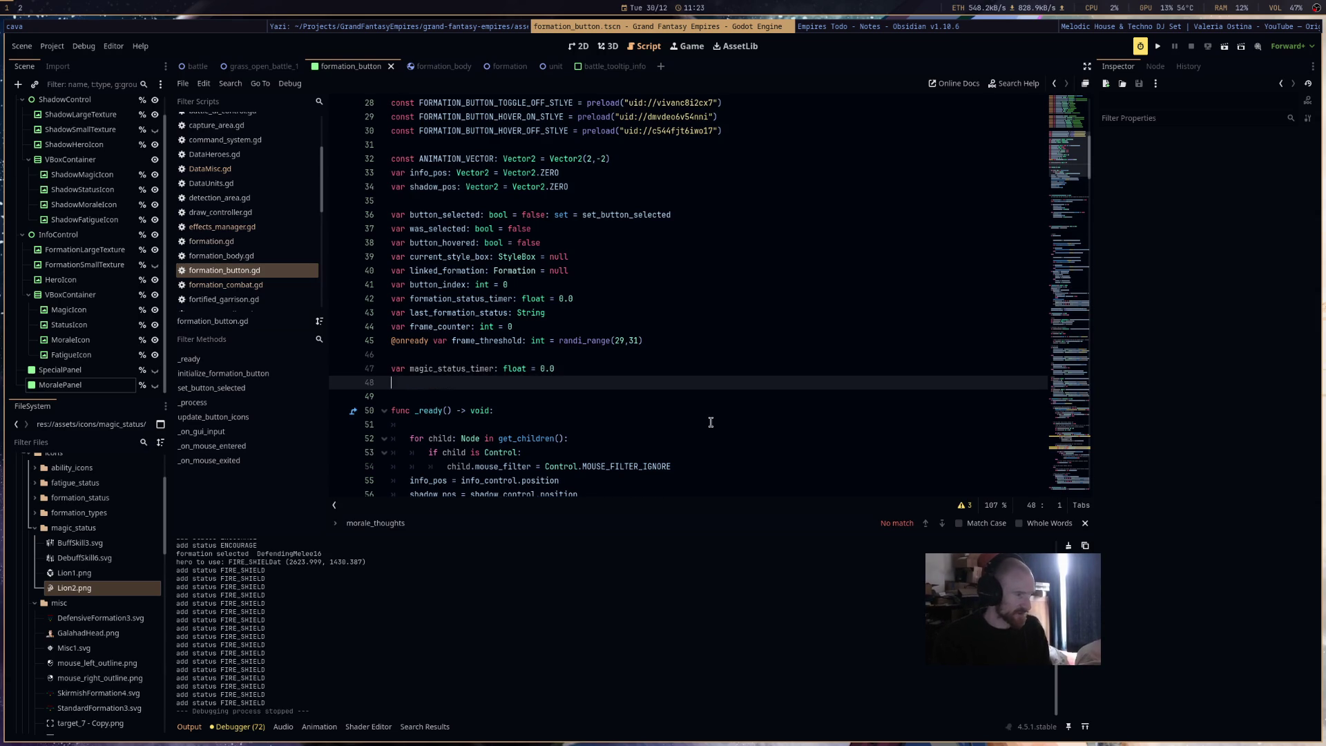
pyautogui.write('var sagic_')
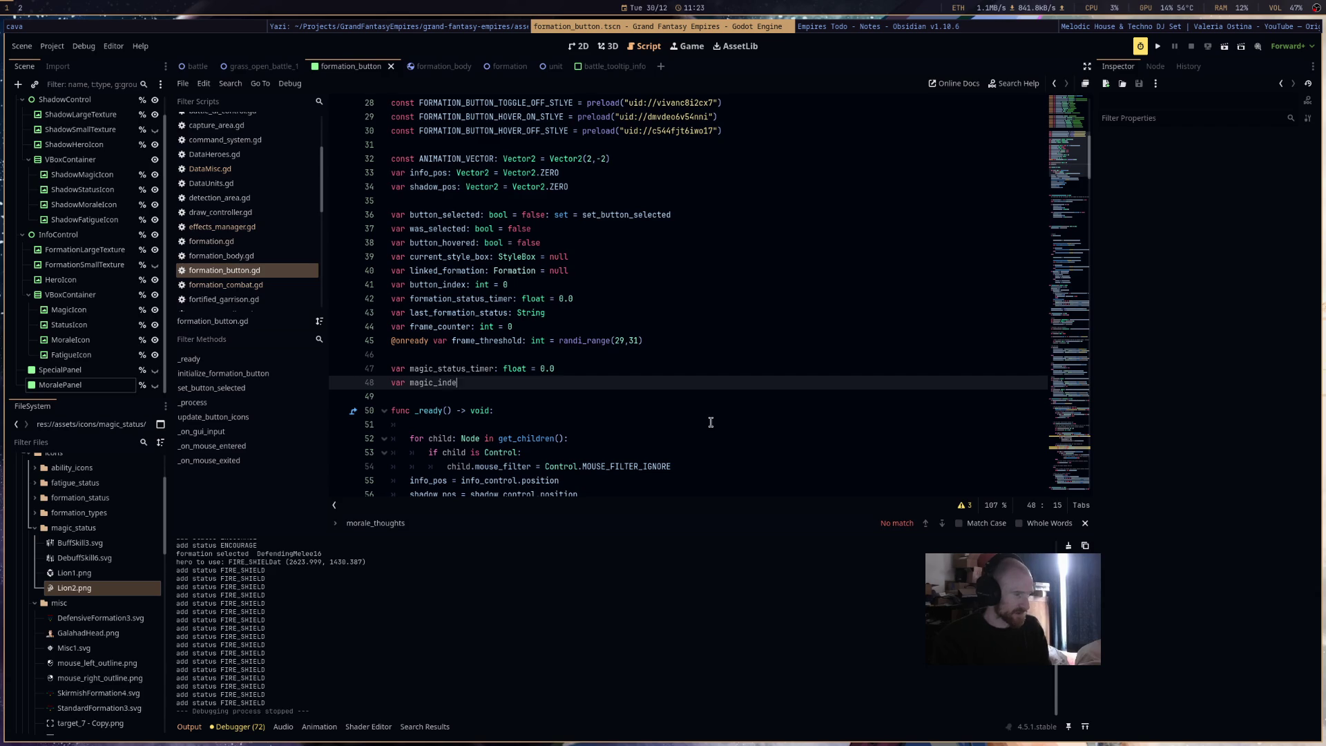
pyautogui.write('inde')
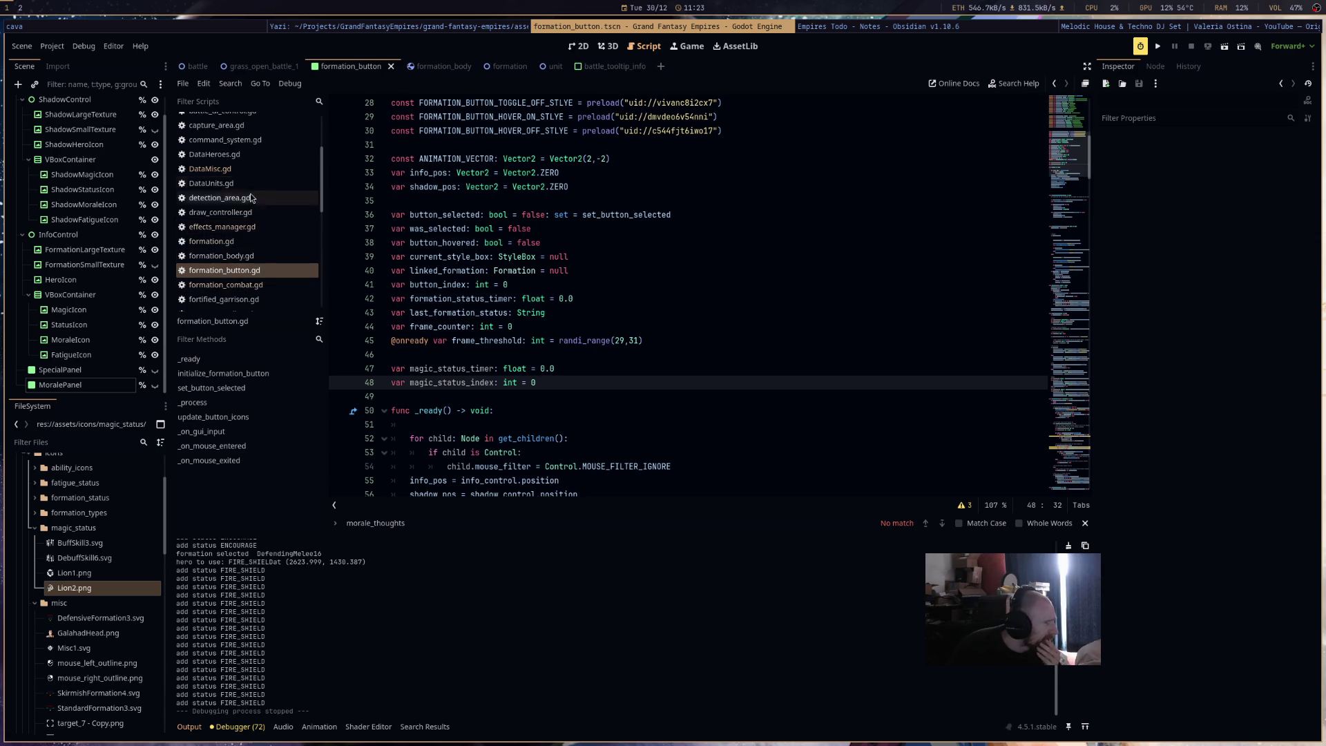
# - In battle_tooltip.gd, select the magic-state cycling block on lines 117–124 to copy it
pyautogui.scroll(3, 257, 190)
pyautogui.click(262, 132)
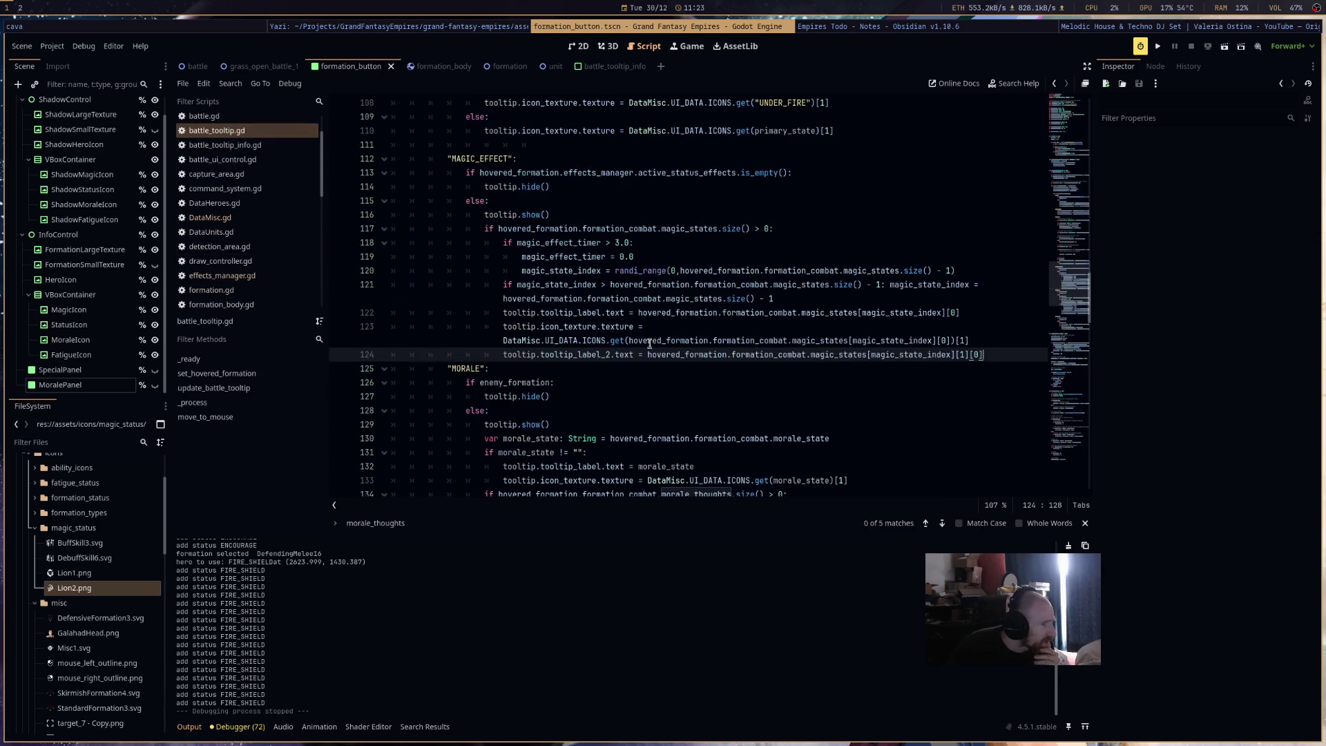
pyautogui.scroll(-4, 660, 354)
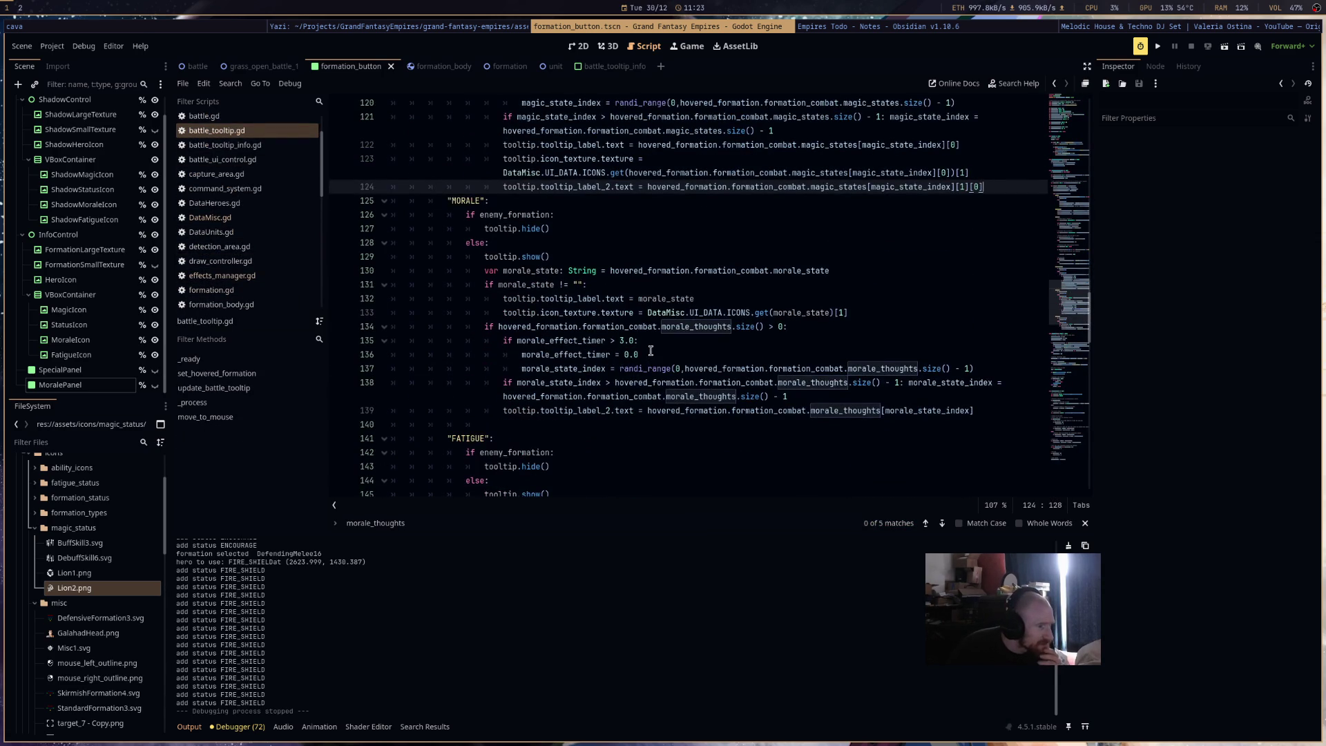
pyautogui.scroll(5, 650, 354)
pyautogui.moveTo(1006, 397)
pyautogui.mouseDown()
pyautogui.moveTo(739, 312)
pyautogui.moveTo(386, 267)
pyautogui.mouseUp()
pyautogui.hotkey('ctrl', 'c')
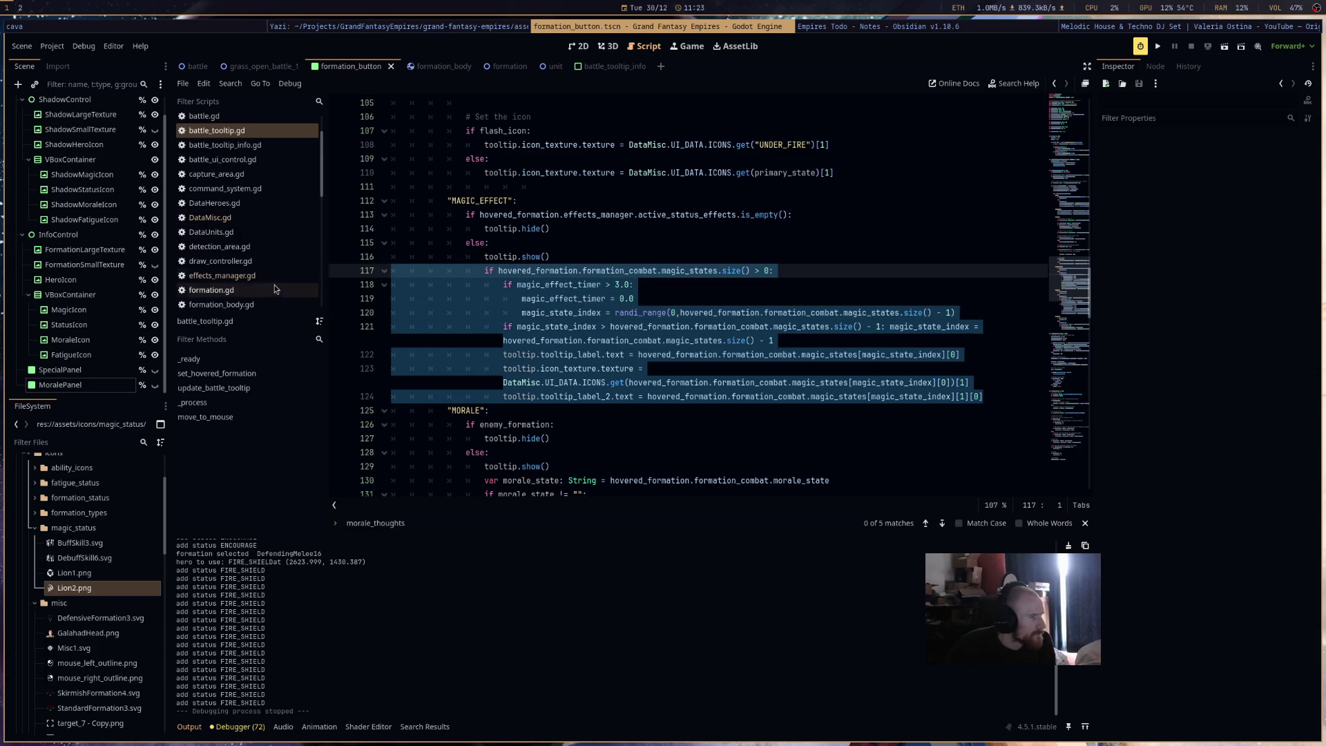
# - Paste the block over the old magic icon lines 181–183 in formation_button.gd and dedent it
pyautogui.scroll(-2, 269, 283)
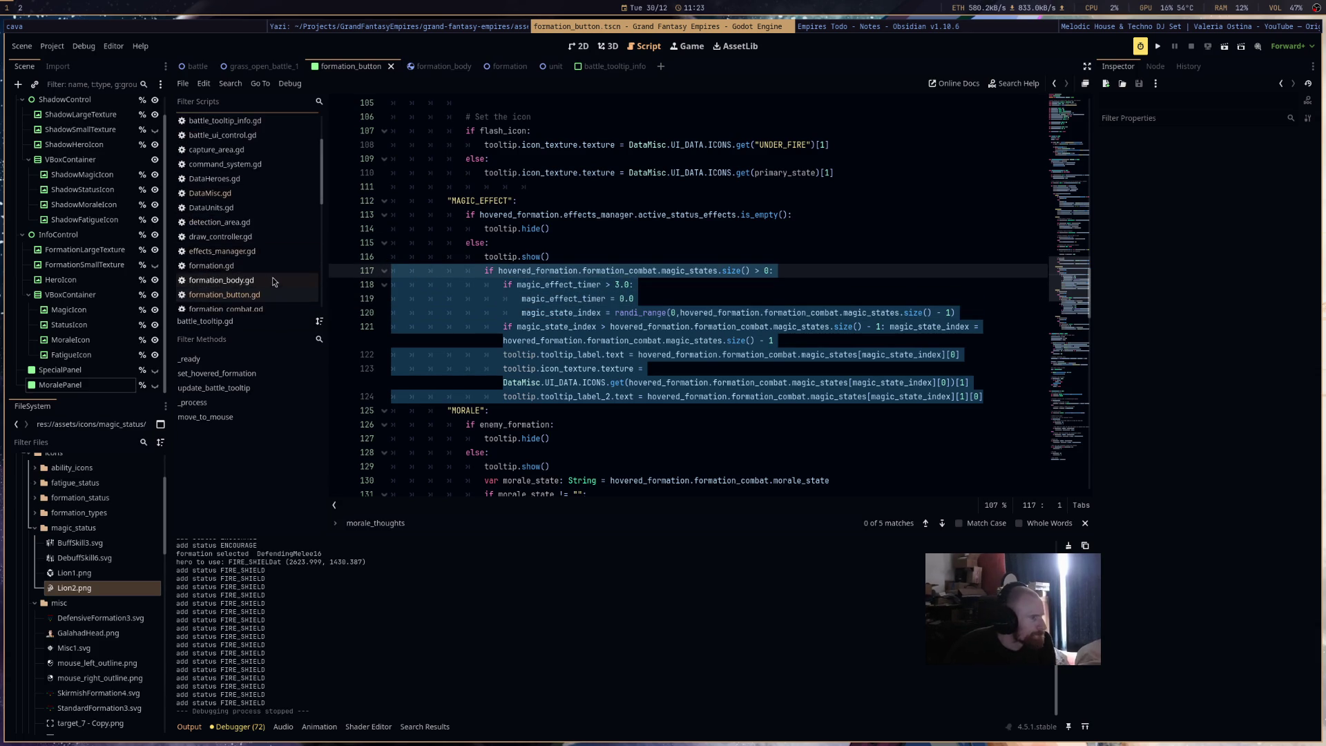
pyautogui.scroll(-2, 274, 290)
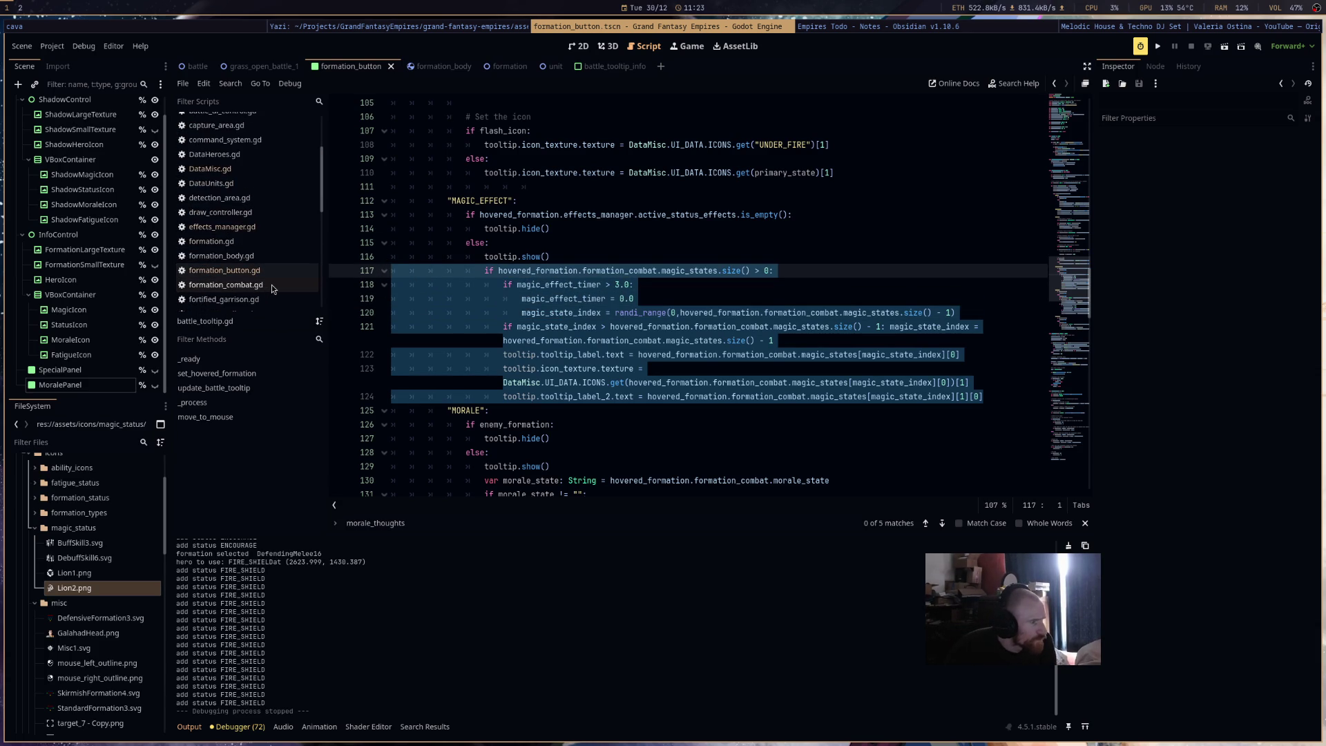
pyautogui.click(276, 285)
pyautogui.click(293, 270)
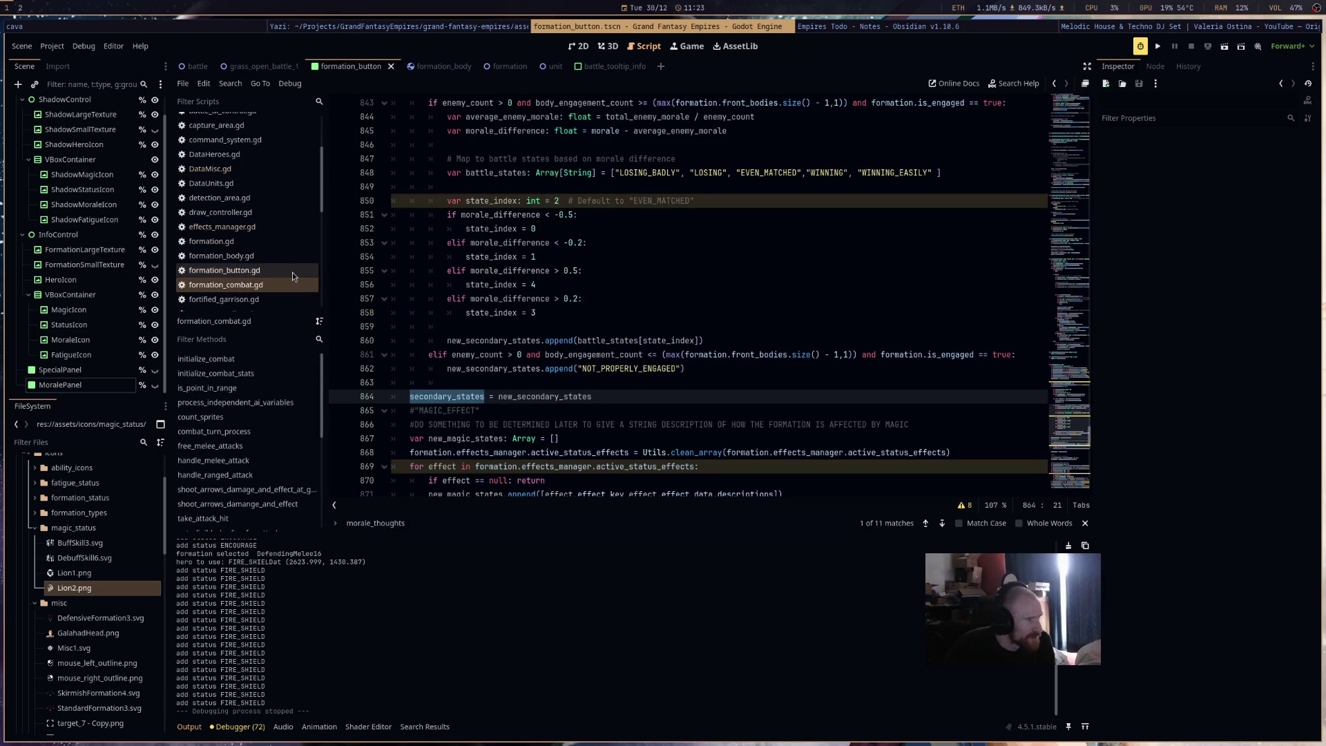
pyautogui.scroll(-8, 716, 410)
pyautogui.scroll(-20, 716, 410)
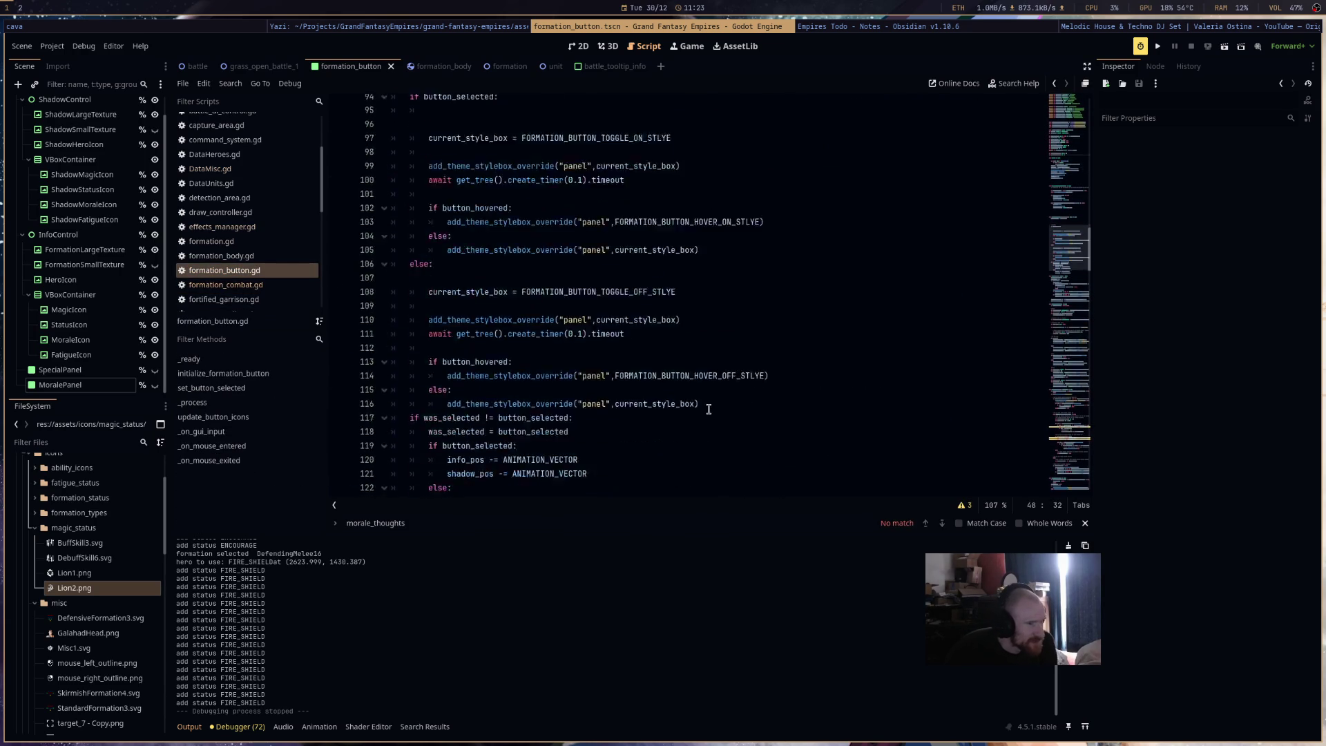
pyautogui.scroll(-6, 708, 410)
pyautogui.scroll(10, 708, 411)
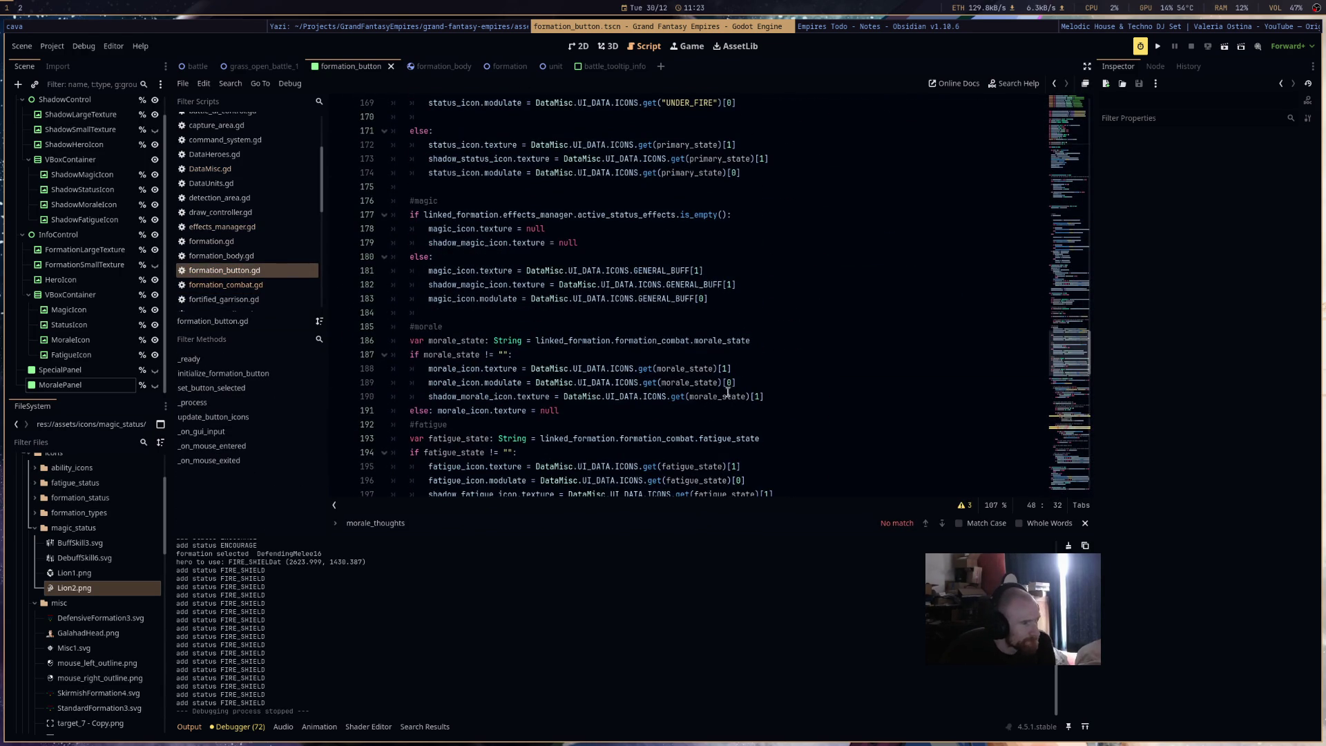
pyautogui.click(734, 297)
pyautogui.hotkey('shift', 'Up')
pyautogui.hotkey('shift', 'Up')
pyautogui.hotkey('shift', 'Up')
pyautogui.hotkey('ctrl', 'v')
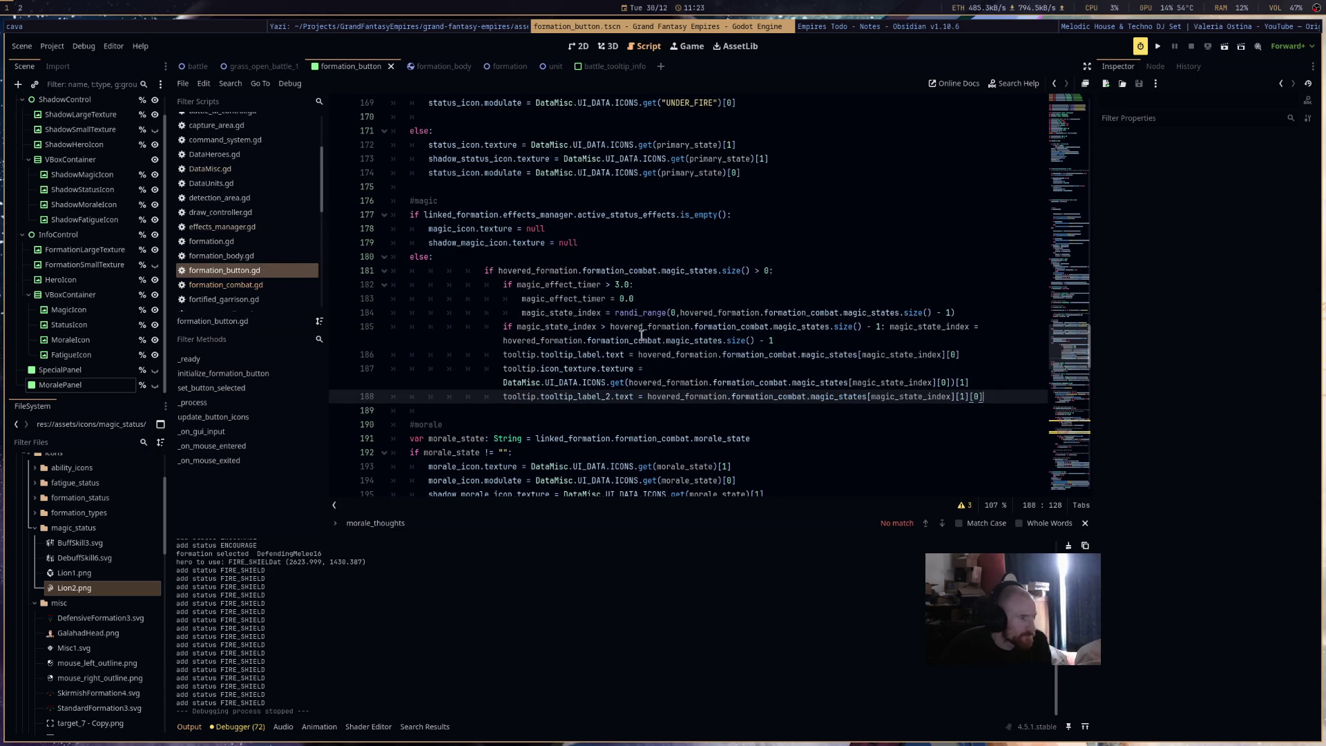
pyautogui.hotkey('shift', 'Up')
pyautogui.hotkey('shift', 'Up')
pyautogui.hotkey('shift', 'Up')
pyautogui.hotkey('shift', 'Home')
pyautogui.hotkey('shift', 'Home')
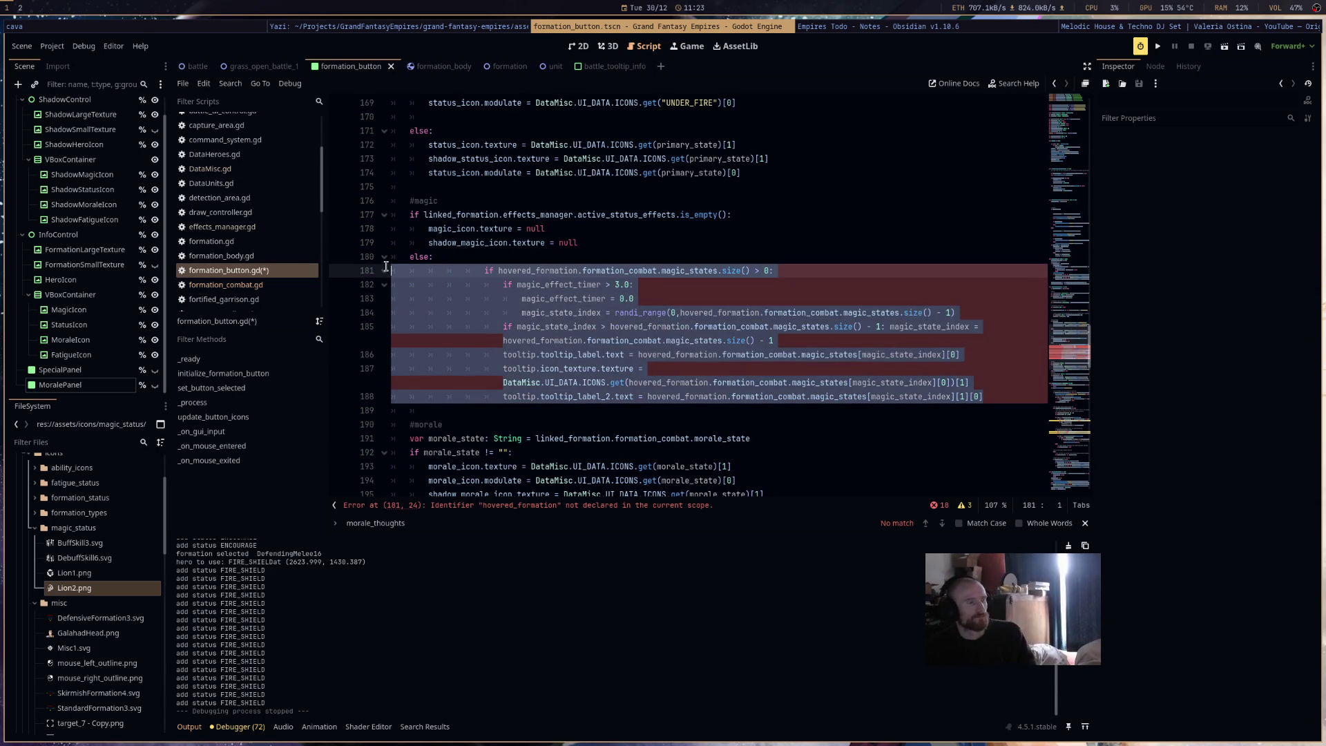
pyautogui.hotkey('shift', 'Tab')
pyautogui.hotkey('shift', 'Tab')
pyautogui.hotkey('shift', 'Tab')
pyautogui.click(572, 271)
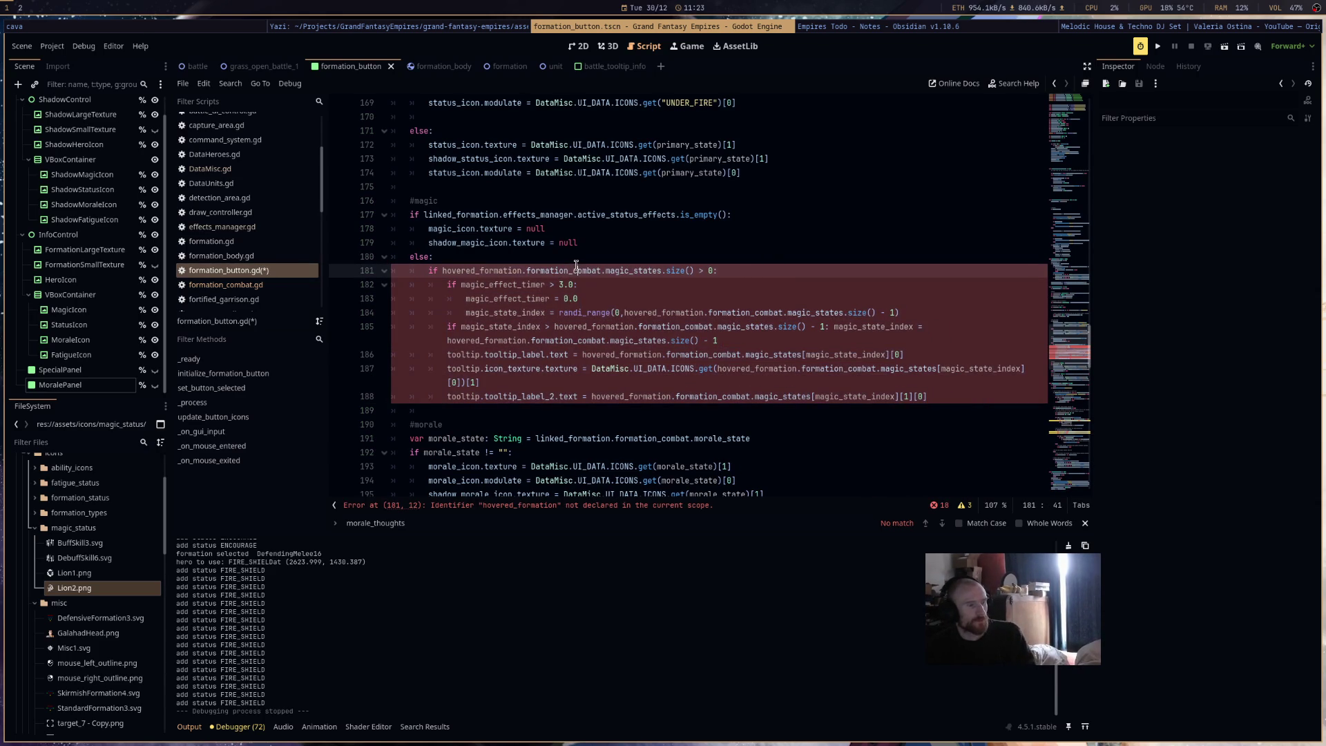
# - Replace hovered_formation with linked_formation in the pasted condition on line 181
pyautogui.doubleClick(487, 215)
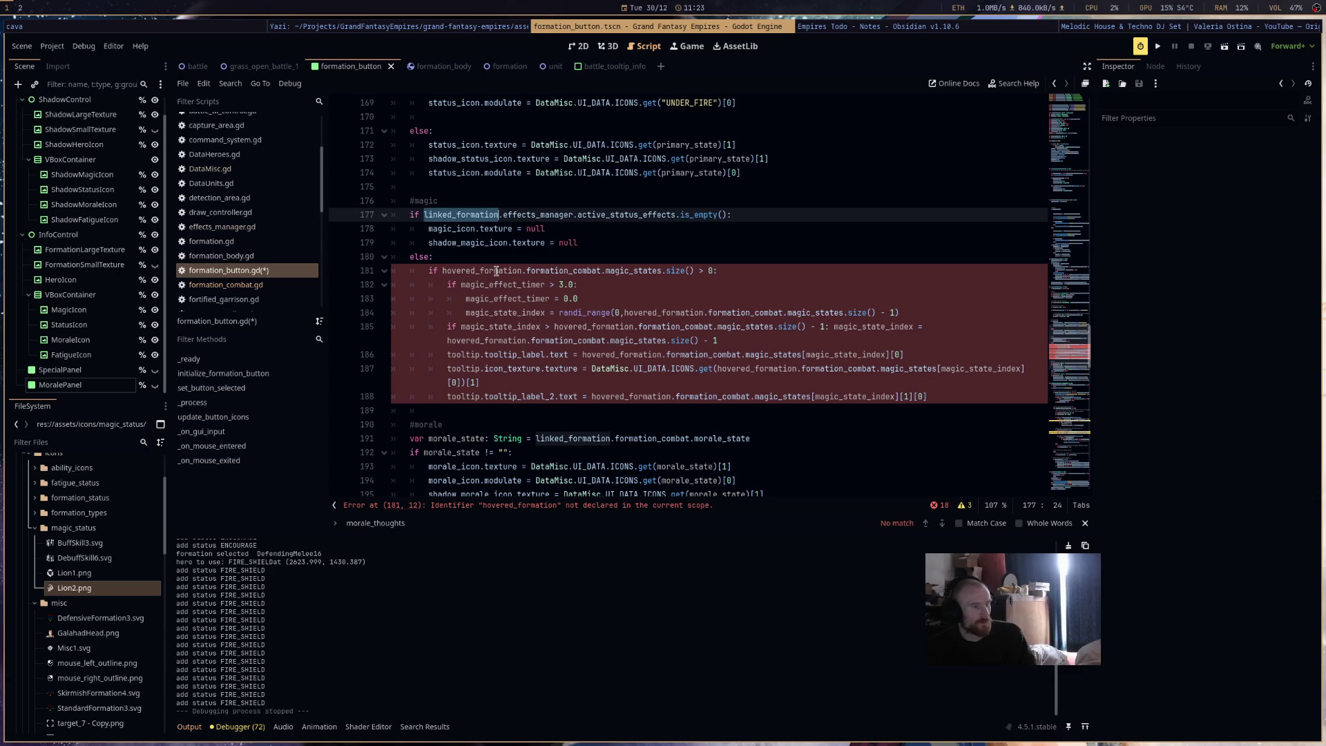
pyautogui.hotkey('ctrl', 'c')
pyautogui.doubleClick(496, 270)
pyautogui.hotkey('ctrl', 'v')
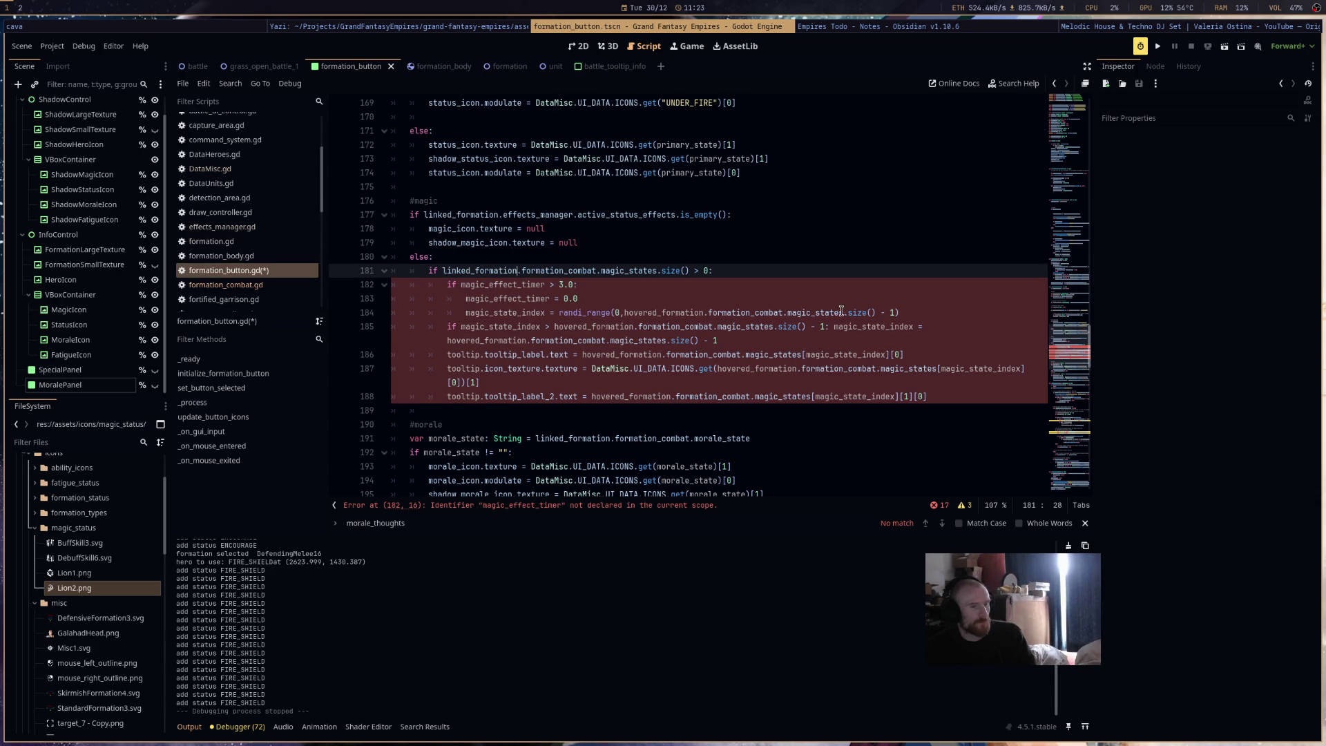
# - Rename the declarations on lines 47–48 to magic_effect_timer and magic_state_index, then check the remaining error
pyautogui.doubleClick(529, 284)
pyautogui.moveTo(1067, 348); pyautogui.dragTo(1081, 164)
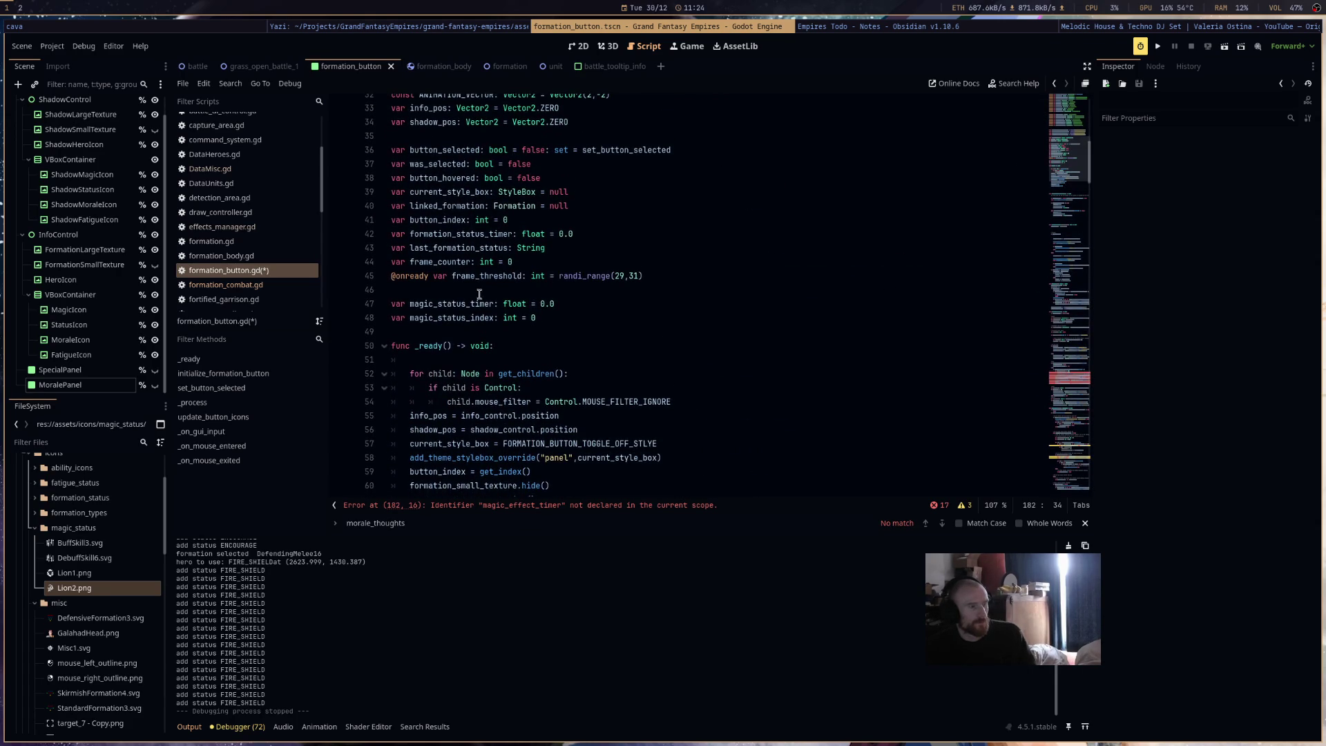
pyautogui.doubleClick(449, 304)
pyautogui.hotkey('ctrl', 'v')
pyautogui.doubleClick(469, 318)
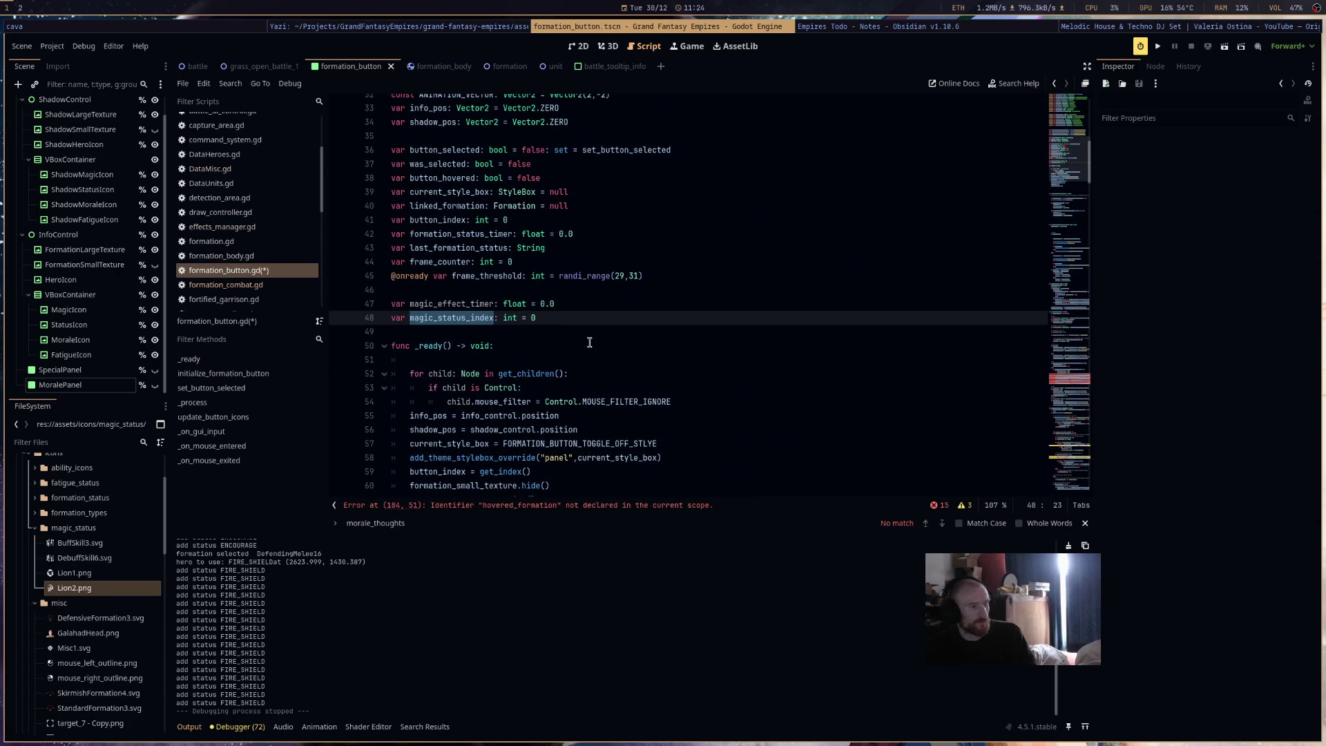
pyautogui.click(467, 317)
pyautogui.press('BackSpace')
pyautogui.press('BackSpace')
pyautogui.press('BackSpace')
pyautogui.write('tate')
pyautogui.click(726, 313)
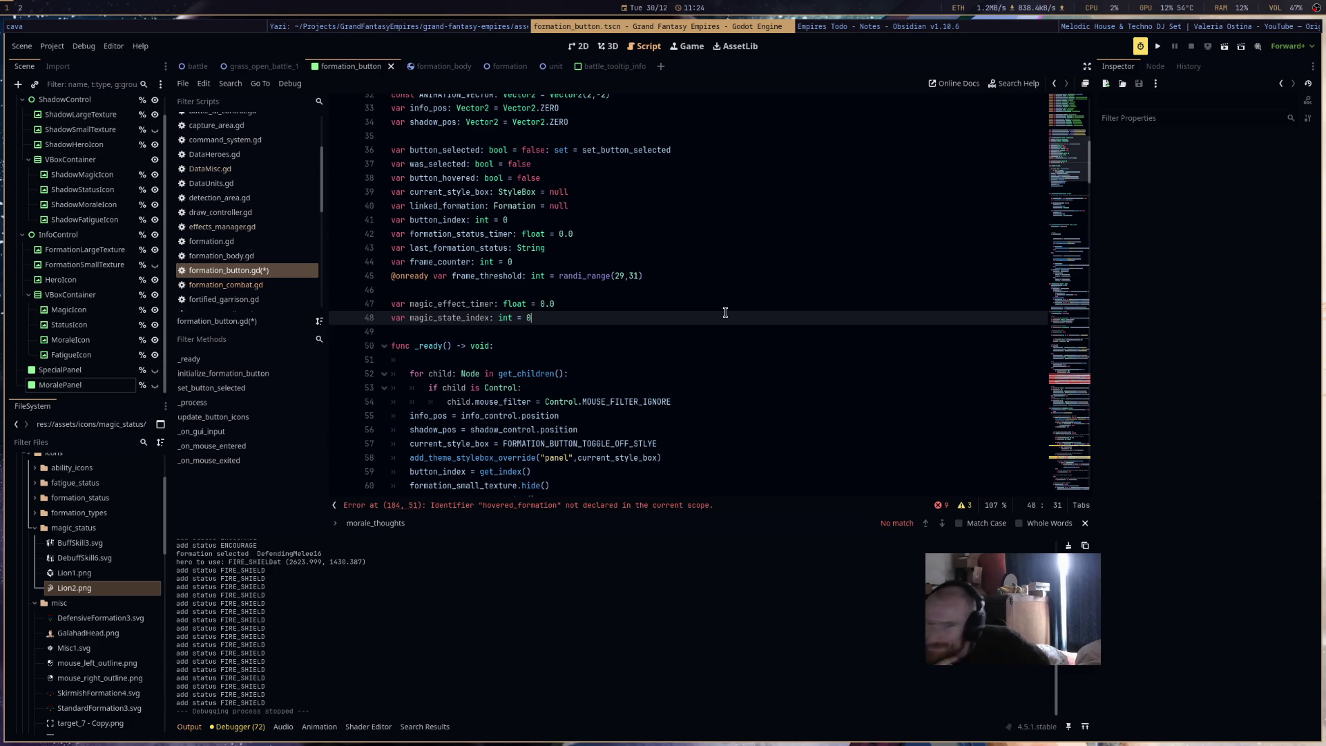
pyautogui.scroll(-19, 635, 315)
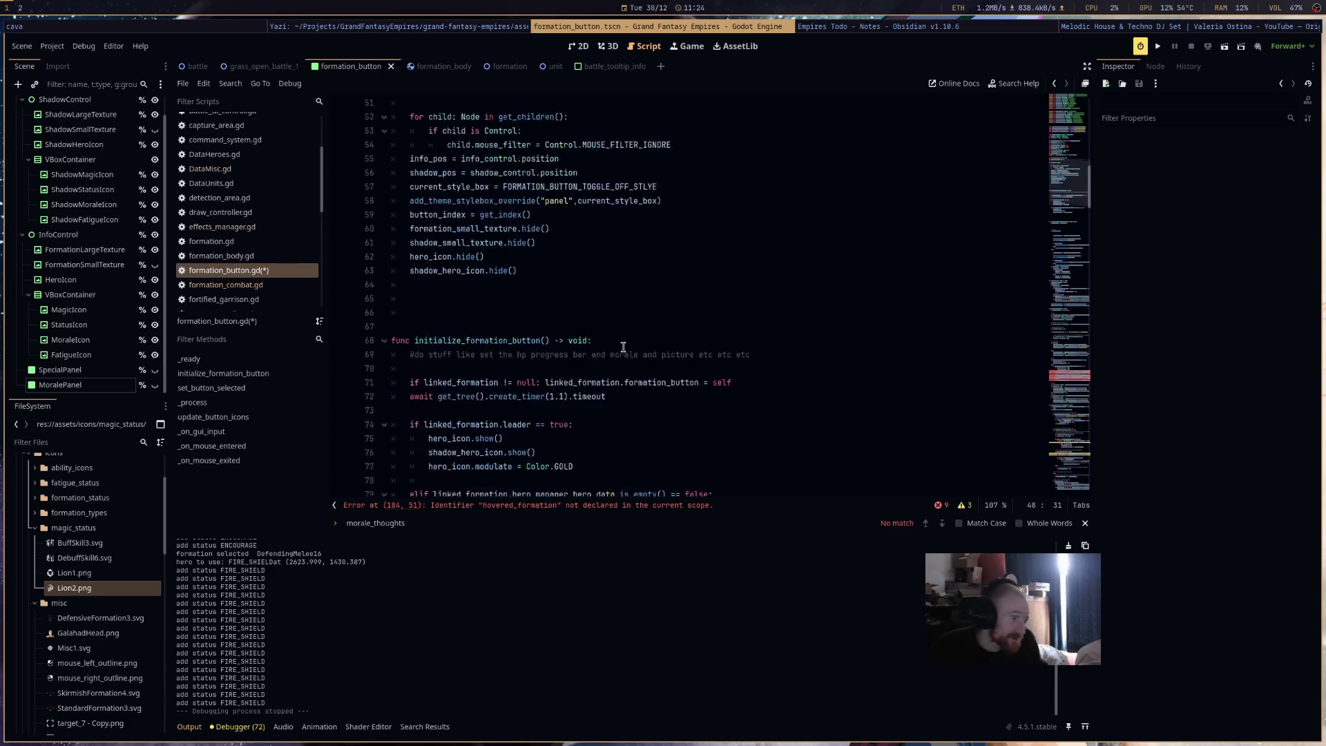
pyautogui.click(608, 507)
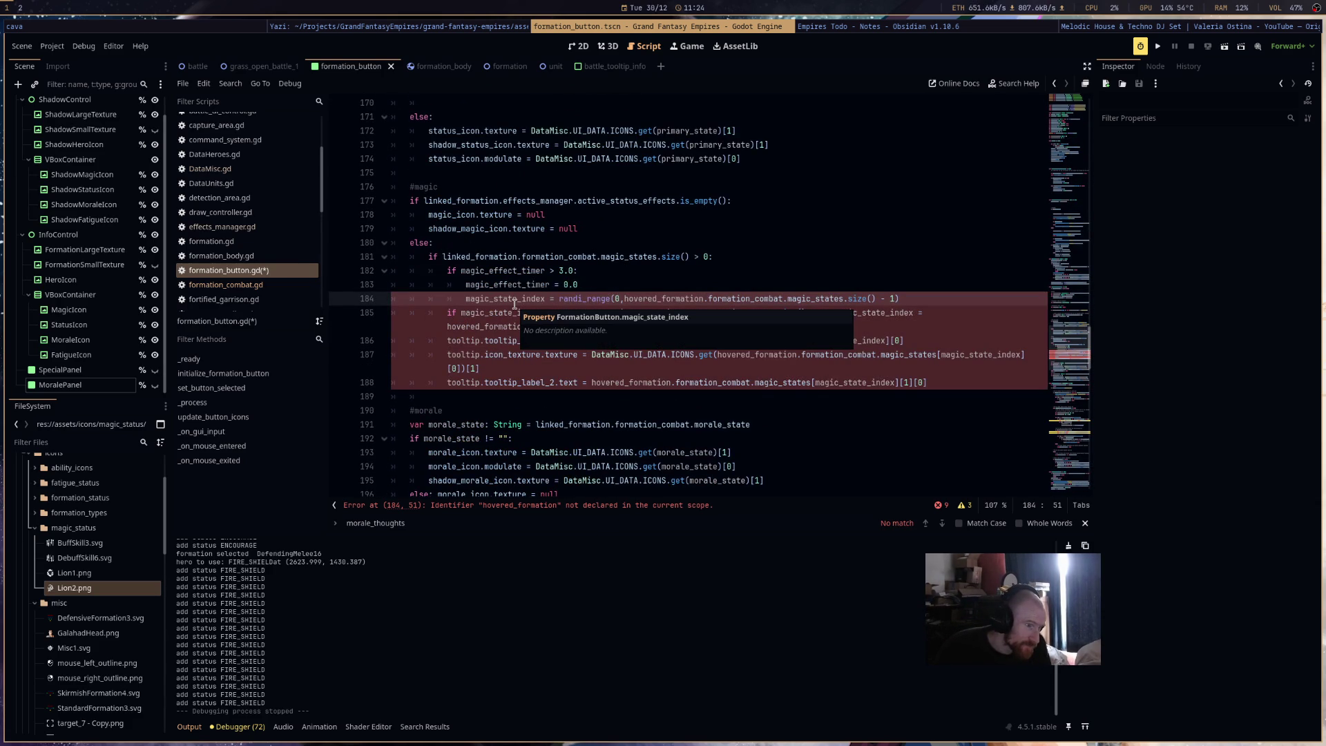
# - Replace every remaining hovered_formation on lines 184–186 with linked_formation
pyautogui.doubleClick(515, 258)
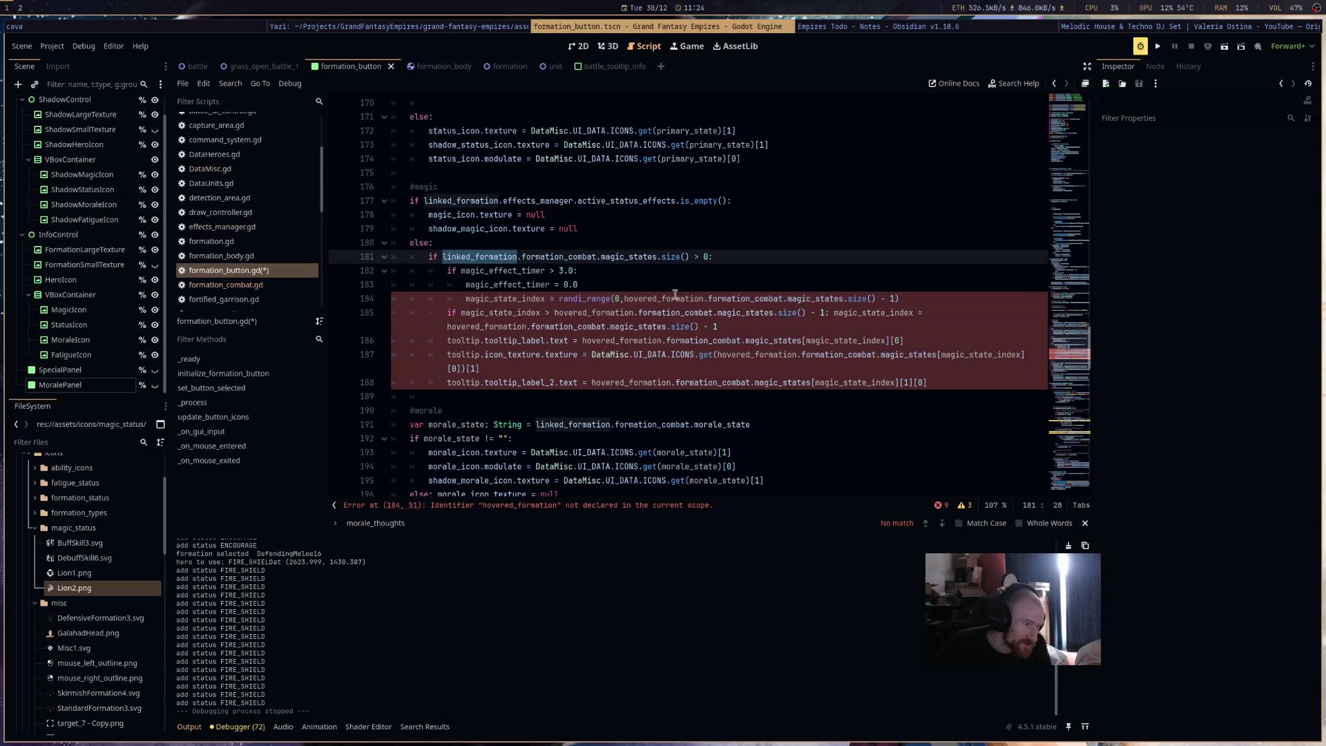
pyautogui.doubleClick(675, 298)
pyautogui.write('linked_formation')
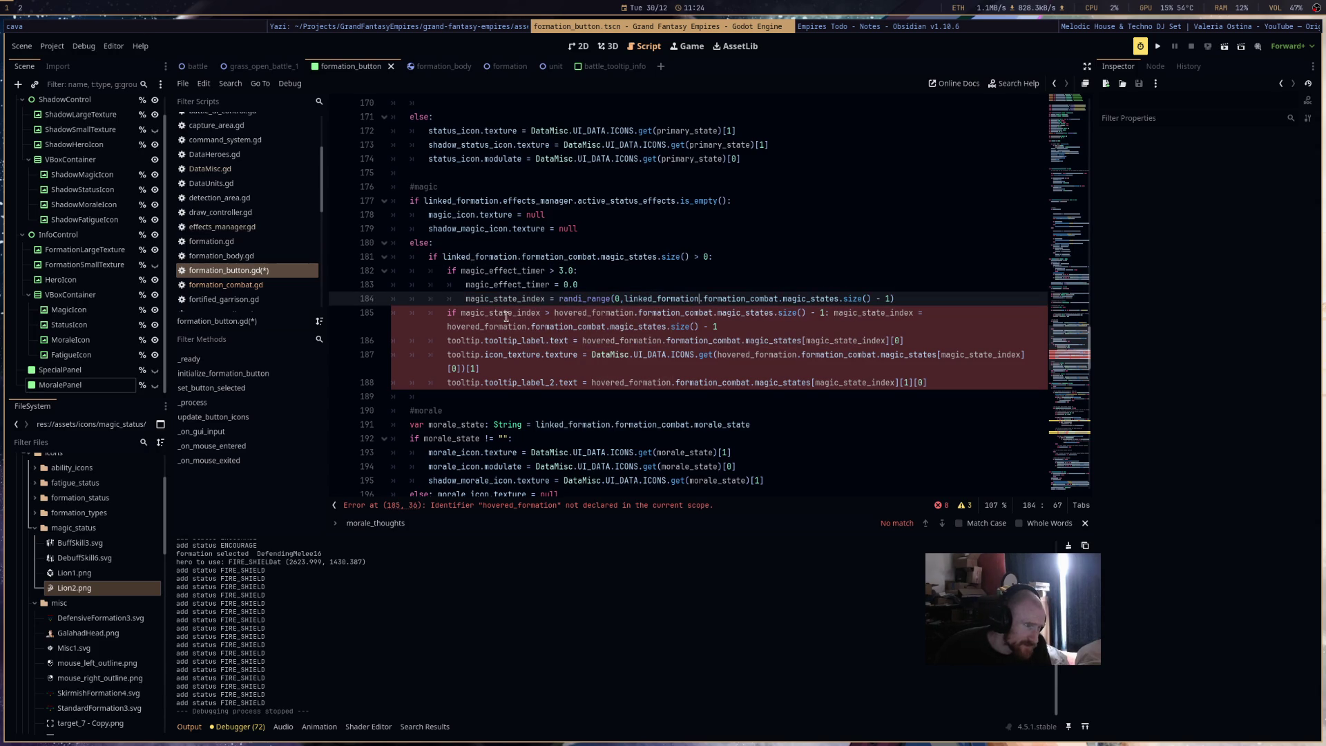
pyautogui.doubleClick(580, 313)
pyautogui.hotkey('ctrl', 'v')
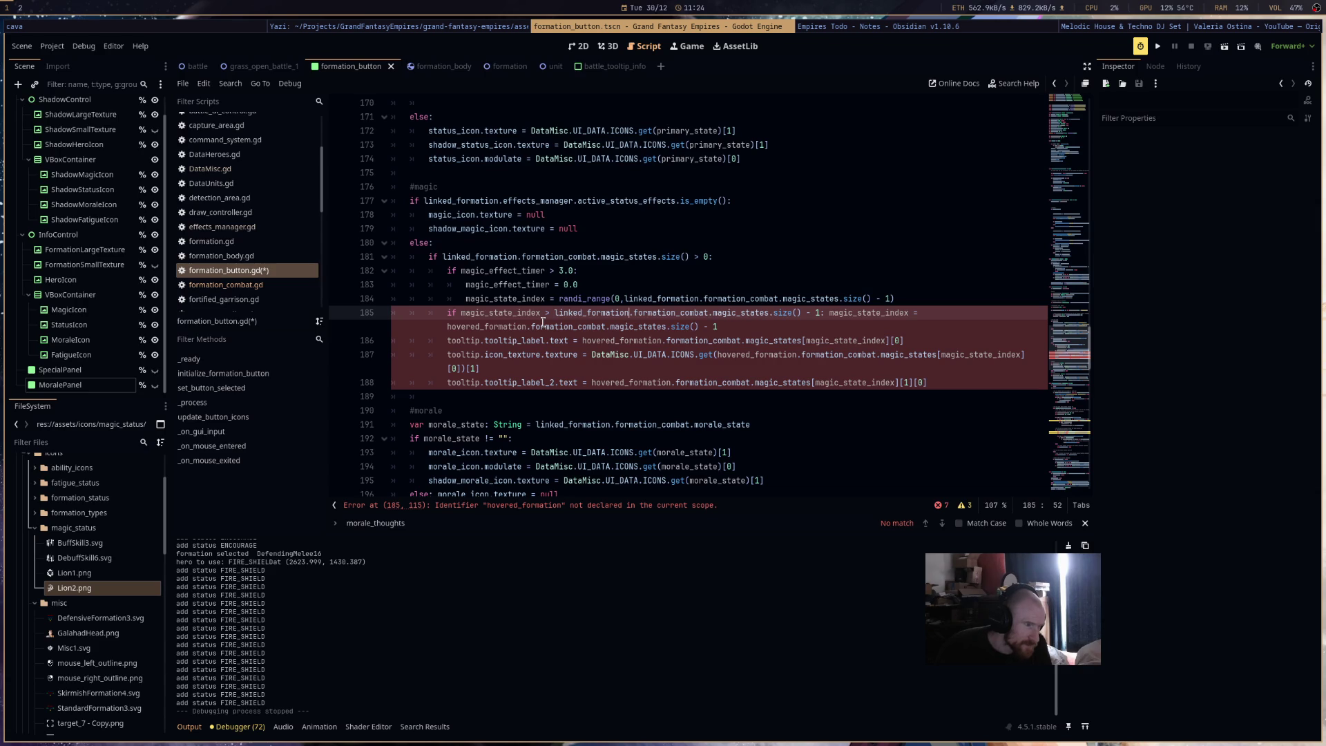
pyautogui.click(607, 340)
pyautogui.hotkey('ctrl', 'd')
pyautogui.hotkey('ctrl', 'd')
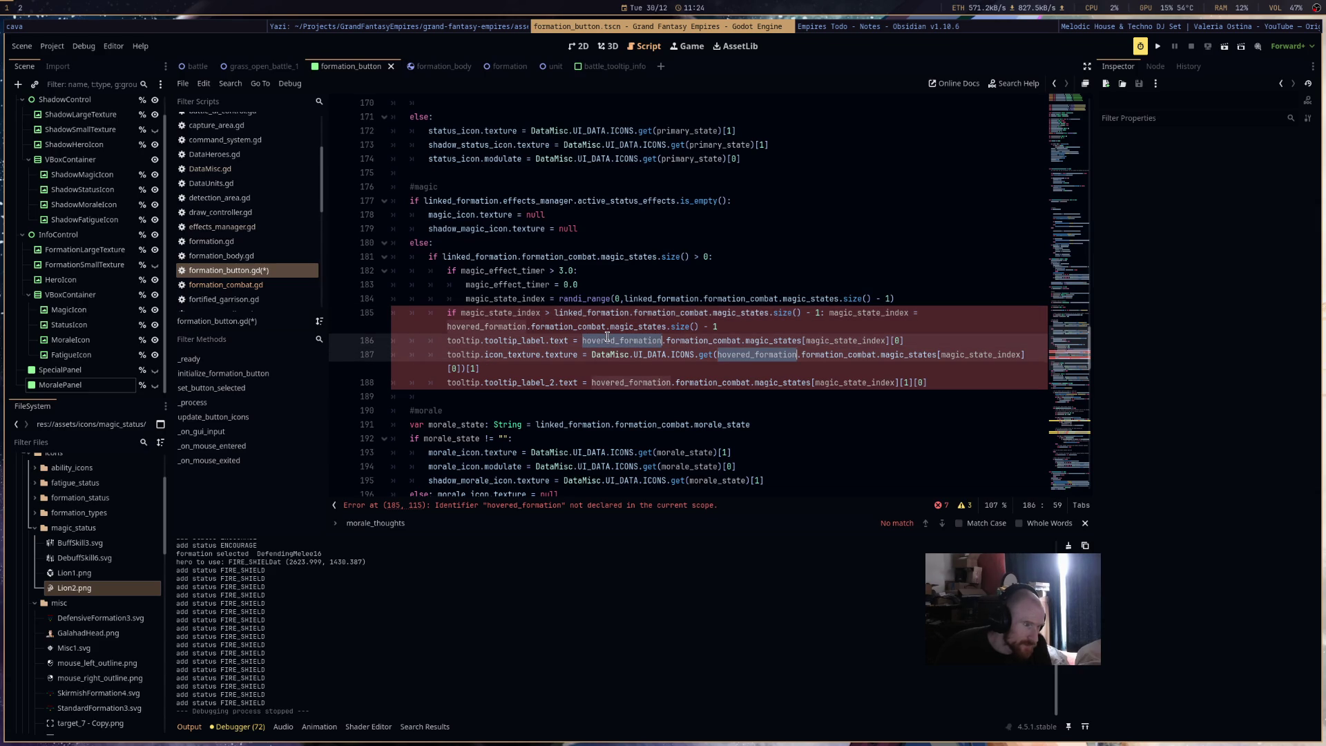
pyautogui.hotkey('ctrl', 'd')
pyautogui.hotkey('ctrl', 'v')
pyautogui.doubleClick(520, 329)
pyautogui.hotkey('ctrl', 'v')
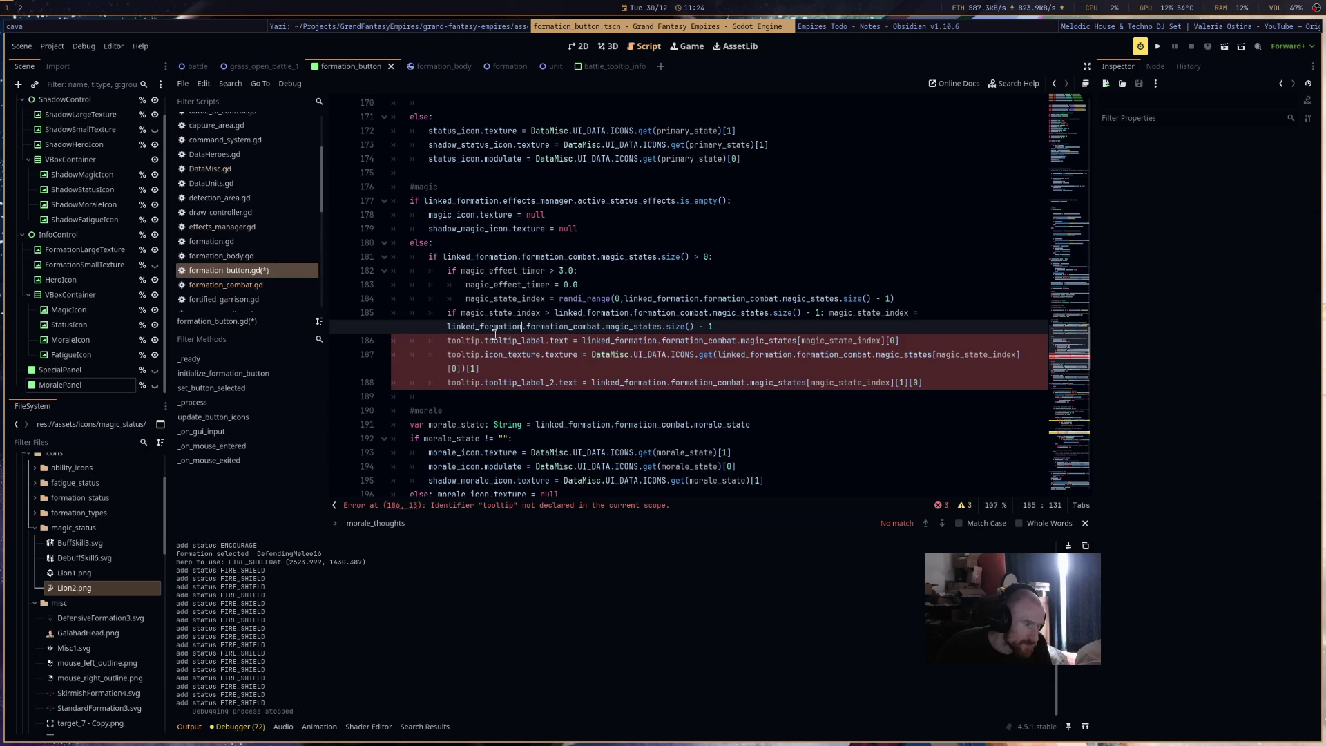
# - Swap tooltip.icon_texture for magic_icon, delete both tooltip label lines, and save the script
pyautogui.doubleClick(452, 214)
pyautogui.hotkey('ctrl', 'c')
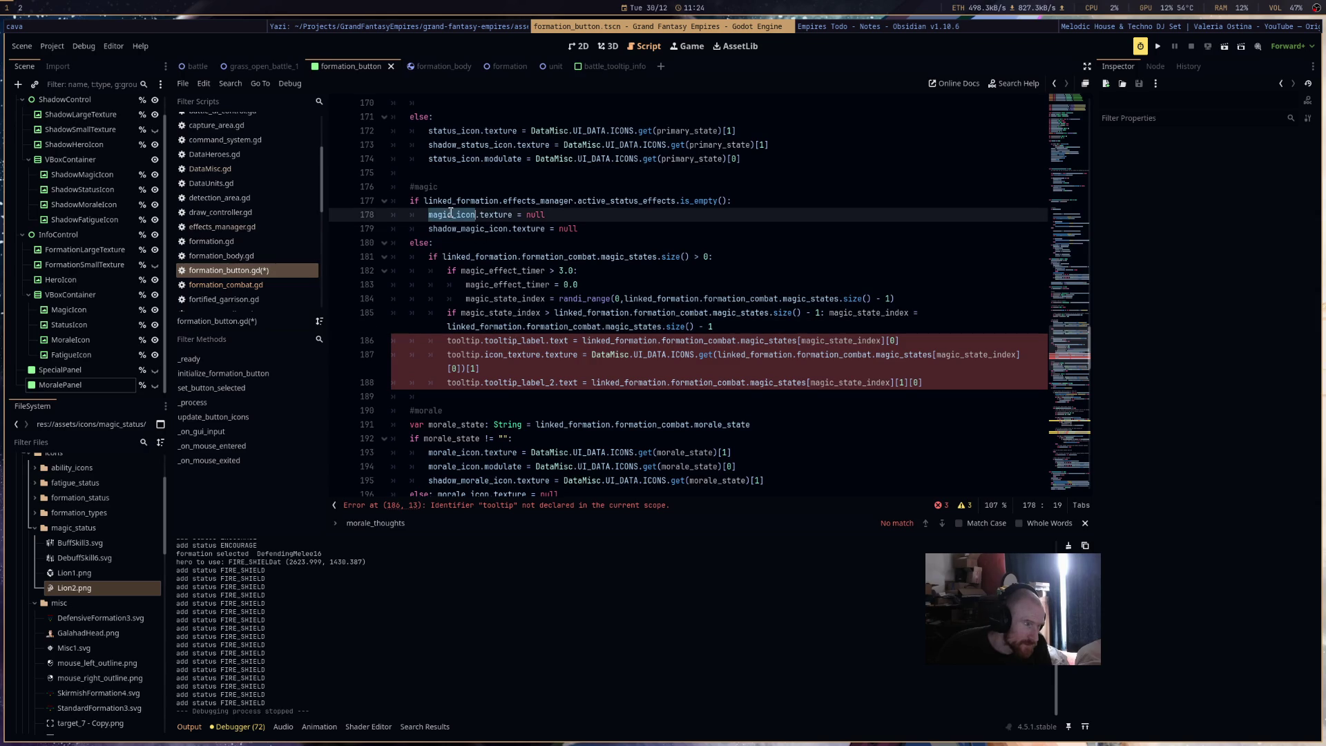
pyautogui.moveTo(539, 354); pyautogui.dragTo(446, 354)
pyautogui.hotkey('ctrl', 'v')
pyautogui.moveTo(964, 369); pyautogui.dragTo(390, 369)
pyautogui.press('BackSpace')
pyautogui.moveTo(899, 340); pyautogui.dragTo(350, 340)
pyautogui.press('BackSpace')
pyautogui.press('BackSpace')
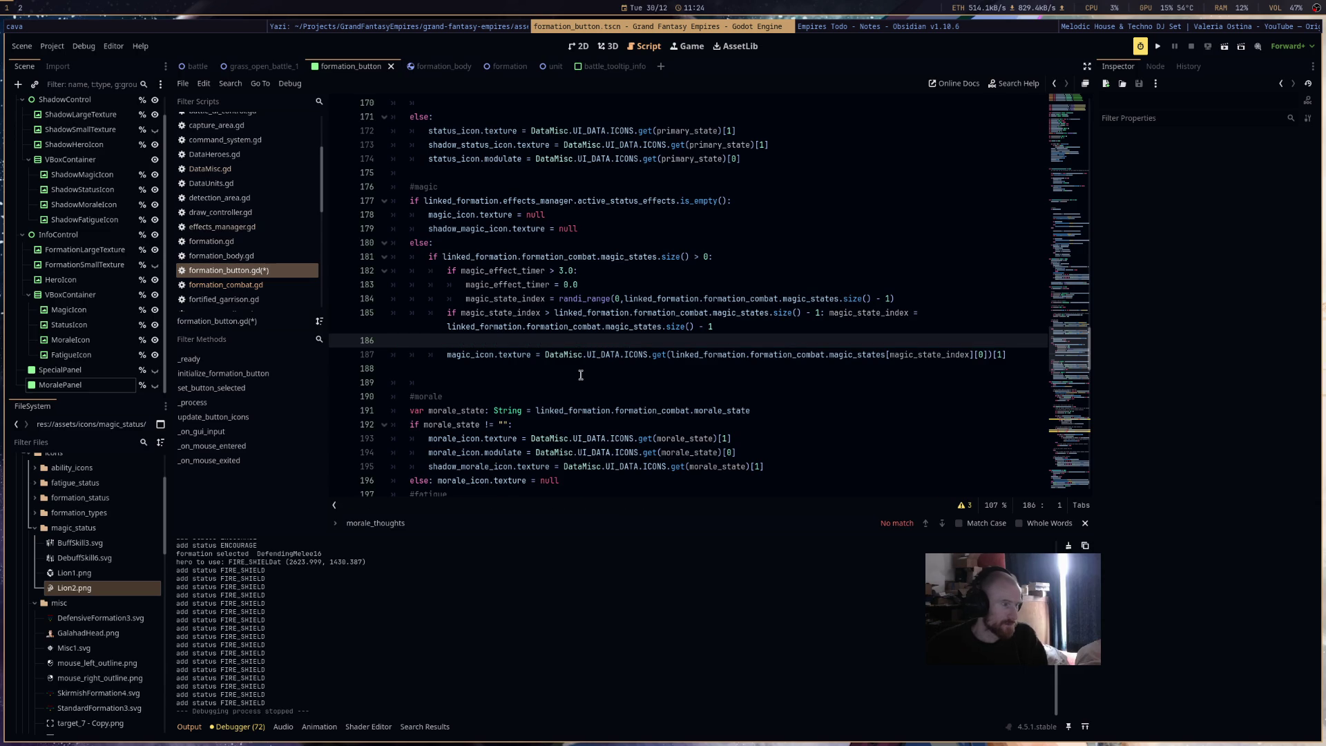
pyautogui.hotkey('ctrl', 's')
# - Declare var magic_change_threshold: float = randf_range(2.9, 3.1) below the magic_effect_timer line
pyautogui.scroll(15, 776, 355)
pyautogui.scroll(20, 775, 355)
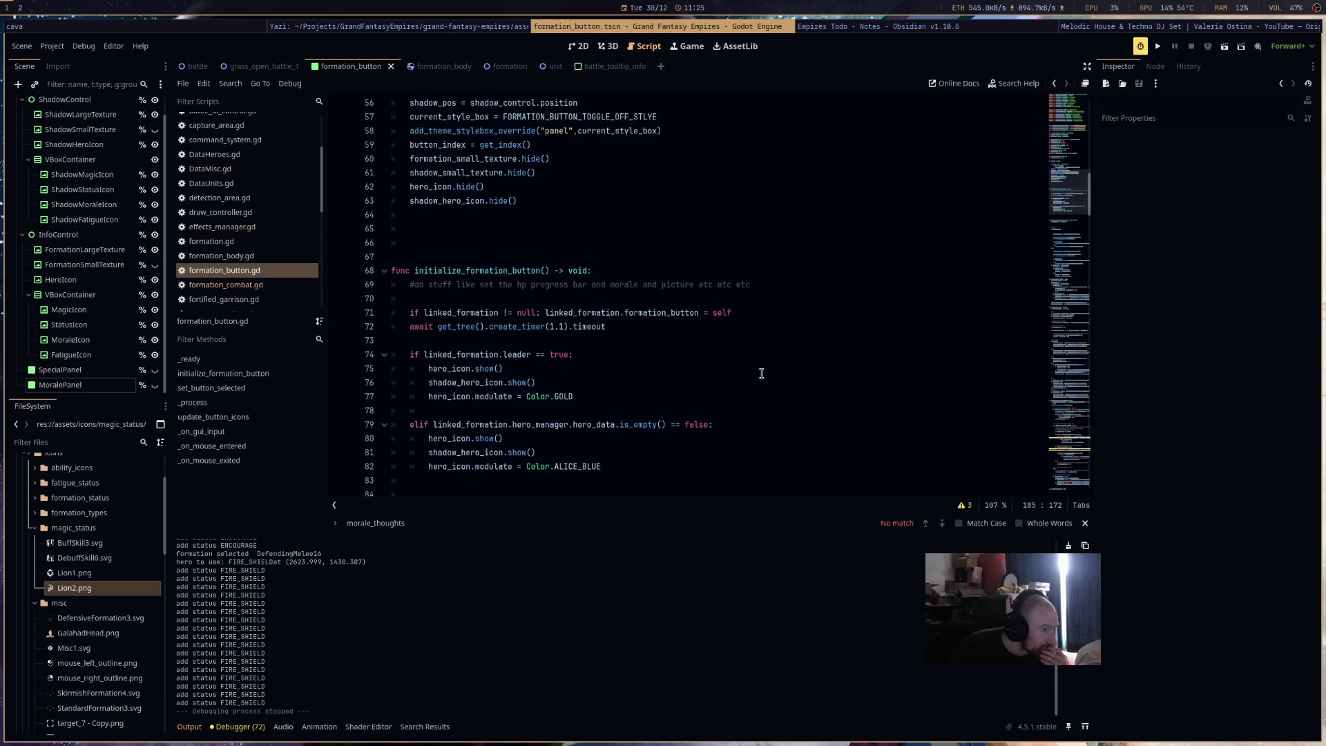
pyautogui.scroll(10, 762, 369)
pyautogui.scroll(-13, 763, 383)
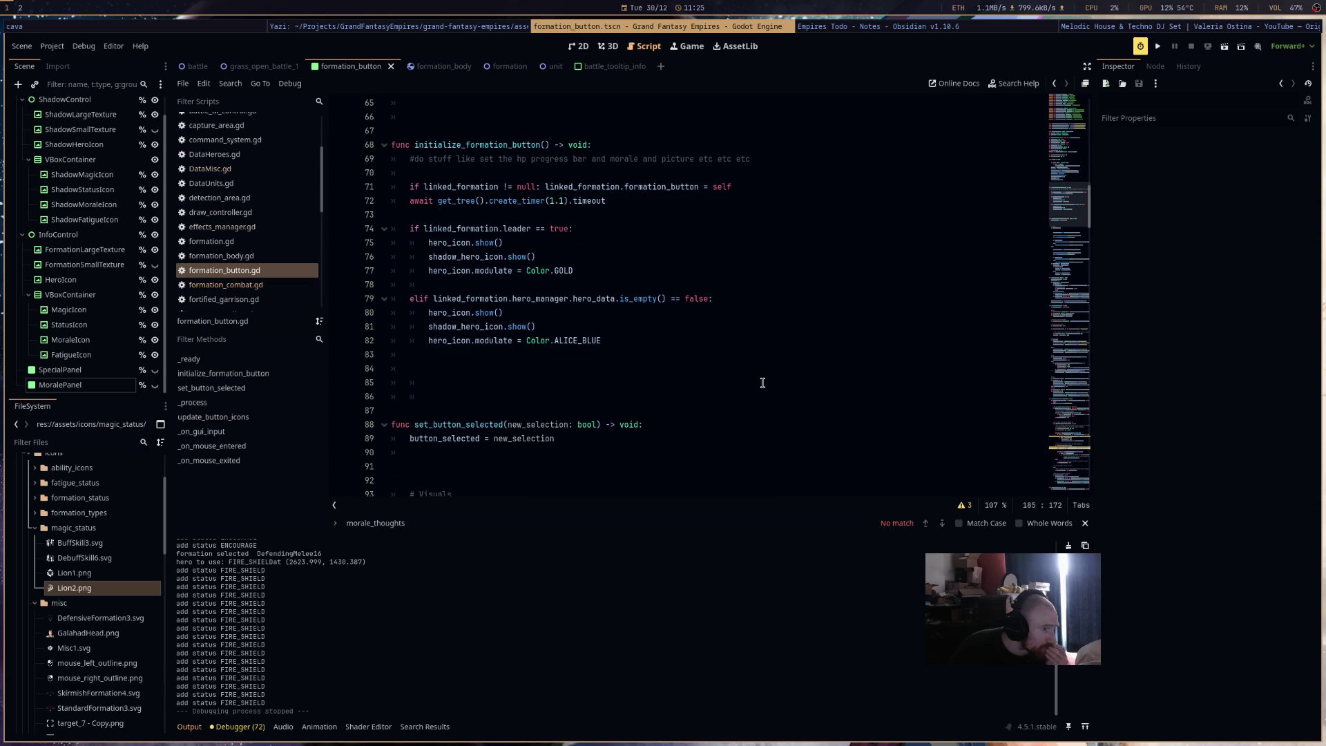
pyautogui.scroll(-6, 763, 382)
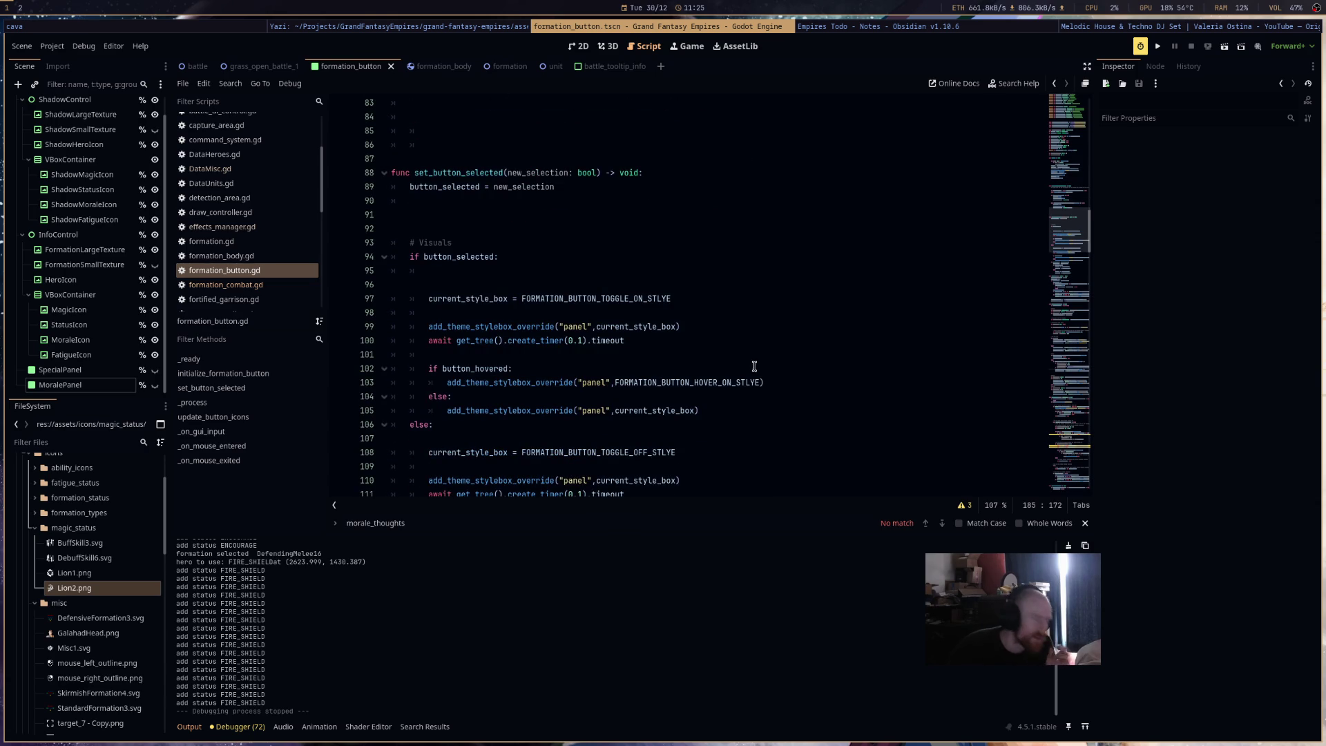
pyautogui.scroll(7, 751, 331)
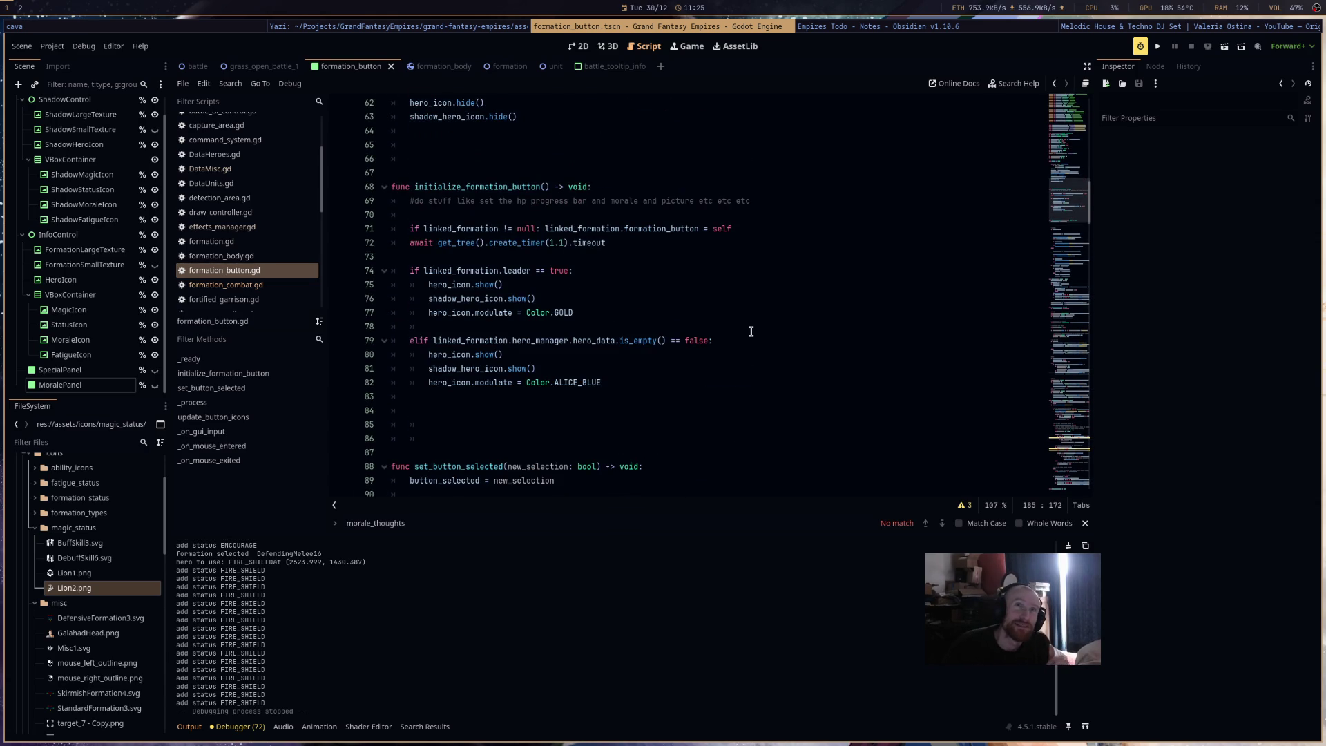
pyautogui.scroll(4, 752, 332)
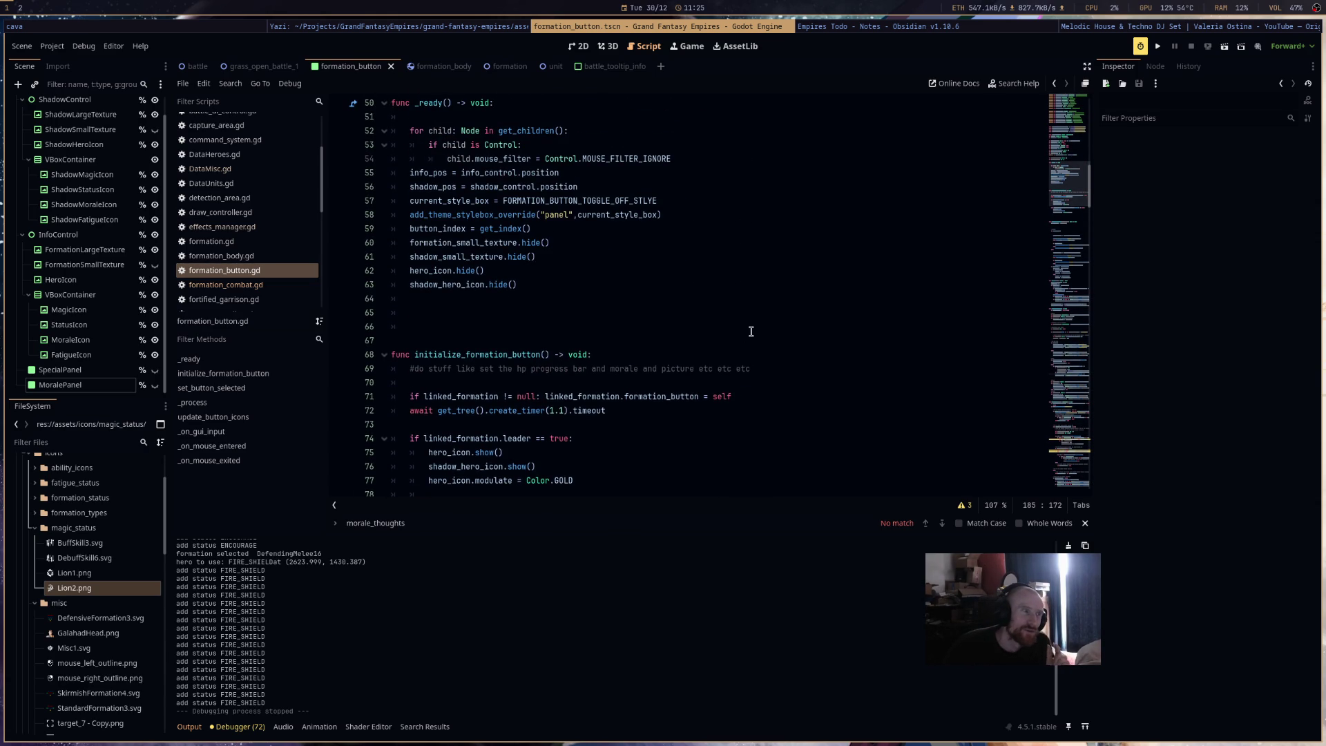
pyautogui.scroll(6, 586, 311)
pyautogui.click(586, 310)
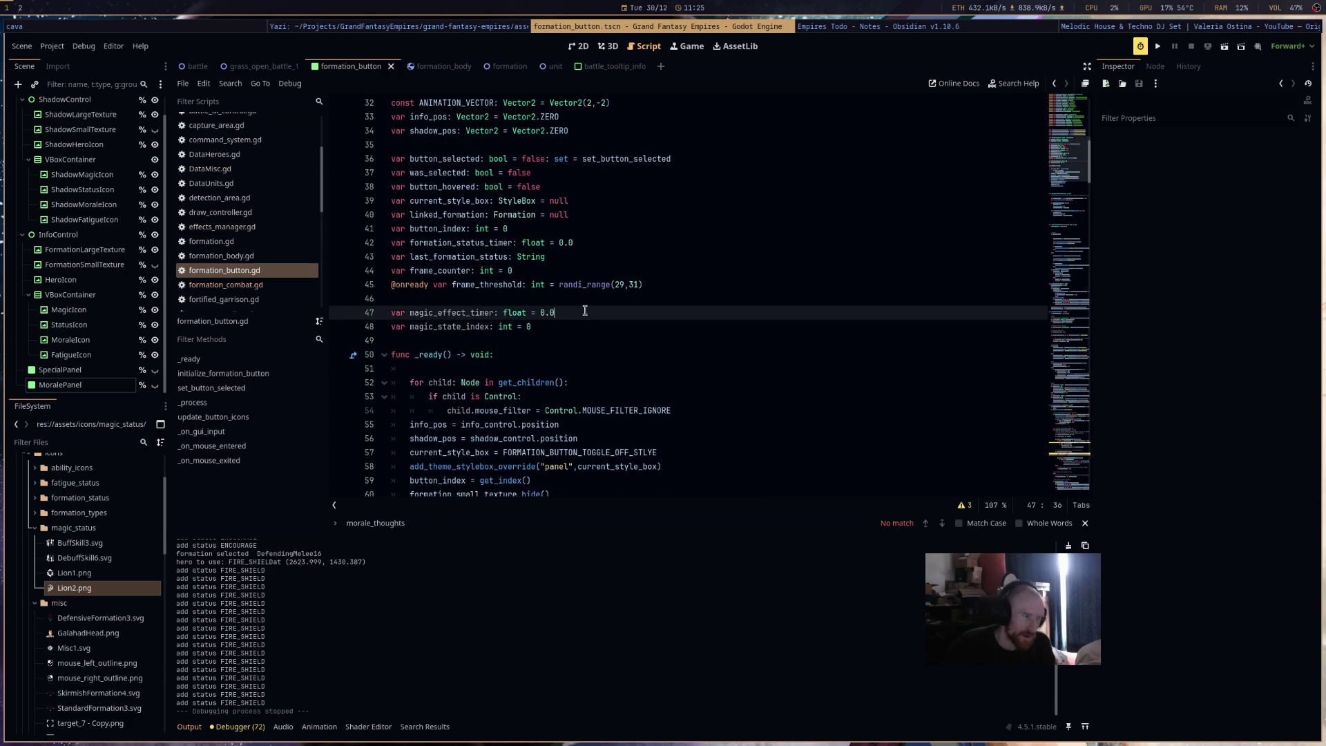
pyautogui.press('Return')
pyautogui.write('var magic_')
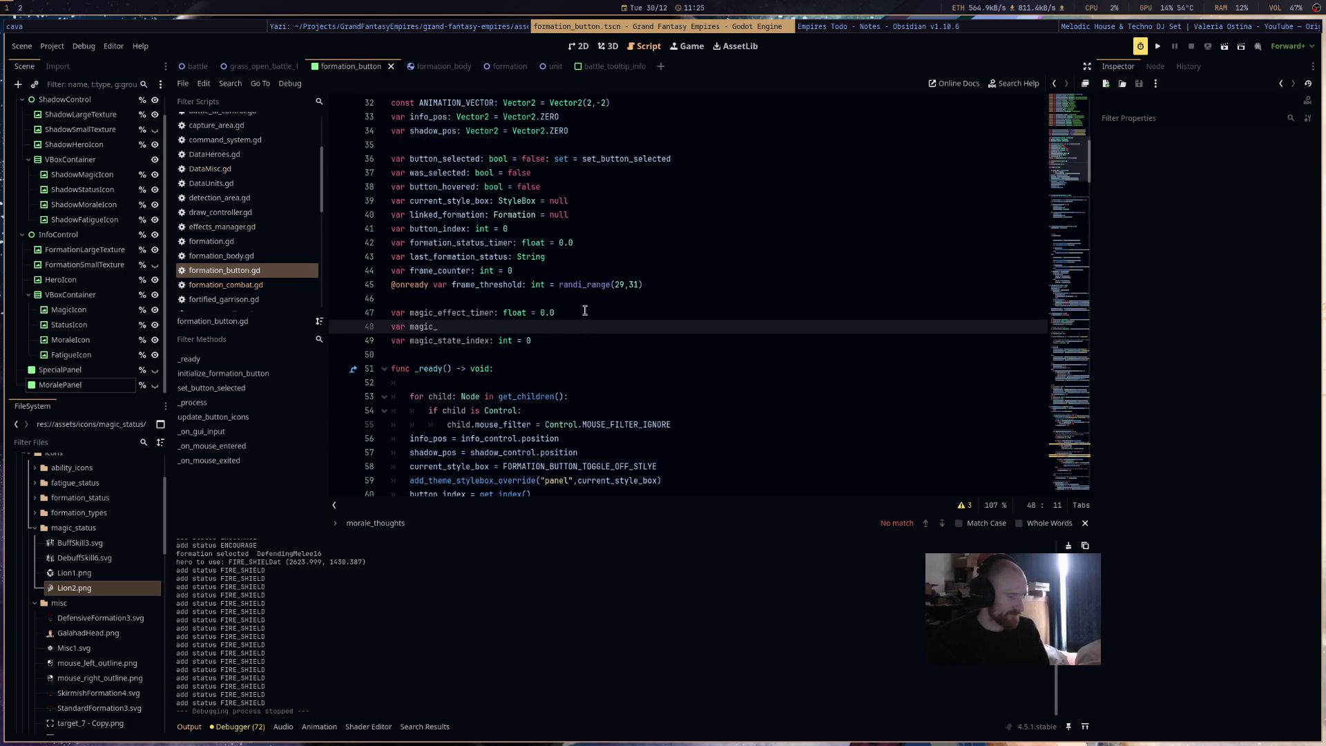
pyautogui.write('change_thres')
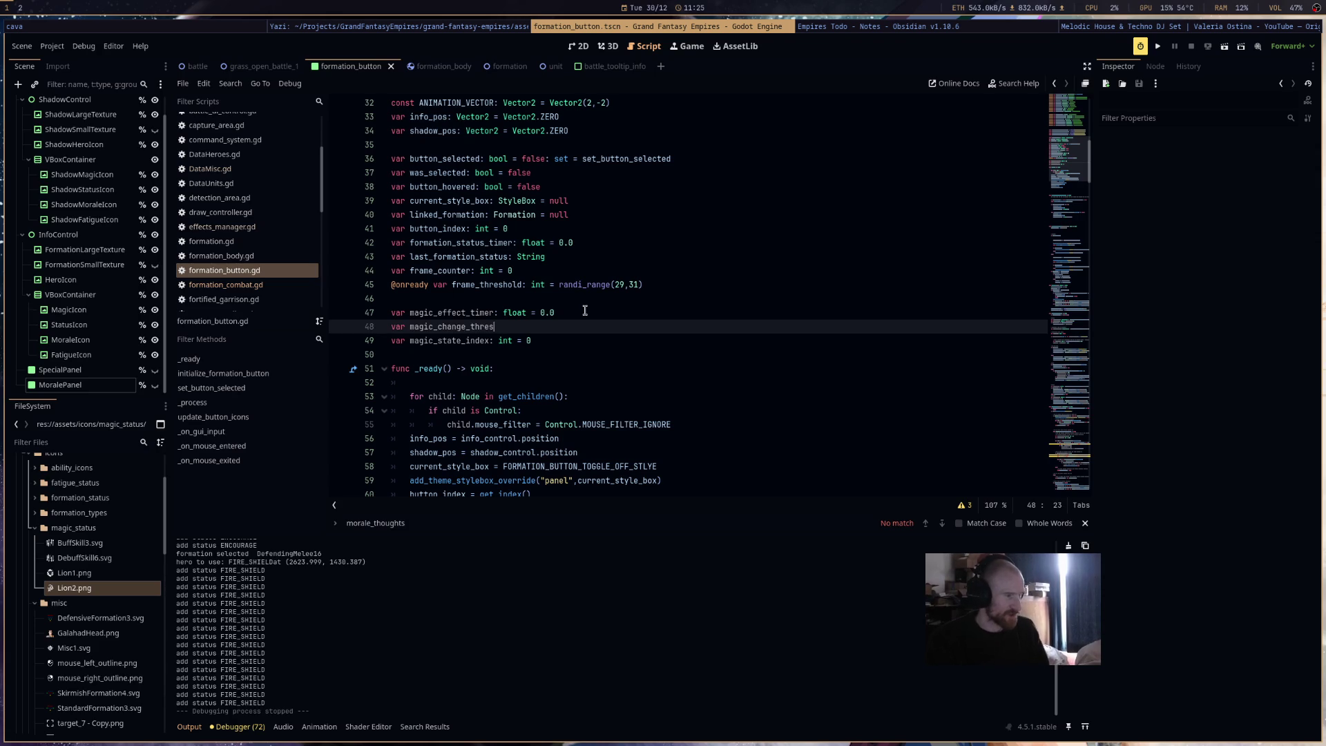
pyautogui.write('hold: float = ')
pyautogui.write('rand')
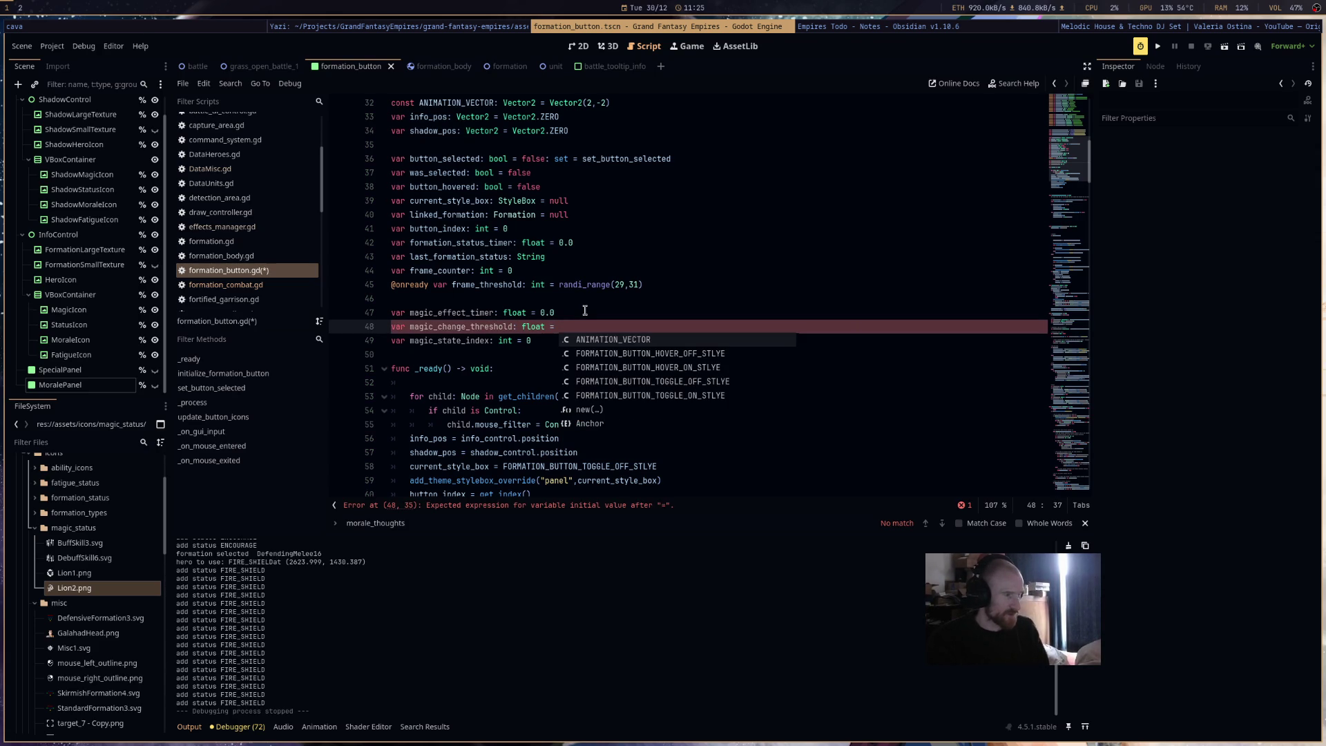
pyautogui.press('Return')
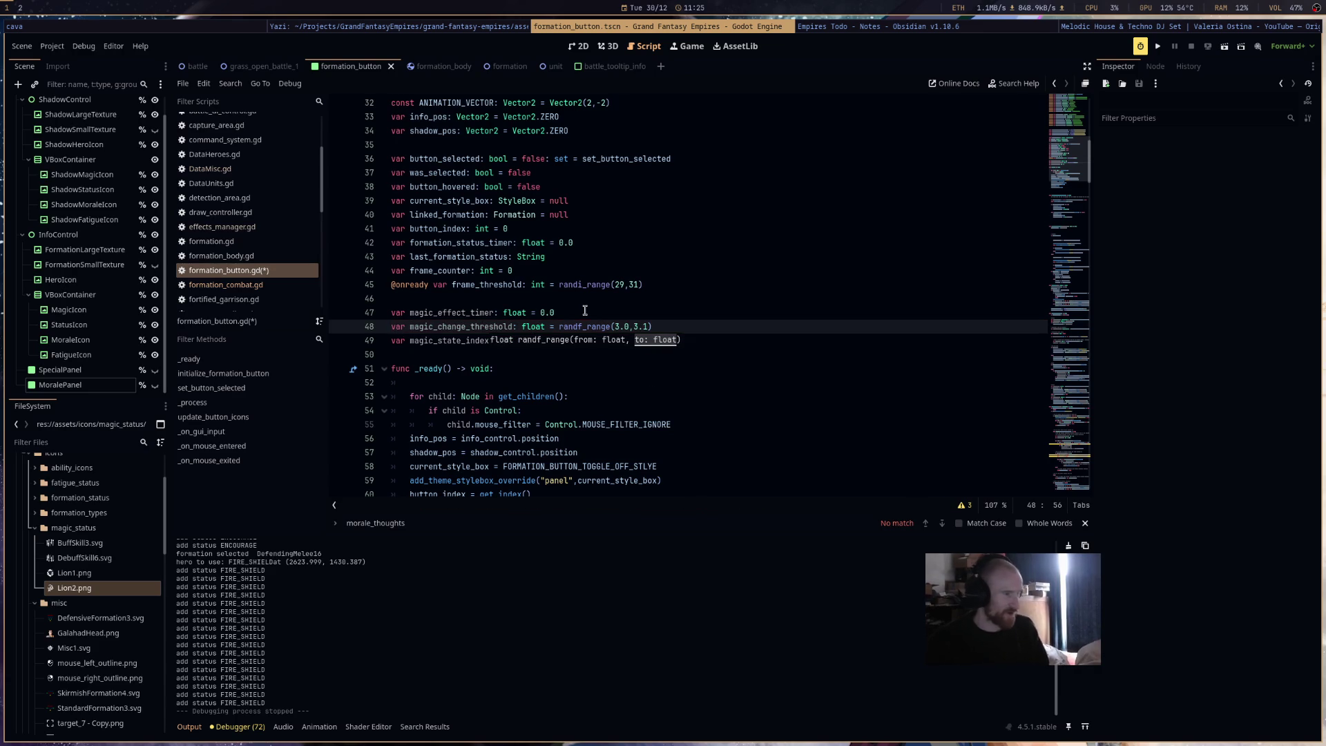
pyautogui.scroll(-3, 721, 393)
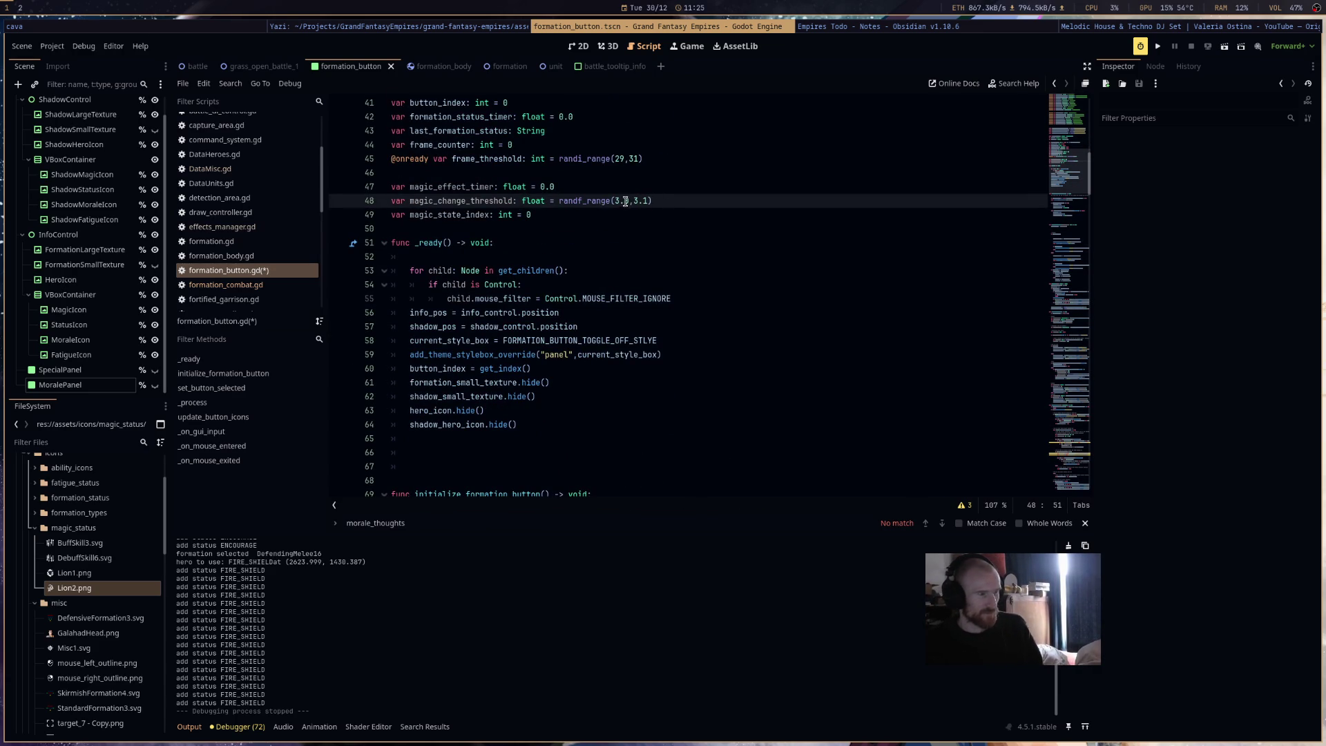
pyautogui.moveTo(629, 201); pyautogui.dragTo(617, 202)
pyautogui.write('2.9')
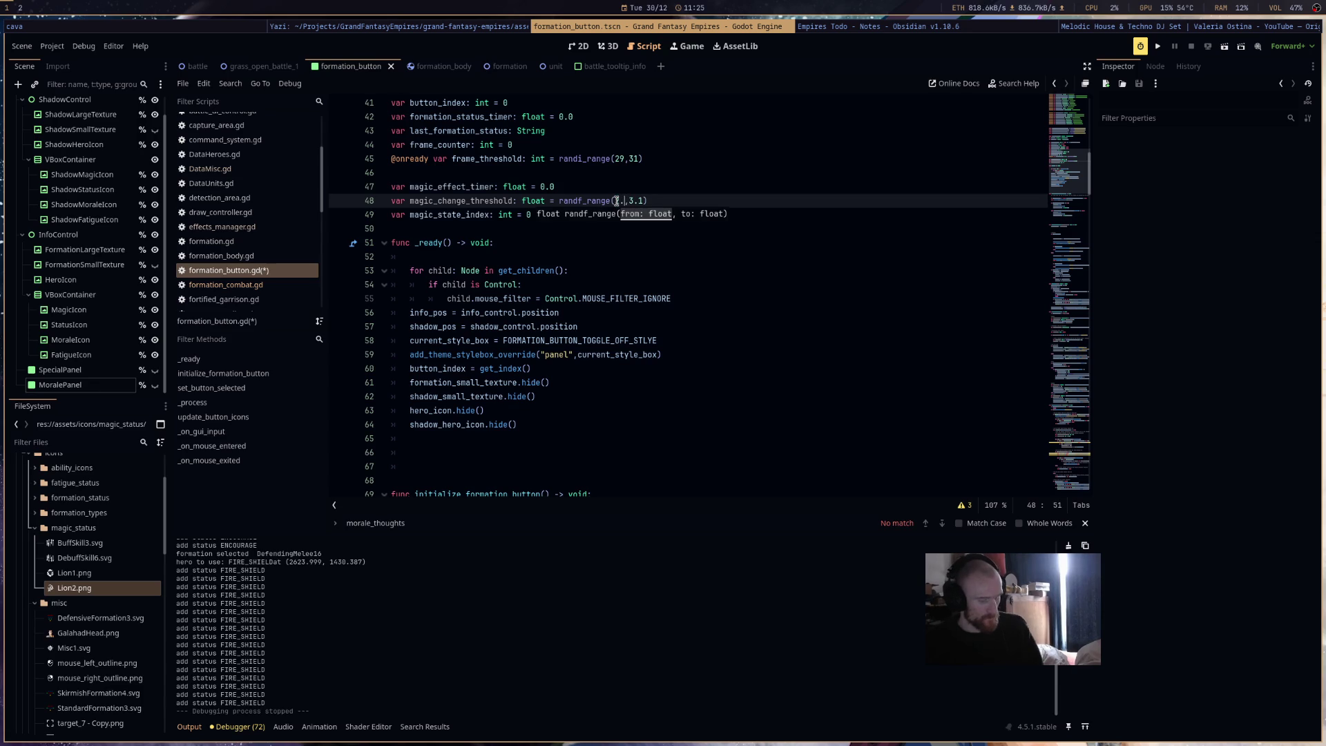
pyautogui.click(608, 419)
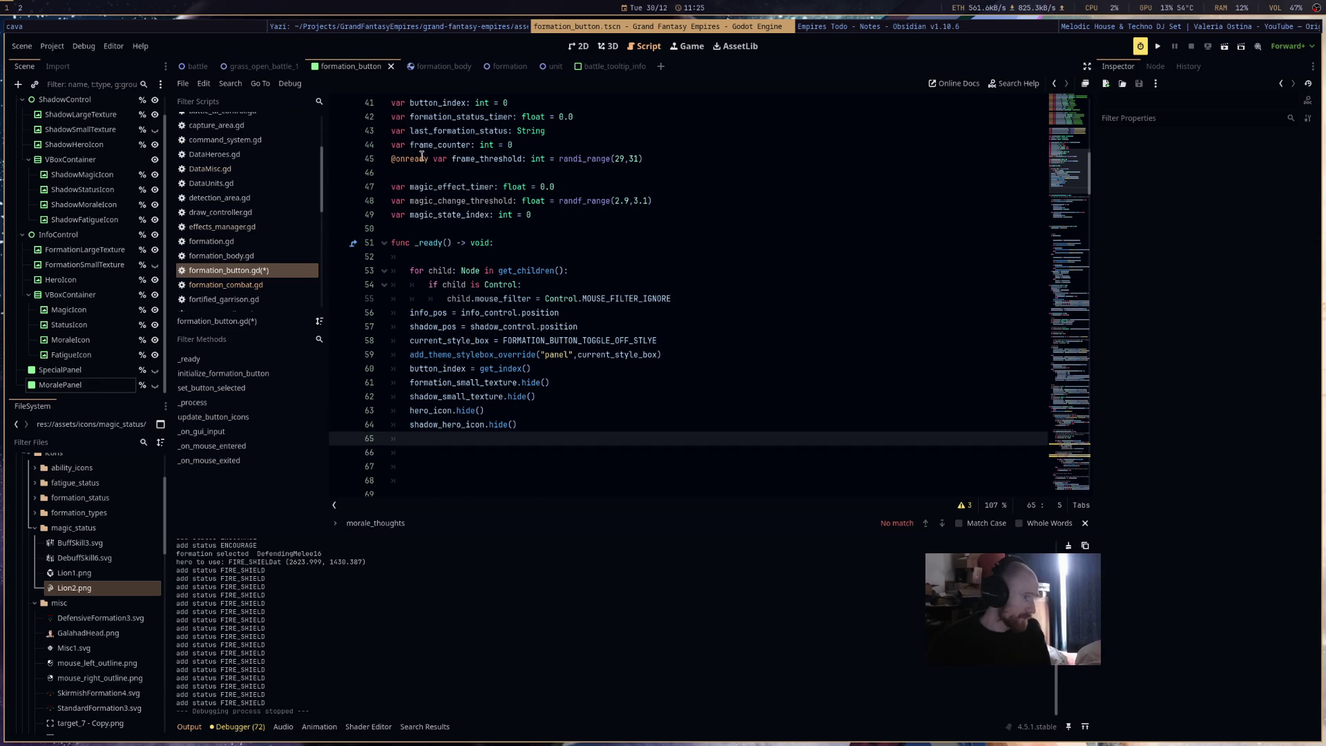
pyautogui.click(399, 160)
pyautogui.hotkey('ctrl', 'c')
pyautogui.click(393, 201)
pyautogui.hotkey('ctrl', 'v')
pyautogui.doubleClick(497, 203)
pyautogui.scroll(-20, 725, 435)
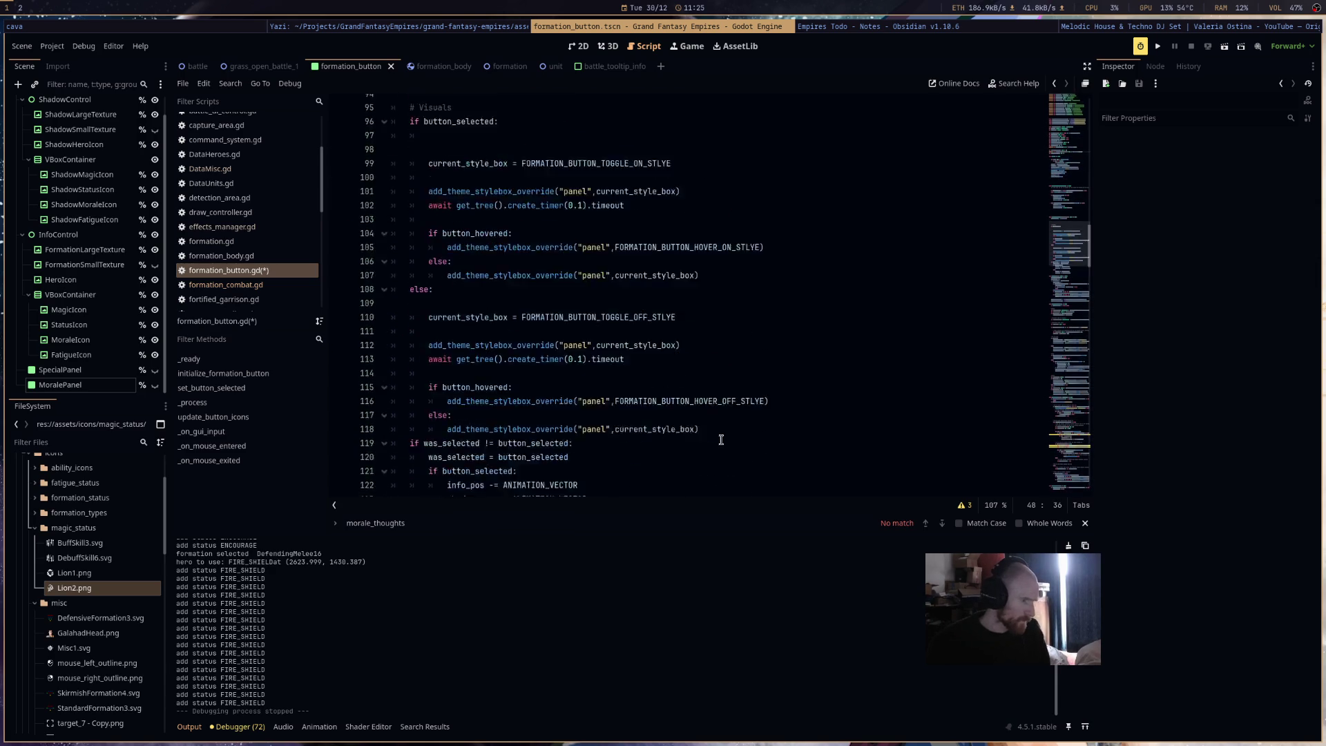
pyautogui.scroll(-11, 722, 452)
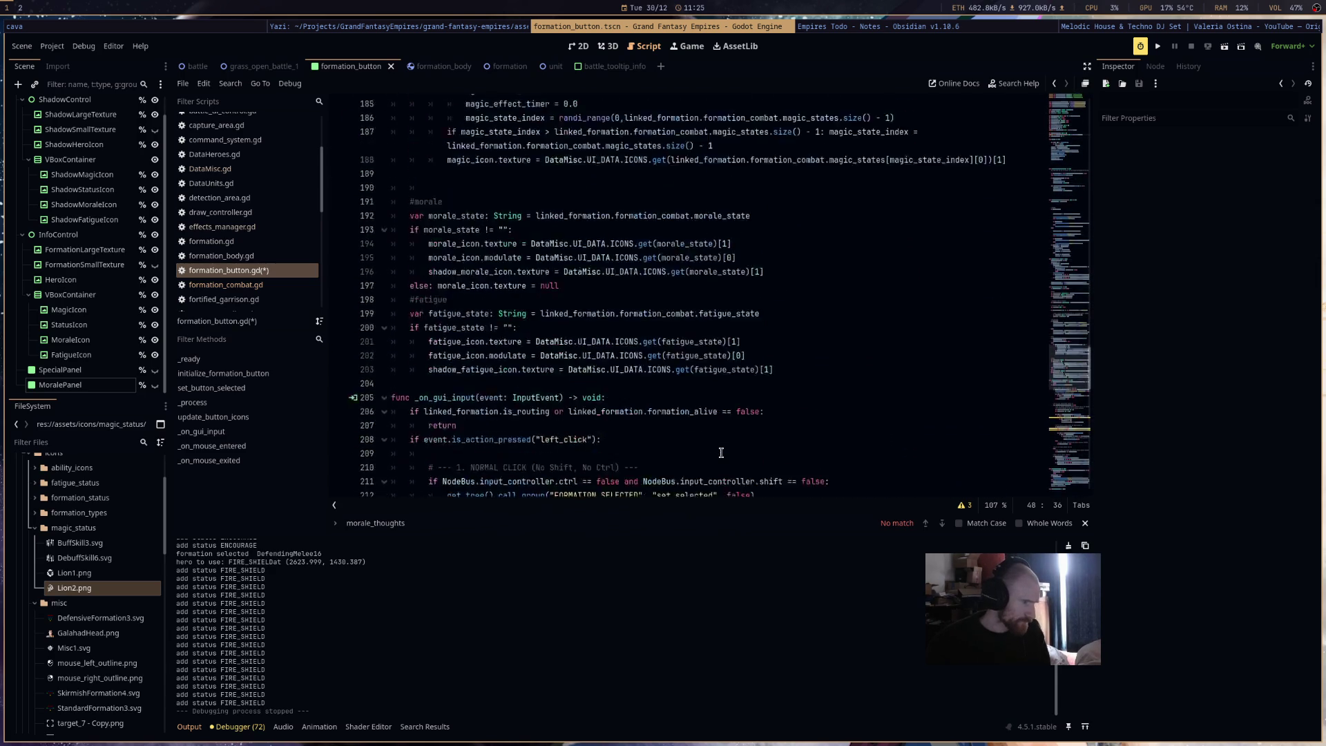
pyautogui.scroll(-7, 721, 452)
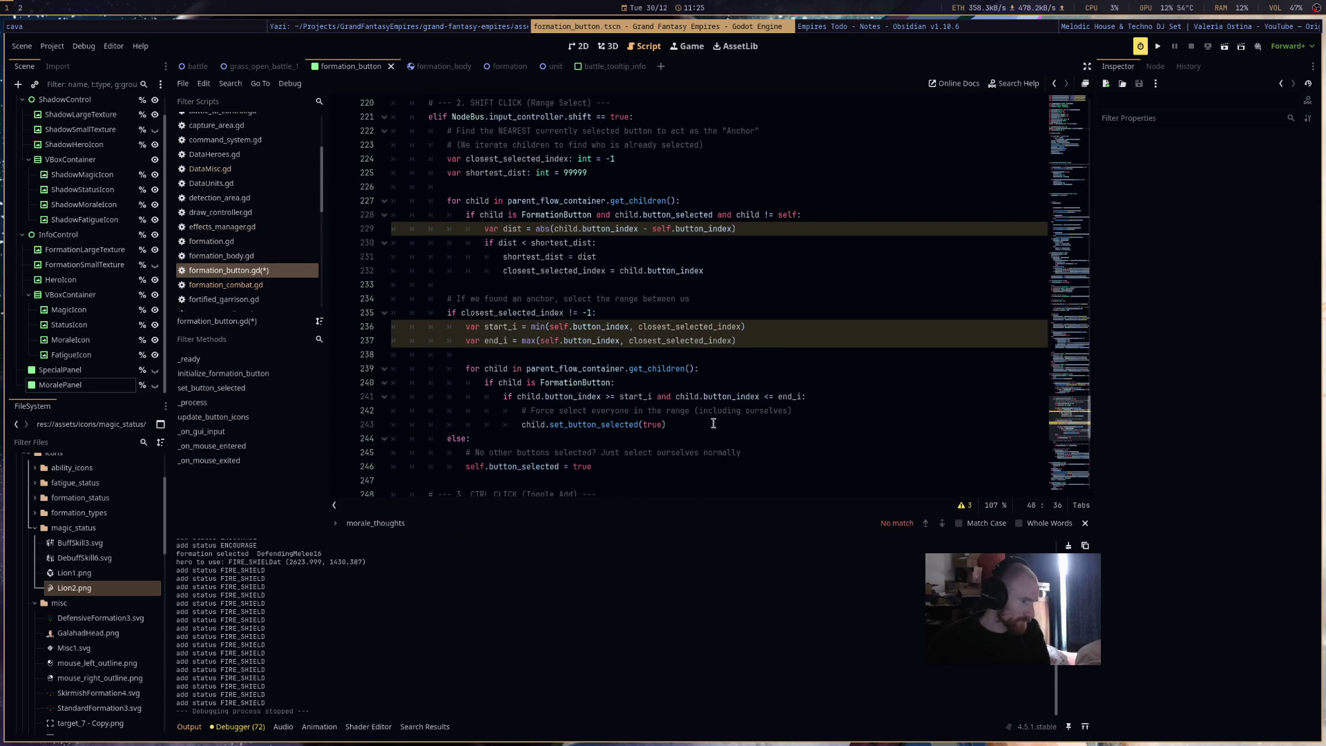
pyautogui.scroll(11, 711, 414)
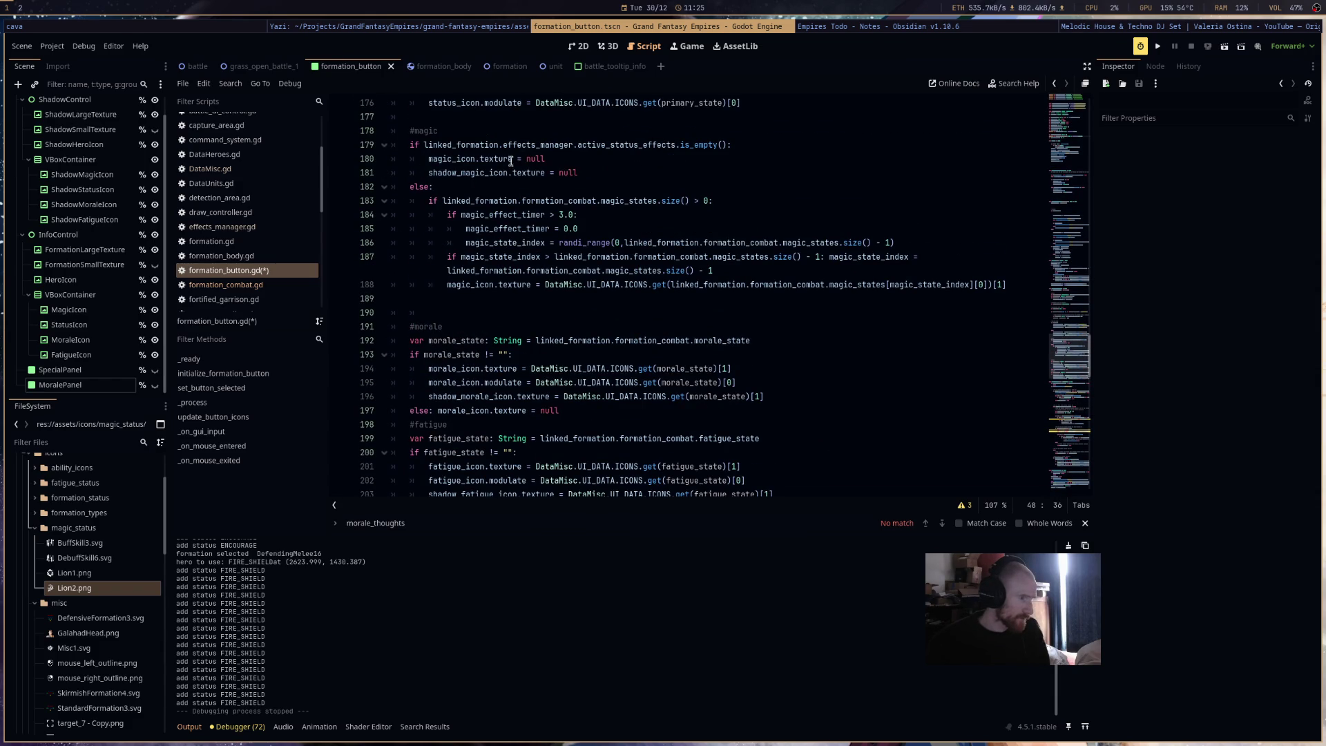
pyautogui.doubleClick(556, 209)
pyautogui.write('magic_change_threshold')
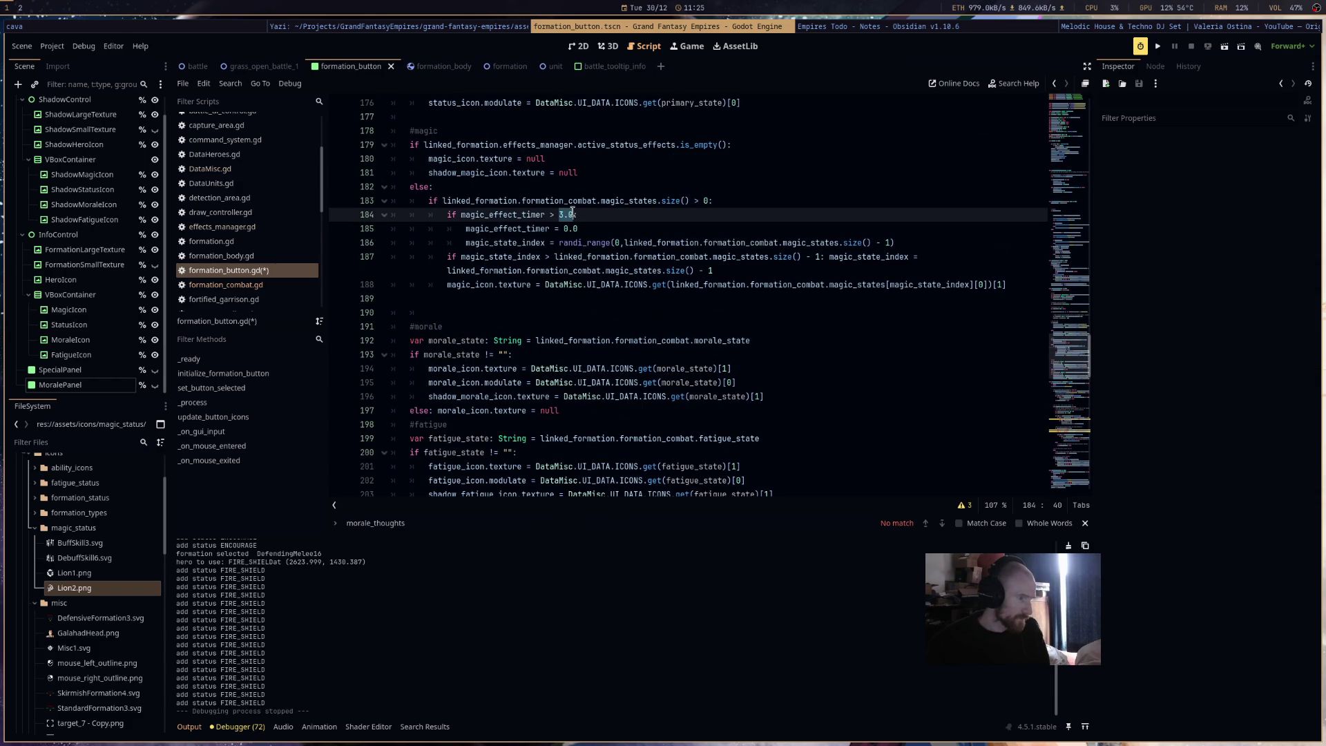
pyautogui.hotkey('ctrl', 's')
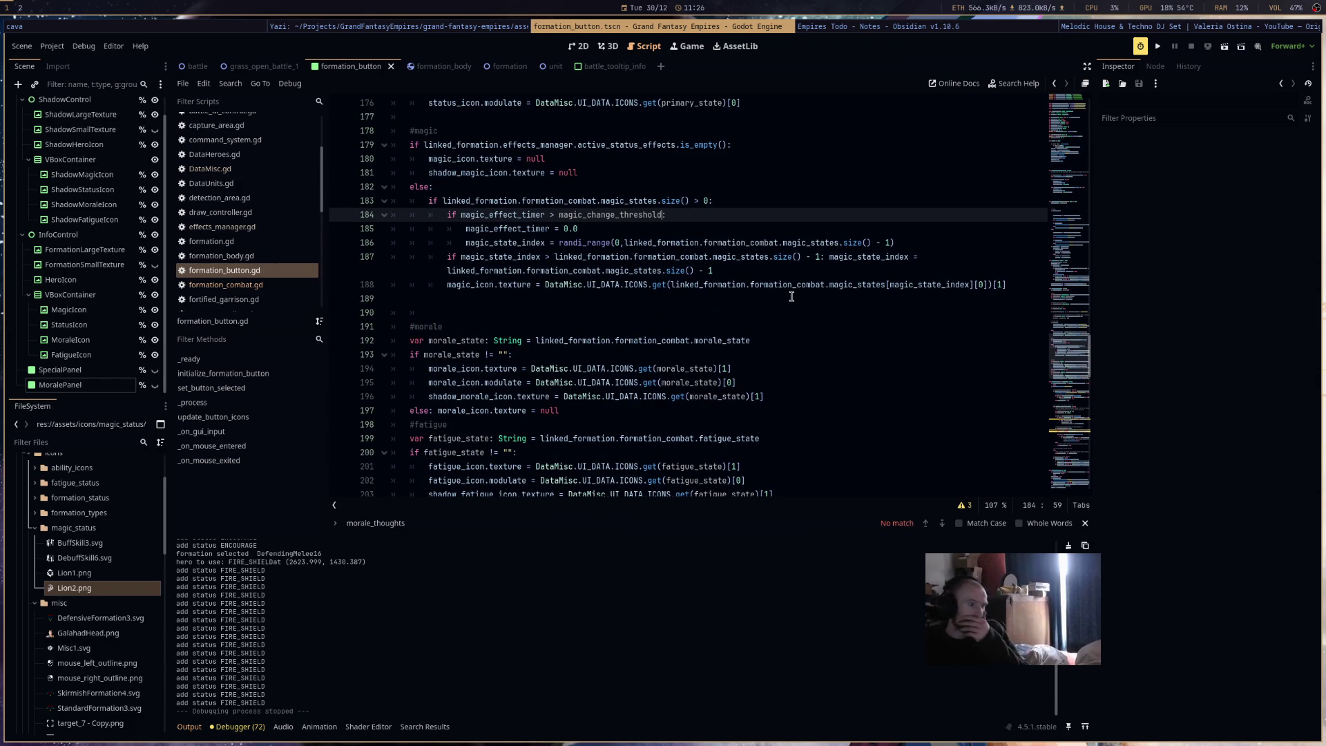
# - Add magic_effect_timer += delta in _process and run the project
pyautogui.scroll(15, 769, 315)
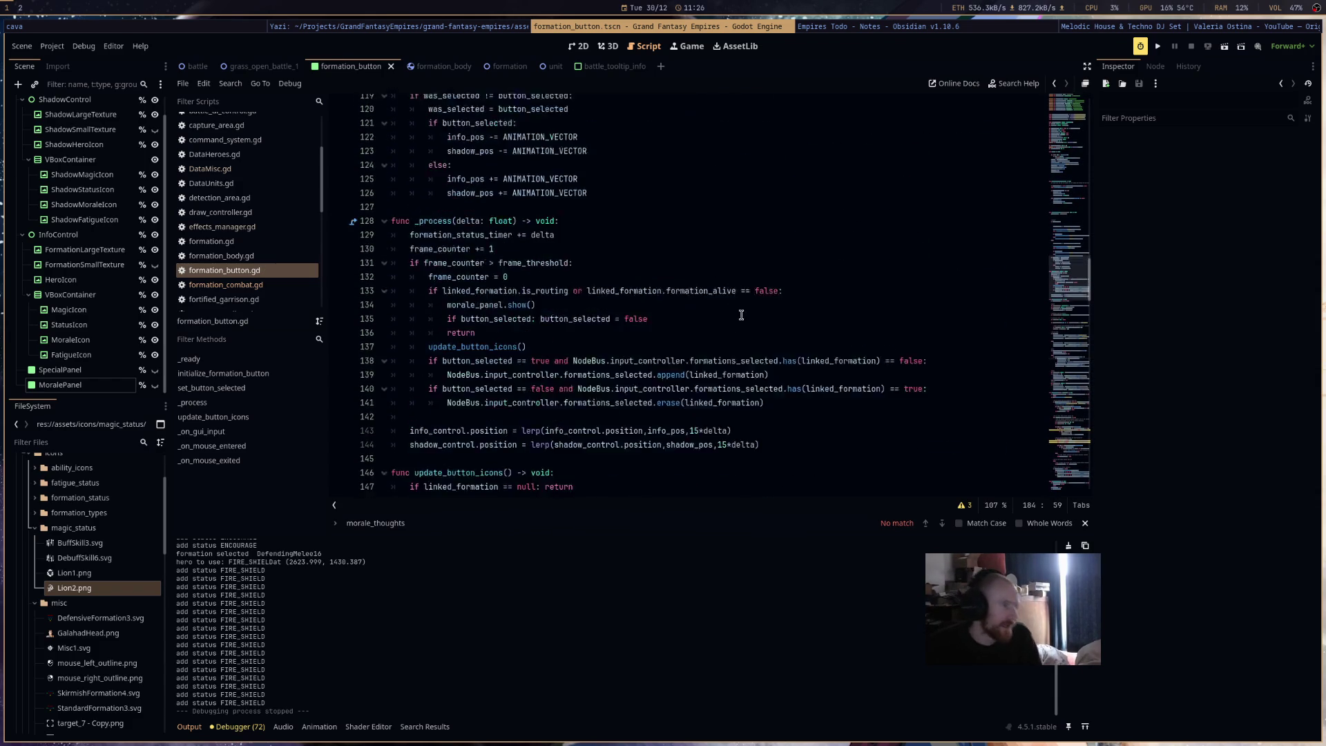
pyautogui.click(576, 304)
pyautogui.press('Return')
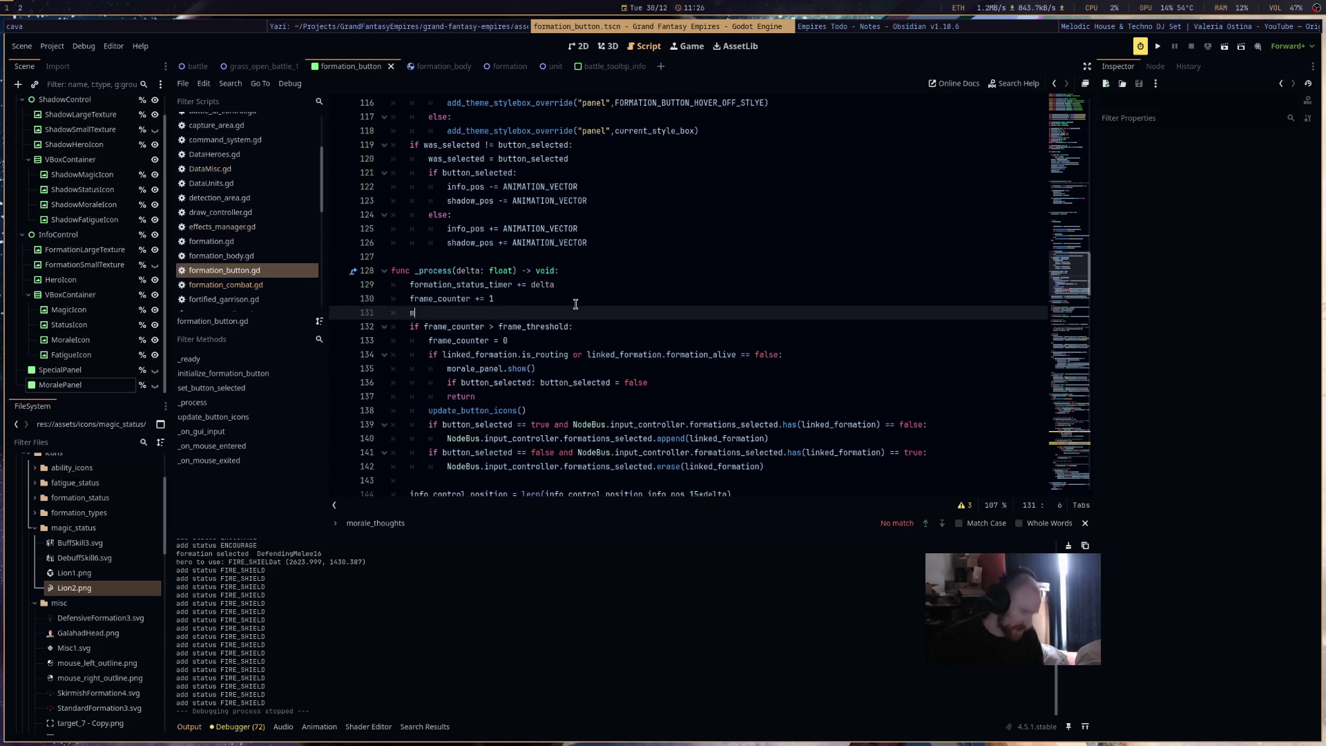
pyautogui.write('magi')
pyautogui.press('Down')
pyautogui.press('Return')
pyautogui.write('+= delta')
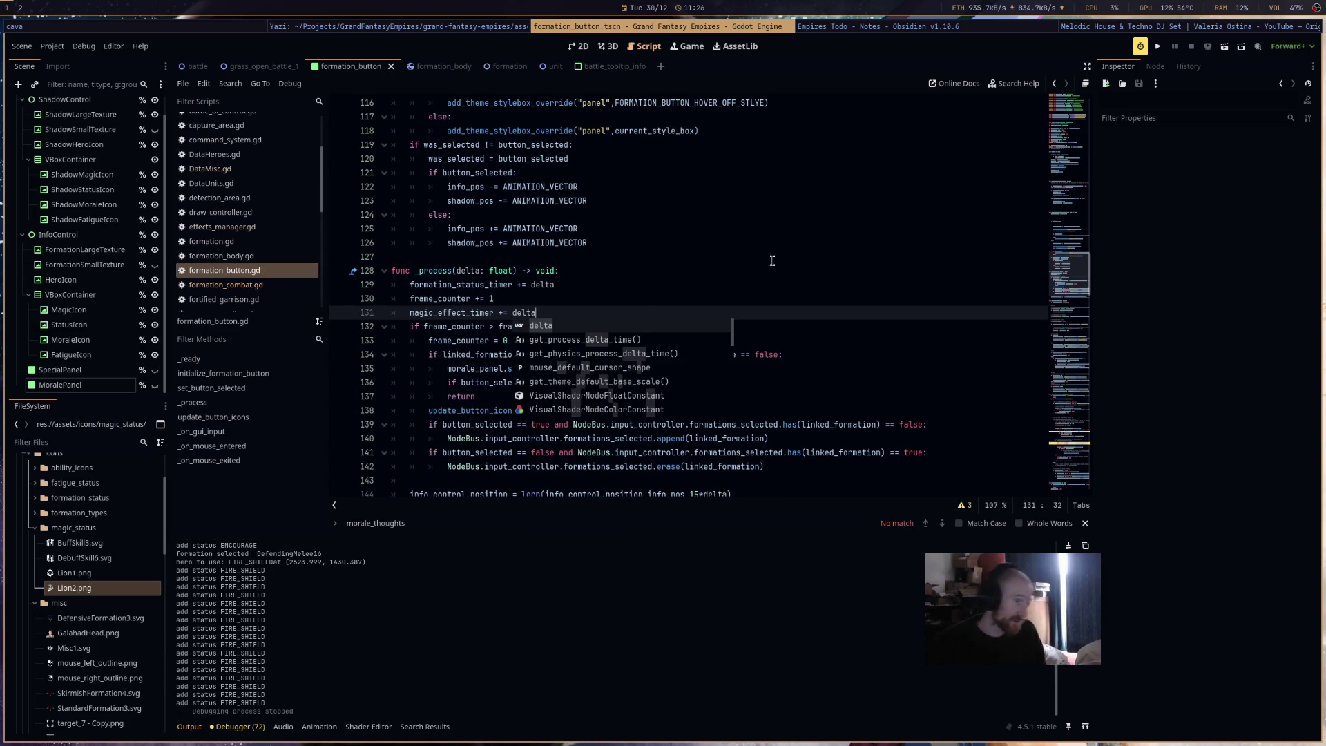
pyautogui.click(1157, 47)
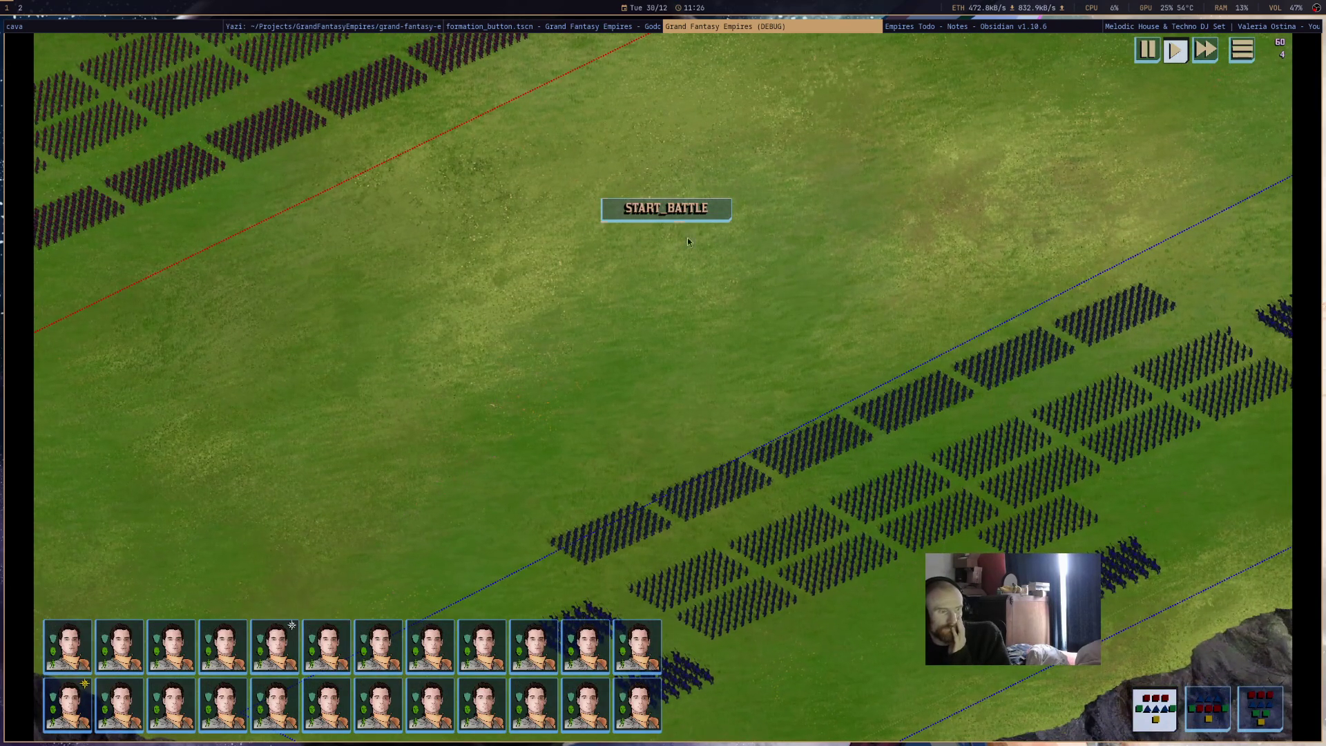
# - Start the battle, pan to the player's armies, select a formation, and ready FIRE_SHIELD
pyautogui.click(686, 219)
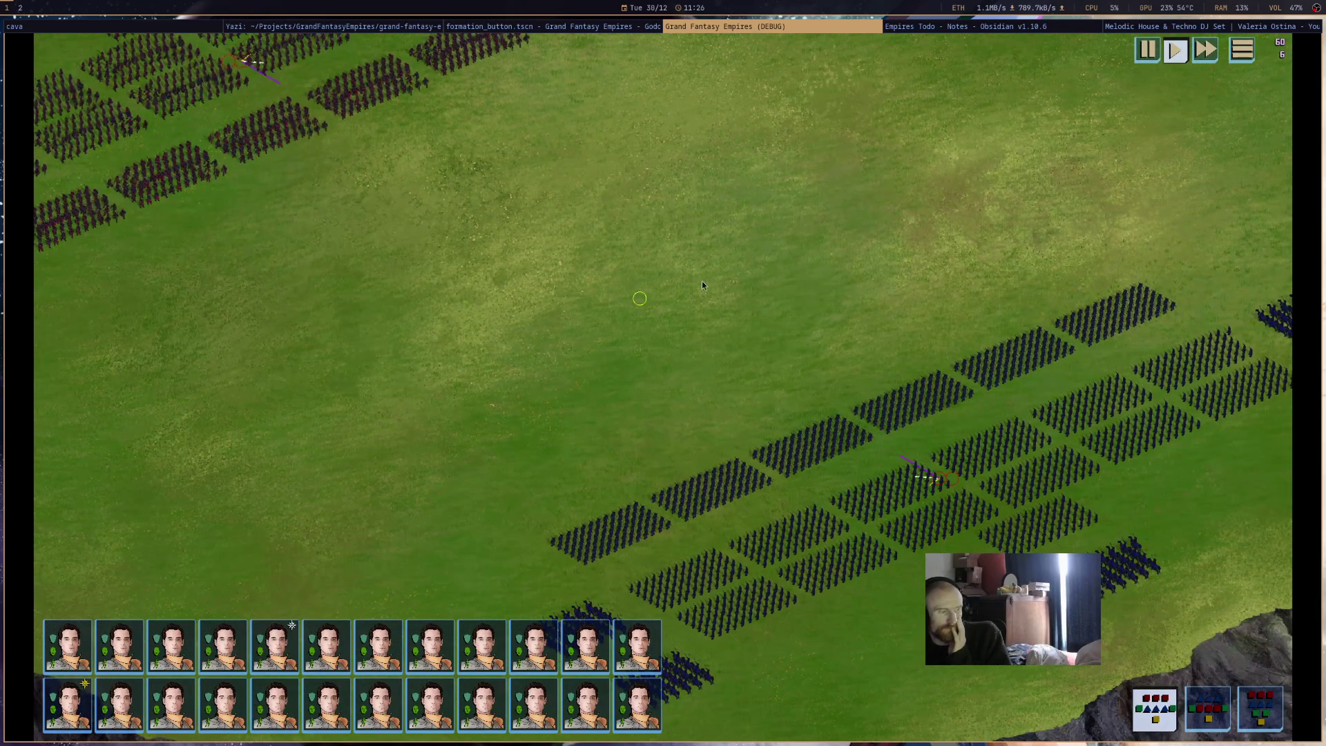
pyautogui.moveTo(703, 279); pyautogui.dragTo(503, 235)
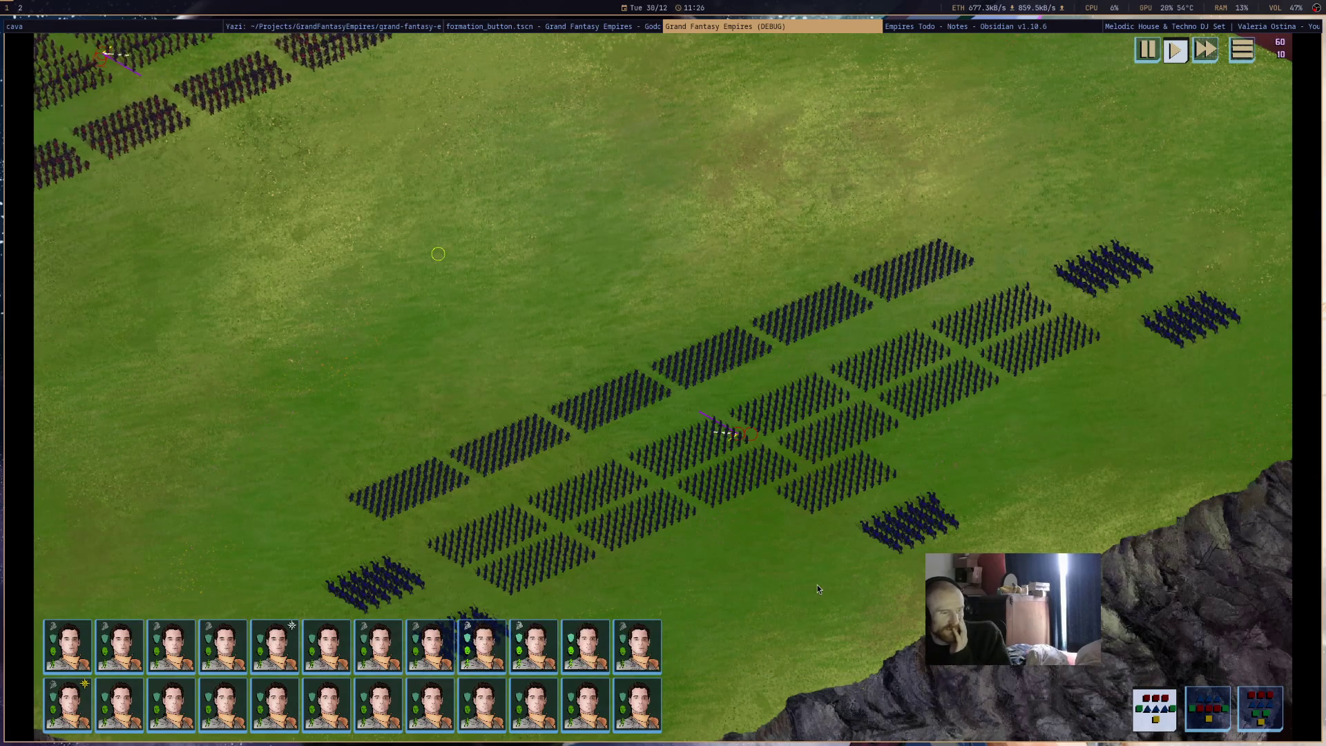
pyautogui.click(1013, 302)
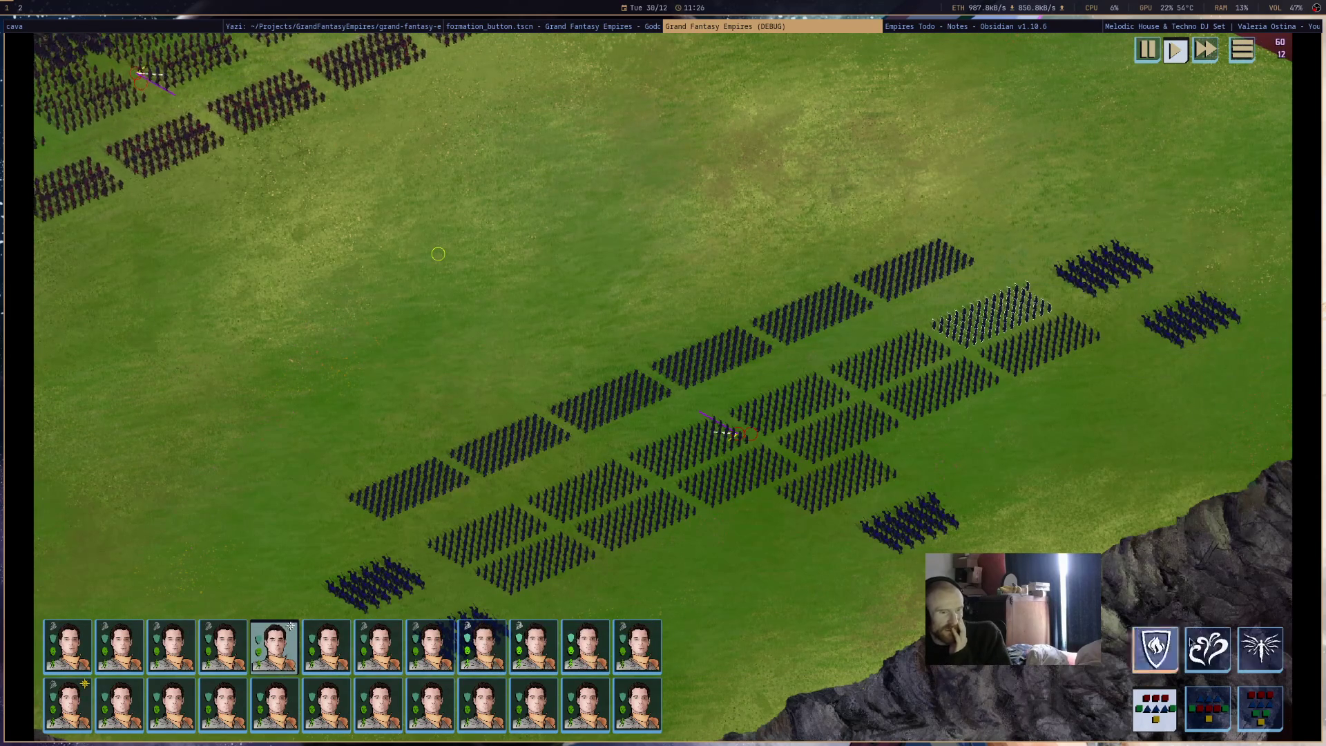
pyautogui.click(1155, 649)
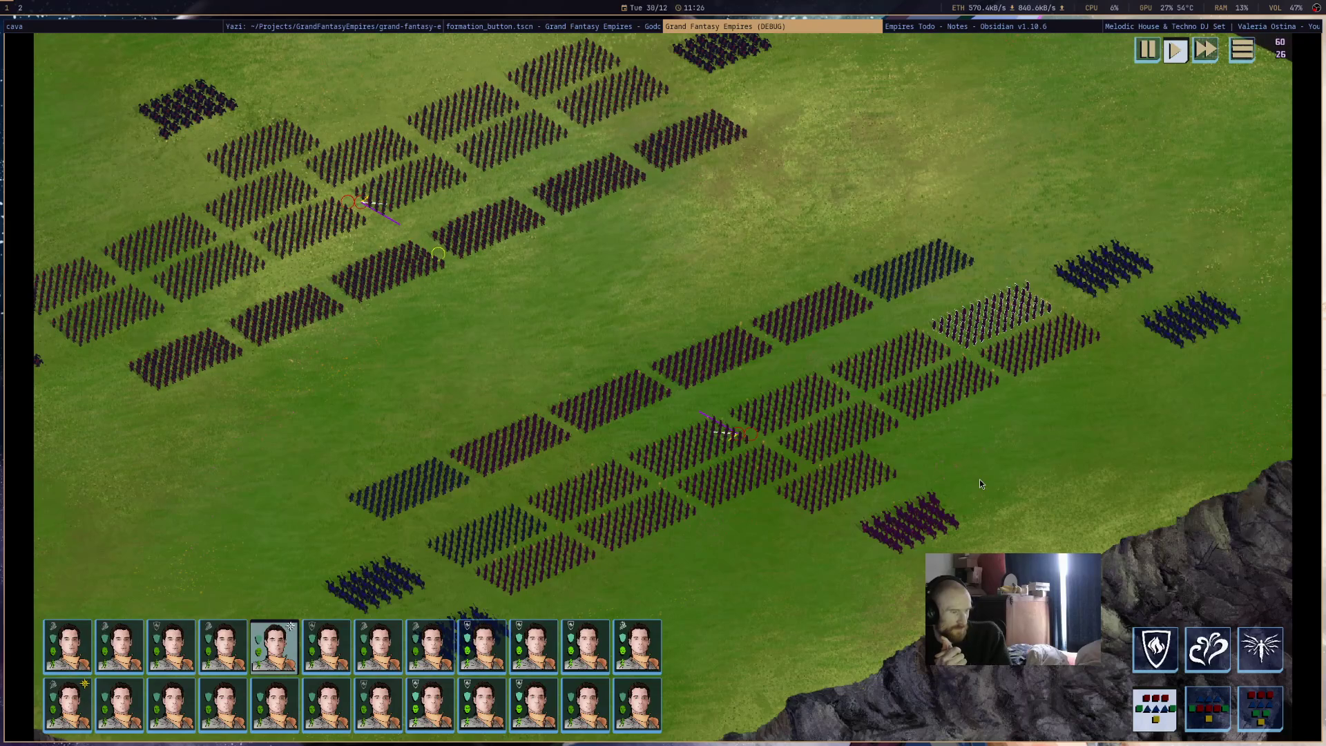
# - Select and deselect all formations to watch their magic icons, then close the game
pyautogui.hotkey('ctrl', 'a')
pyautogui.press('Escape')
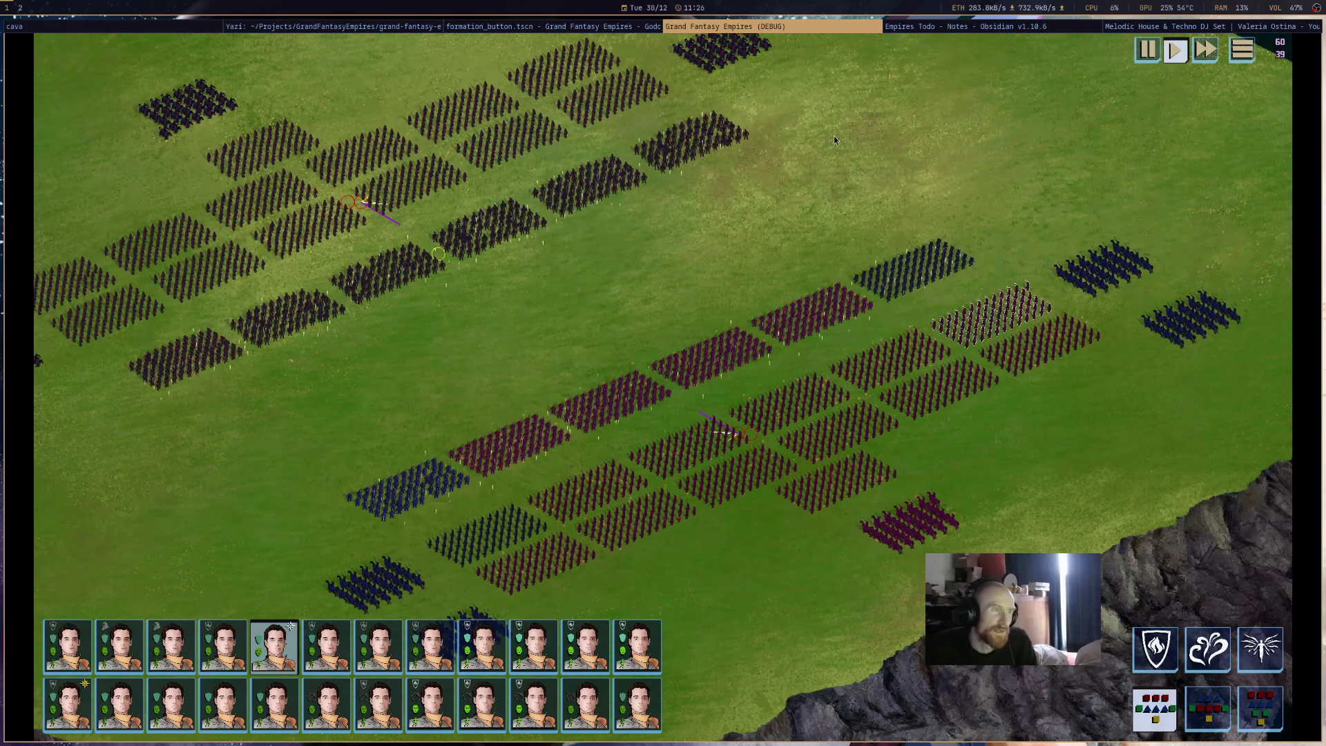
pyautogui.press('super+shift+q')
pyautogui.moveTo(1082, 247)
pyautogui.mouseDown()
pyautogui.moveTo(1083, 141)
pyautogui.moveTo(1081, 172)
pyautogui.mouseUp()
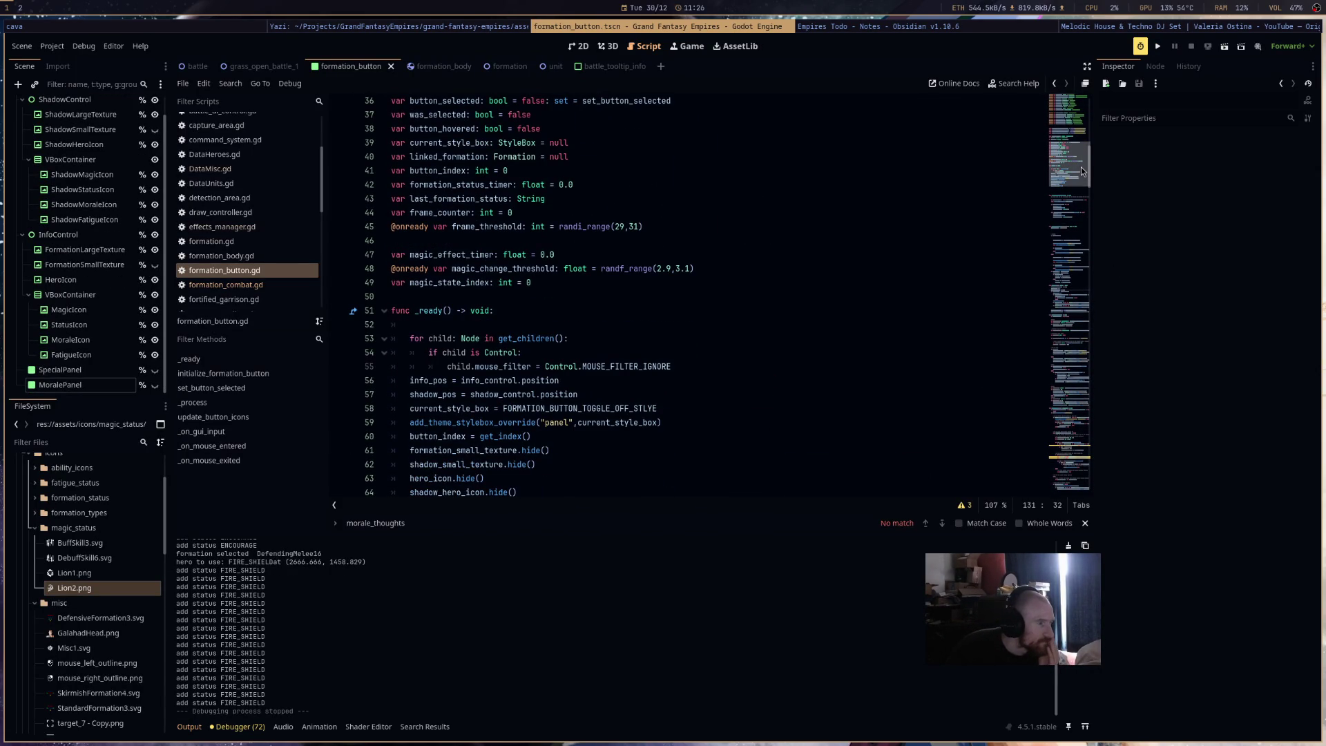
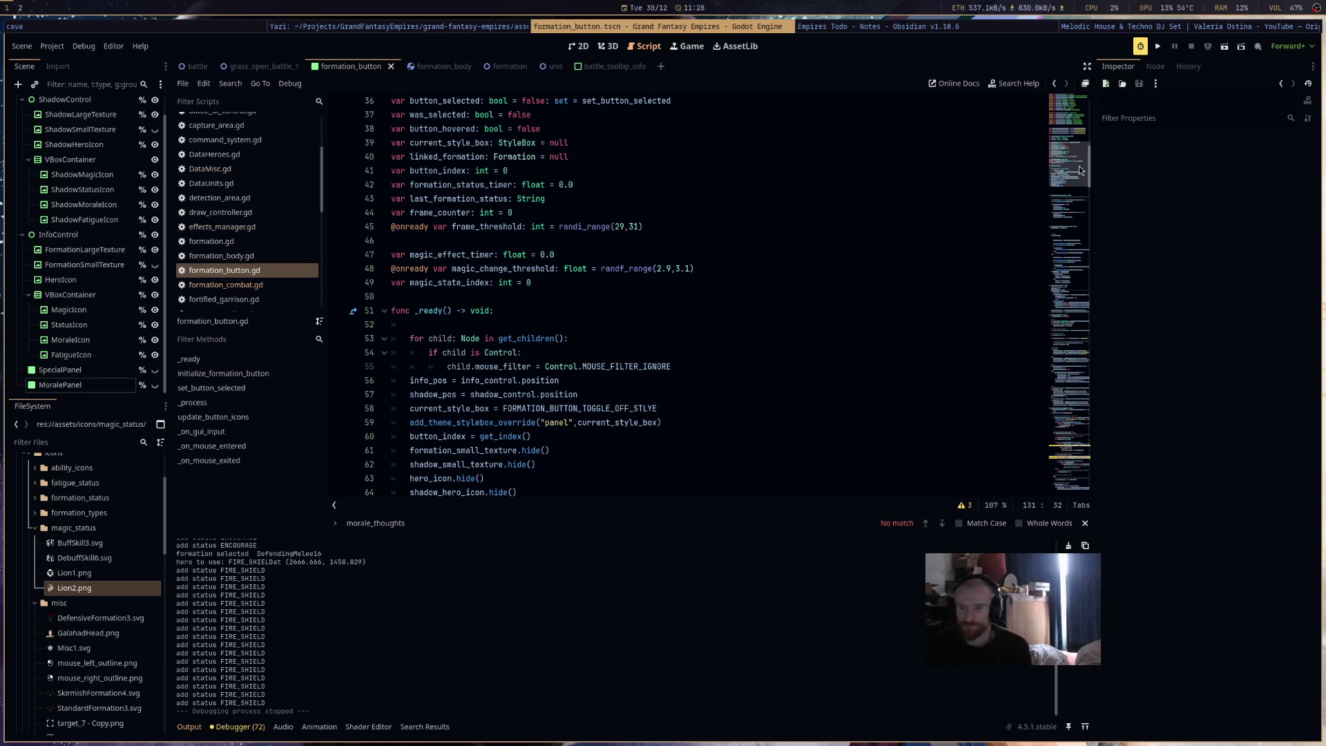
# - Put the caret at line 49 and scroll through the formation button script
pyautogui.click(803, 285)
pyautogui.scroll(-4, 804, 288)
pyautogui.scroll(-20, 803, 288)
pyautogui.scroll(-17, 804, 288)
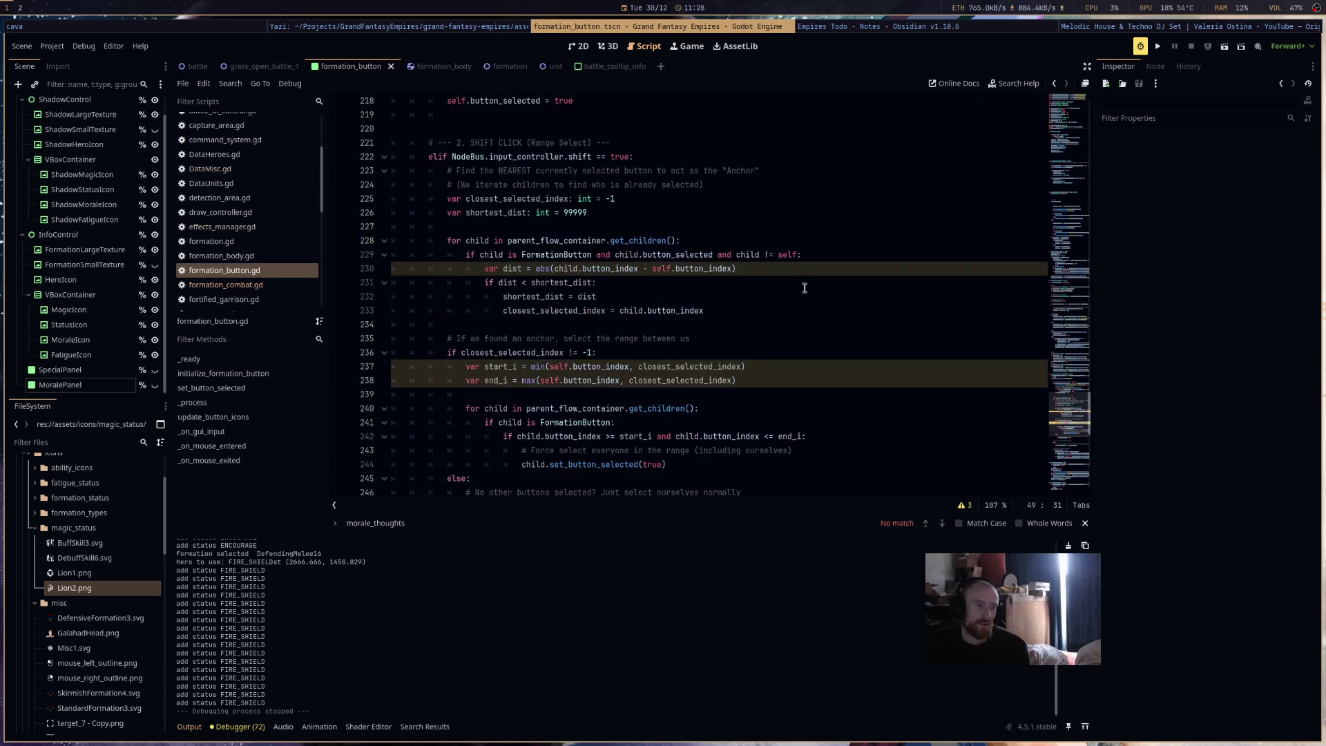
pyautogui.scroll(-4, 805, 288)
pyautogui.scroll(-5, 804, 288)
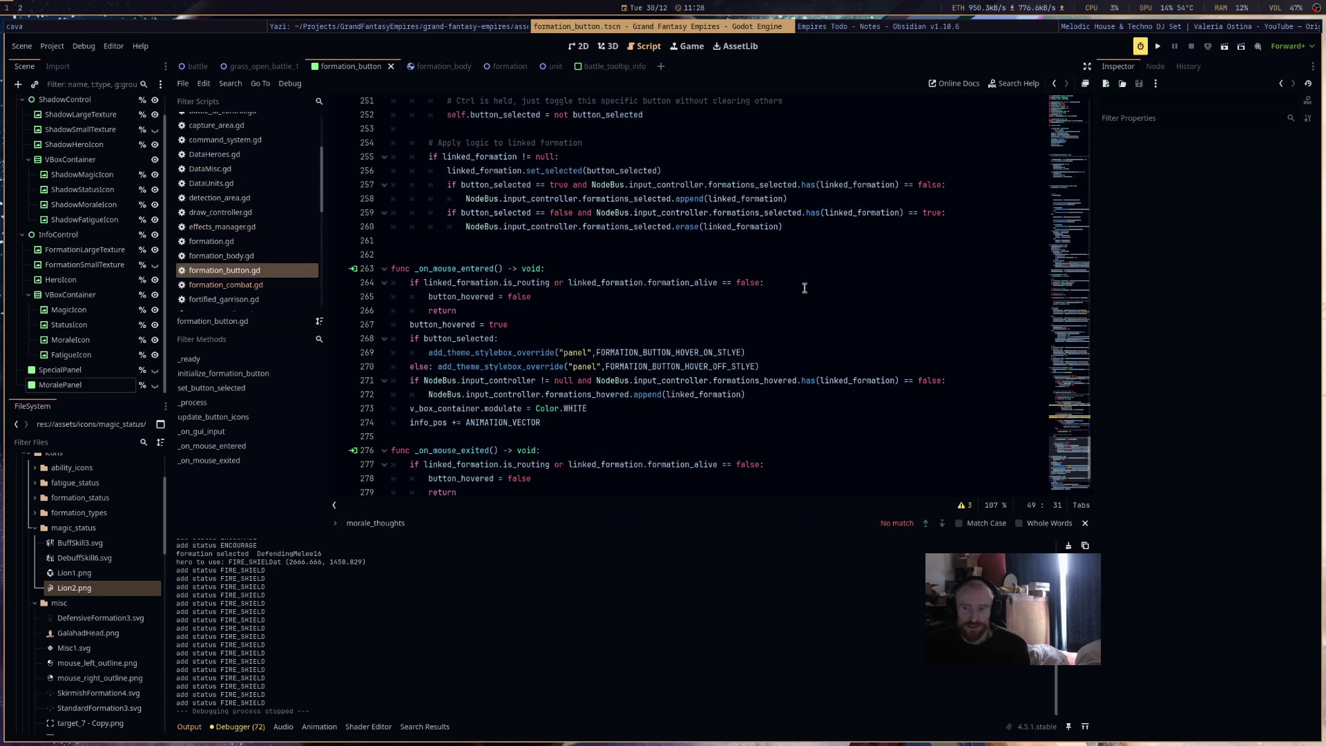
pyautogui.scroll(4, 804, 288)
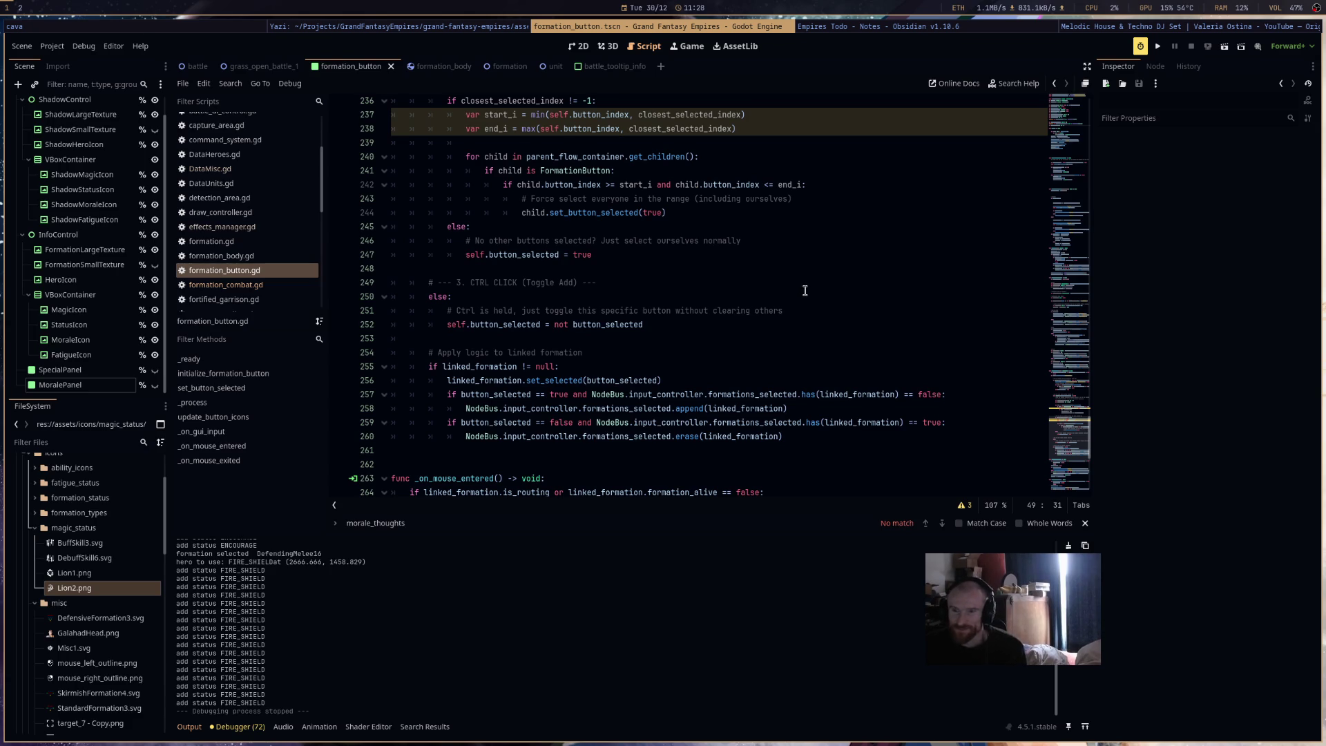
pyautogui.scroll(12, 805, 291)
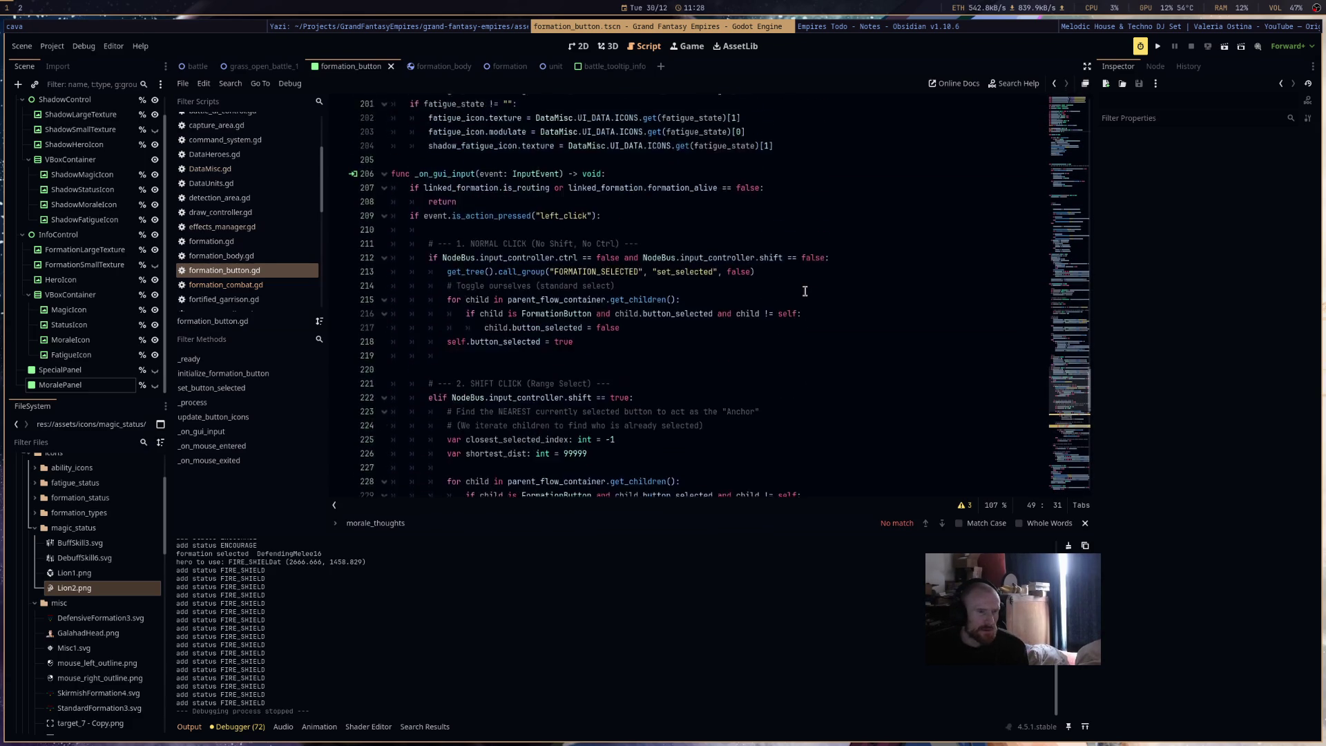
pyautogui.scroll(2, 805, 291)
pyautogui.scroll(-2, 804, 291)
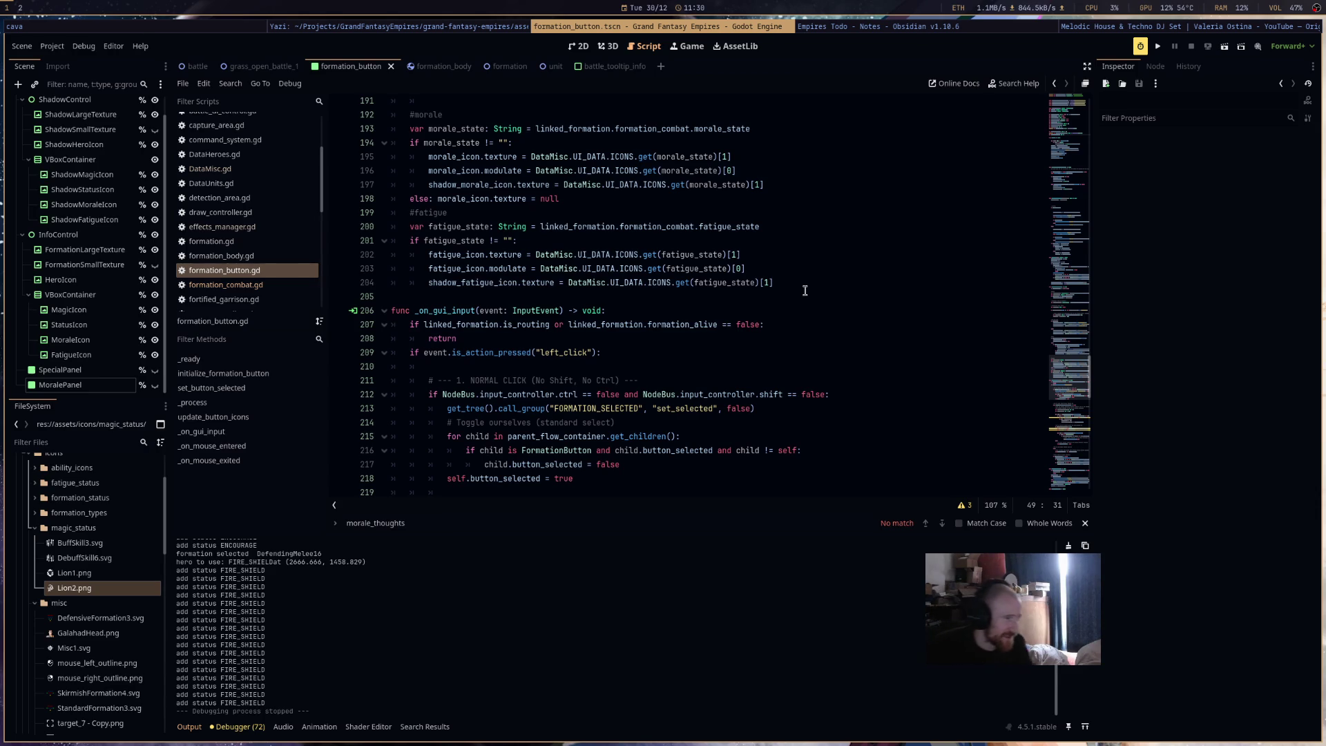
# - Review the normal-click condition and comment lines of _on_gui_input and scroll past them
pyautogui.scroll(-3, 808, 283)
pyautogui.click(836, 260)
pyautogui.click(835, 255)
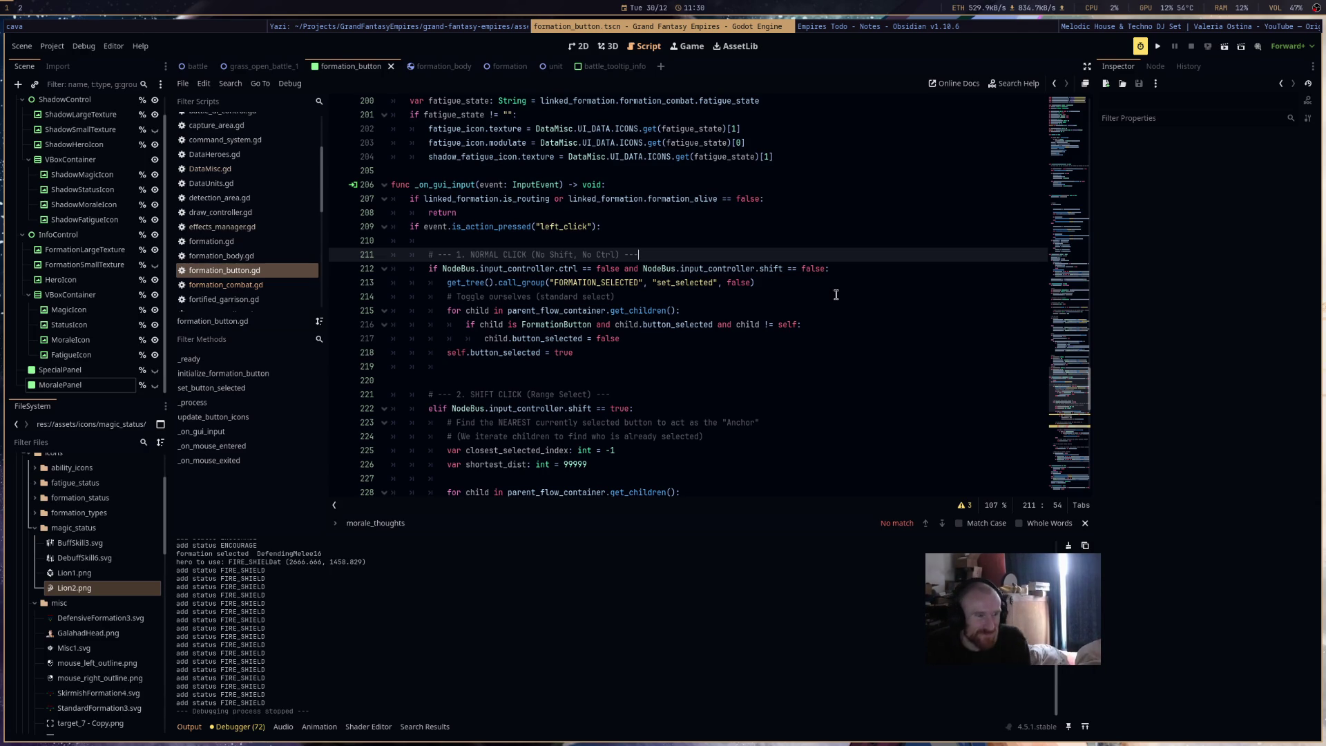
pyautogui.scroll(-5, 834, 295)
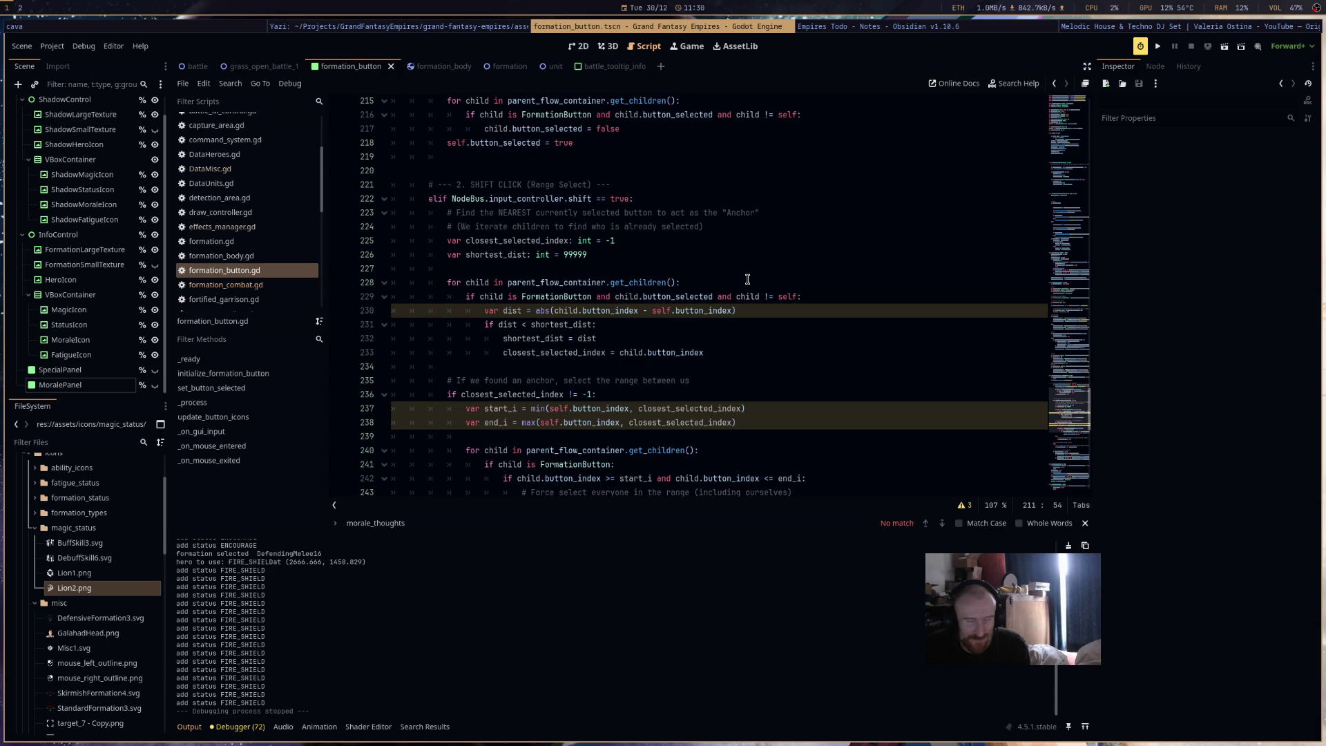
pyautogui.scroll(7, 748, 279)
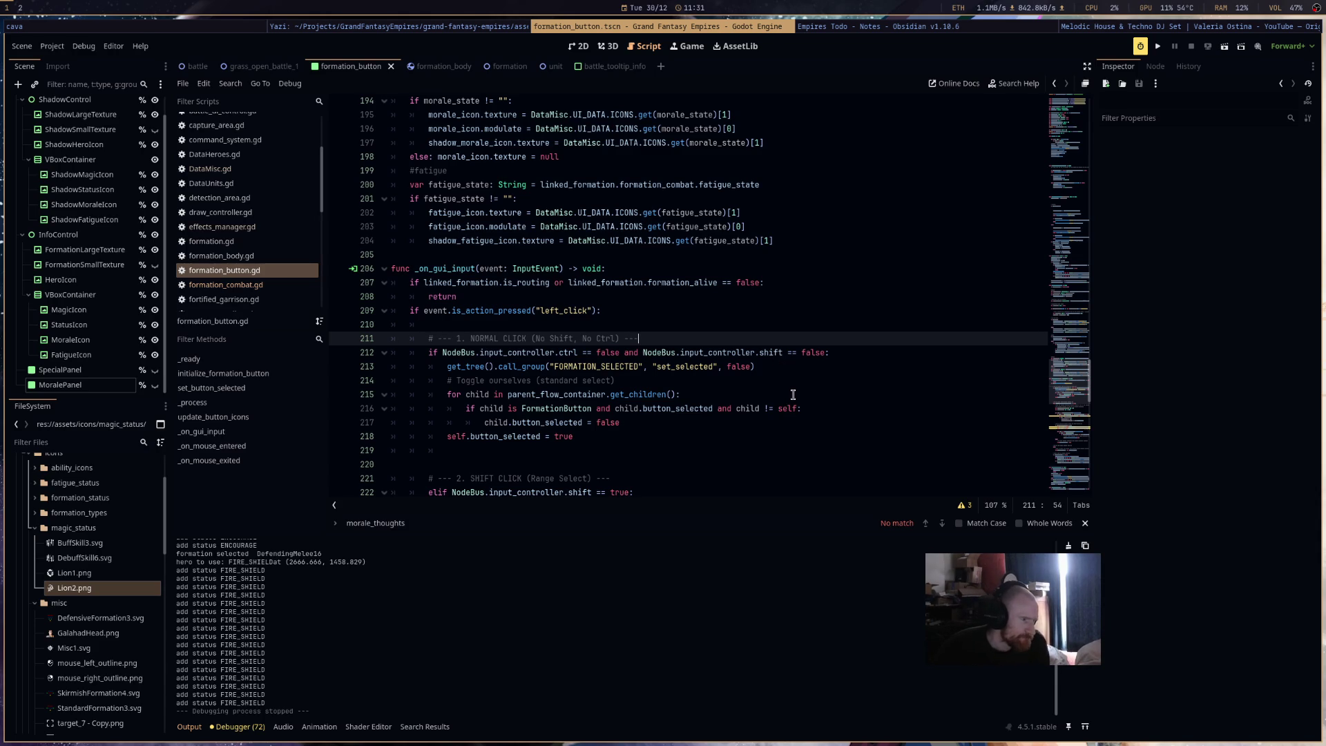
pyautogui.scroll(-1, 793, 395)
pyautogui.scroll(-10, 793, 394)
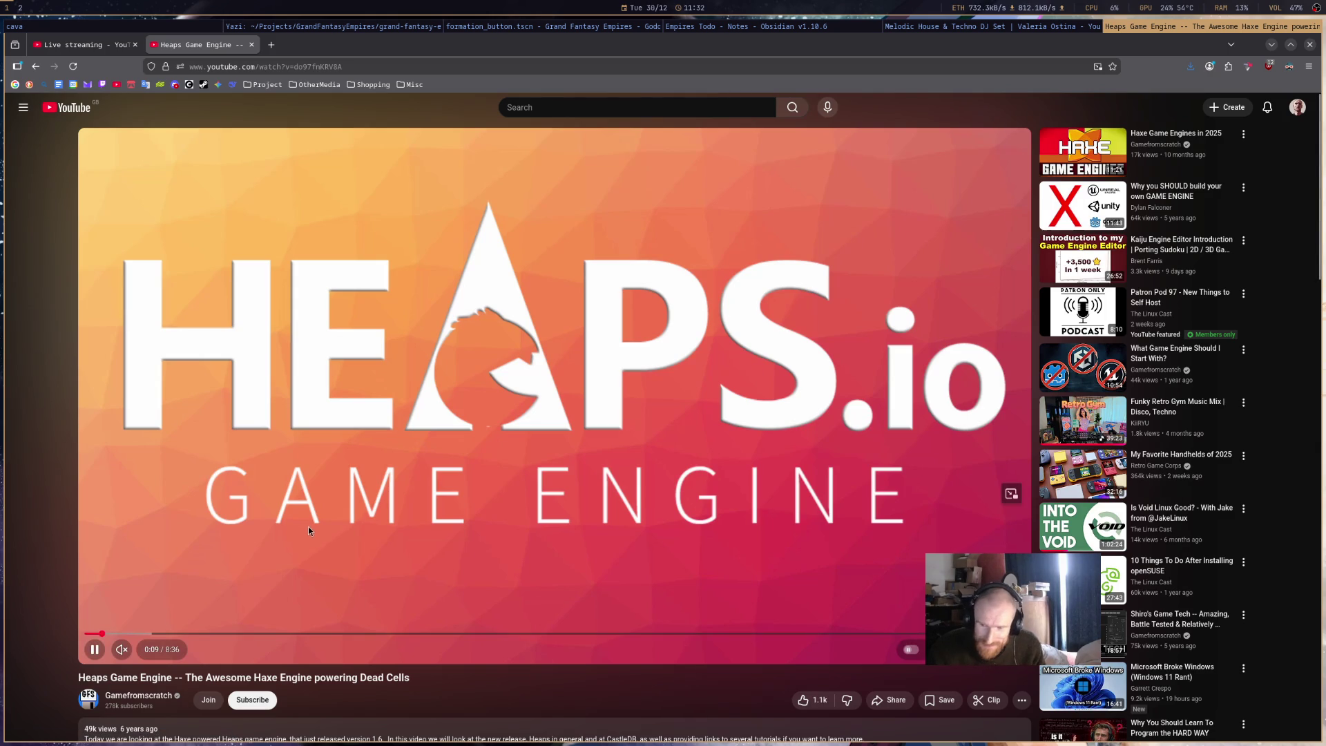
# - Unmute the Heaps Game Engine video and pause the DJ set in the other window
pyautogui.click(121, 649)
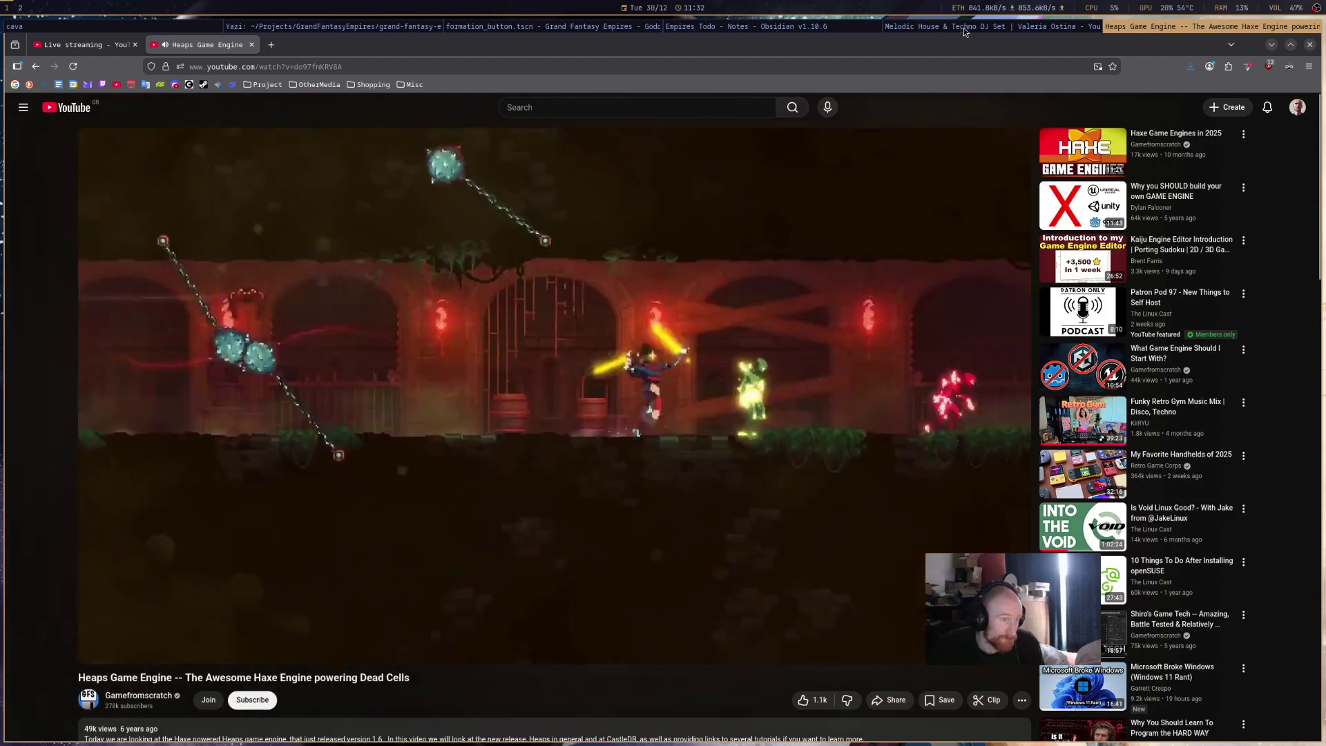
pyautogui.click(919, 24)
pyautogui.click(407, 396)
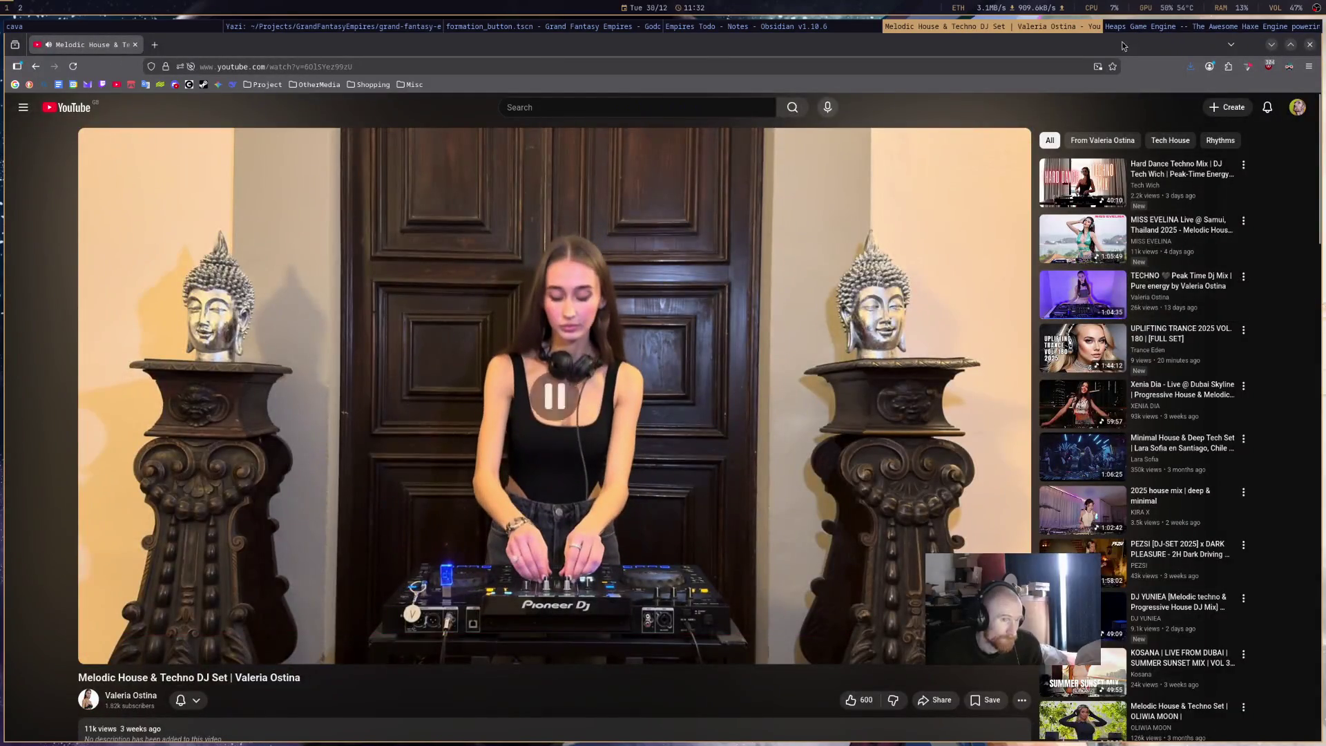
pyautogui.click(1144, 26)
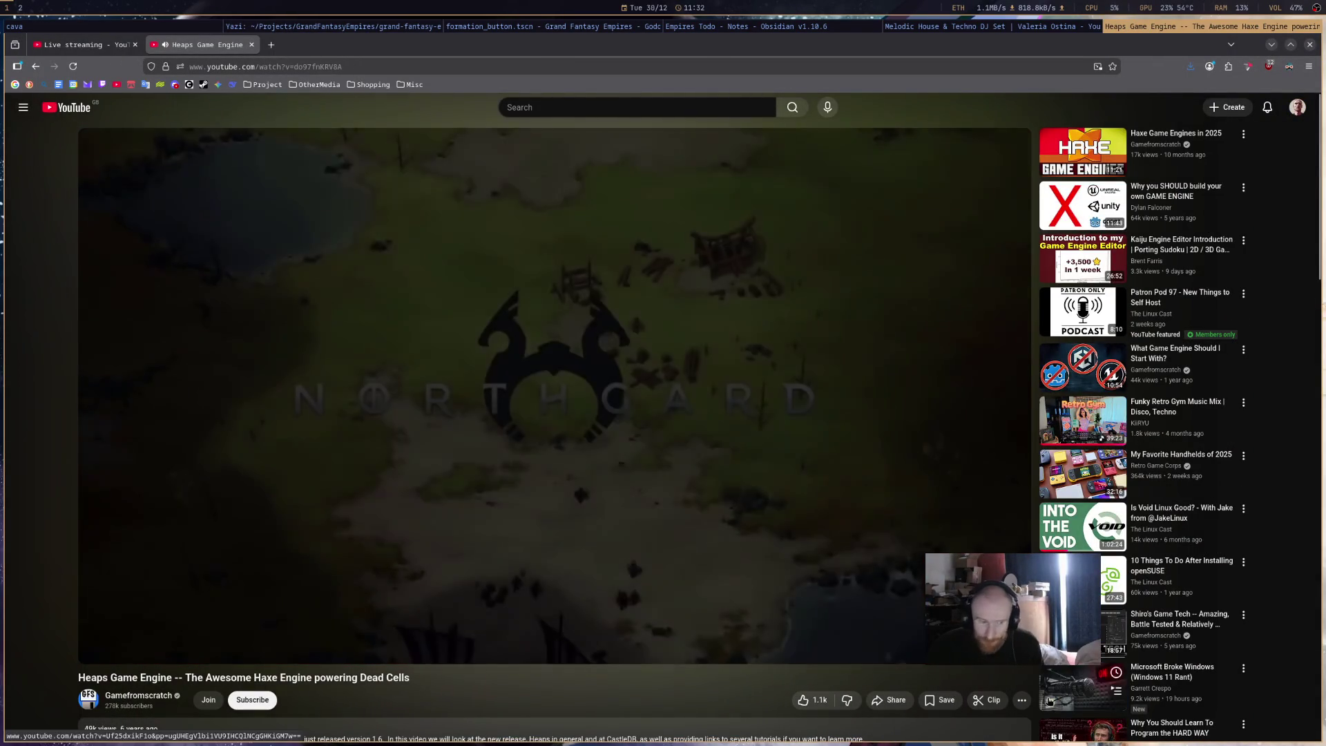
# - Look over the Heaps video's playback speed options, then close the settings menu
pyautogui.click(943, 649)
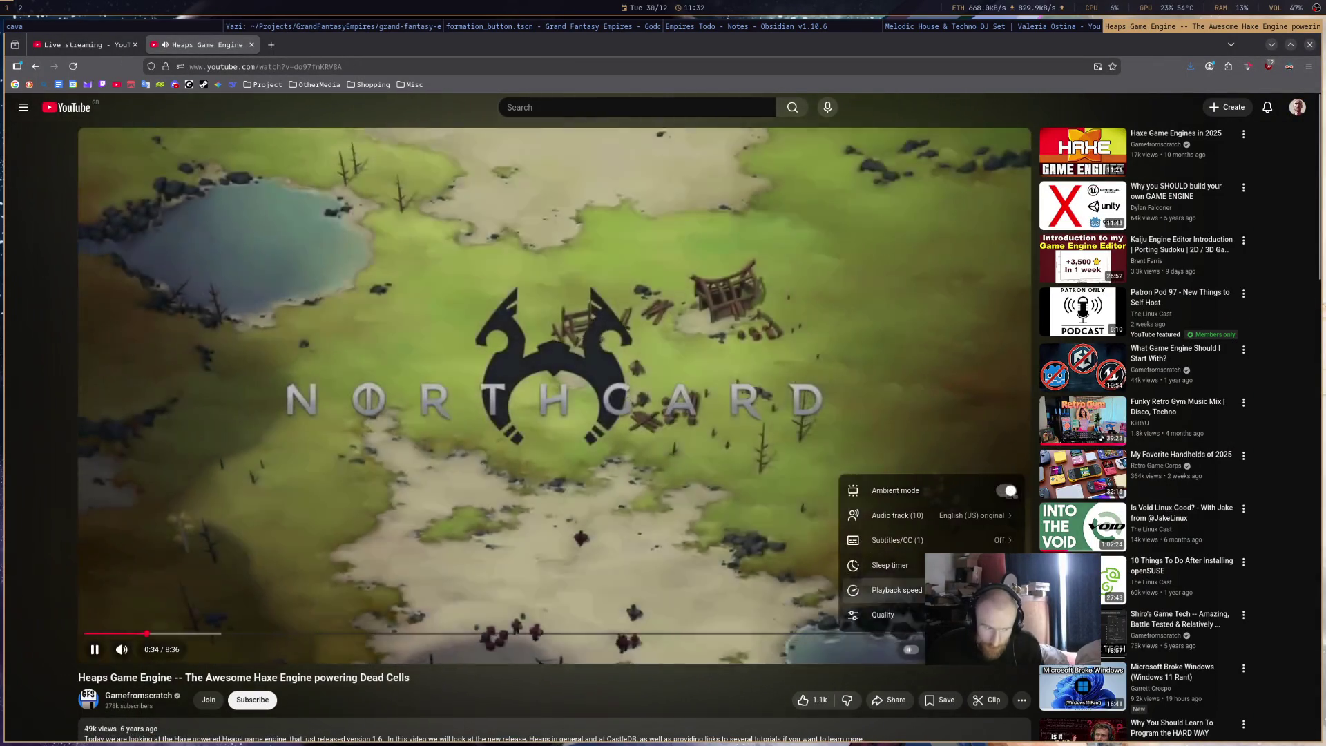
pyautogui.click(891, 590)
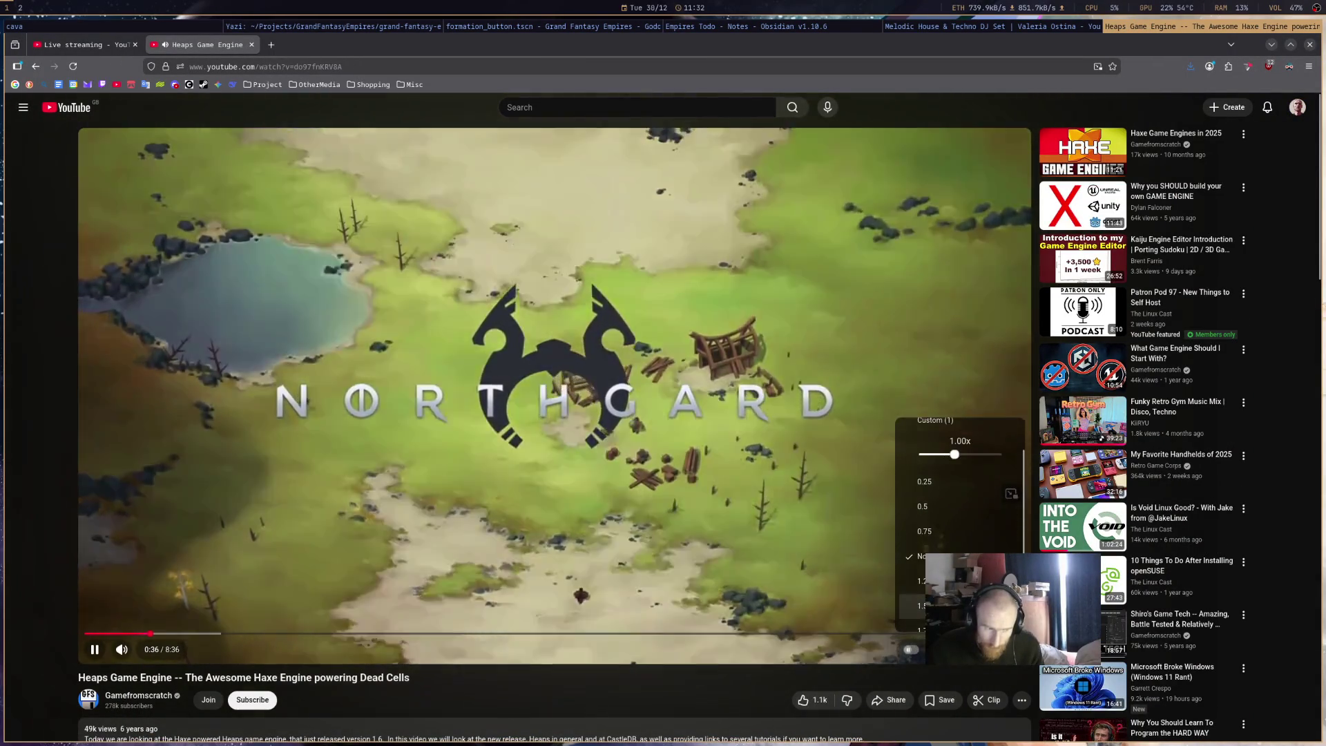
pyautogui.click(919, 612)
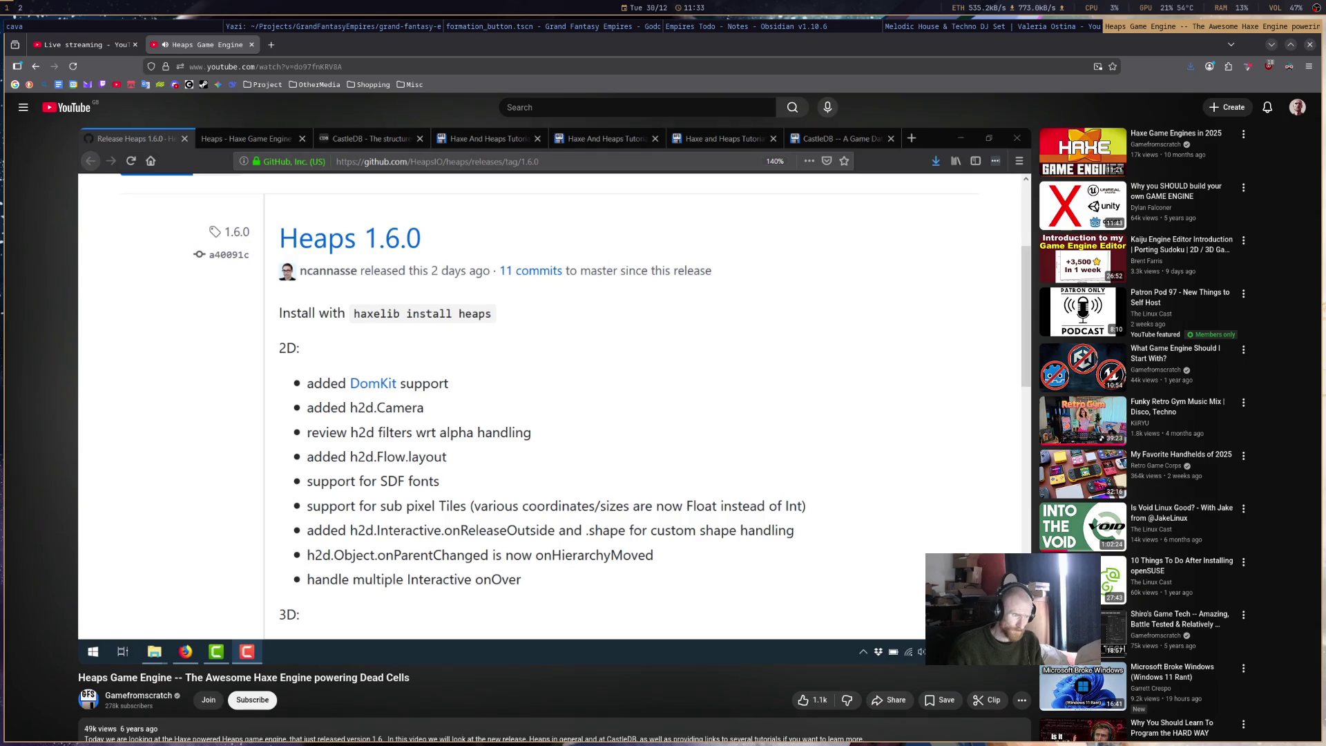
# - Pause the Heaps video and skip ahead to 3:51, then to 6:40
pyautogui.click(518, 442)
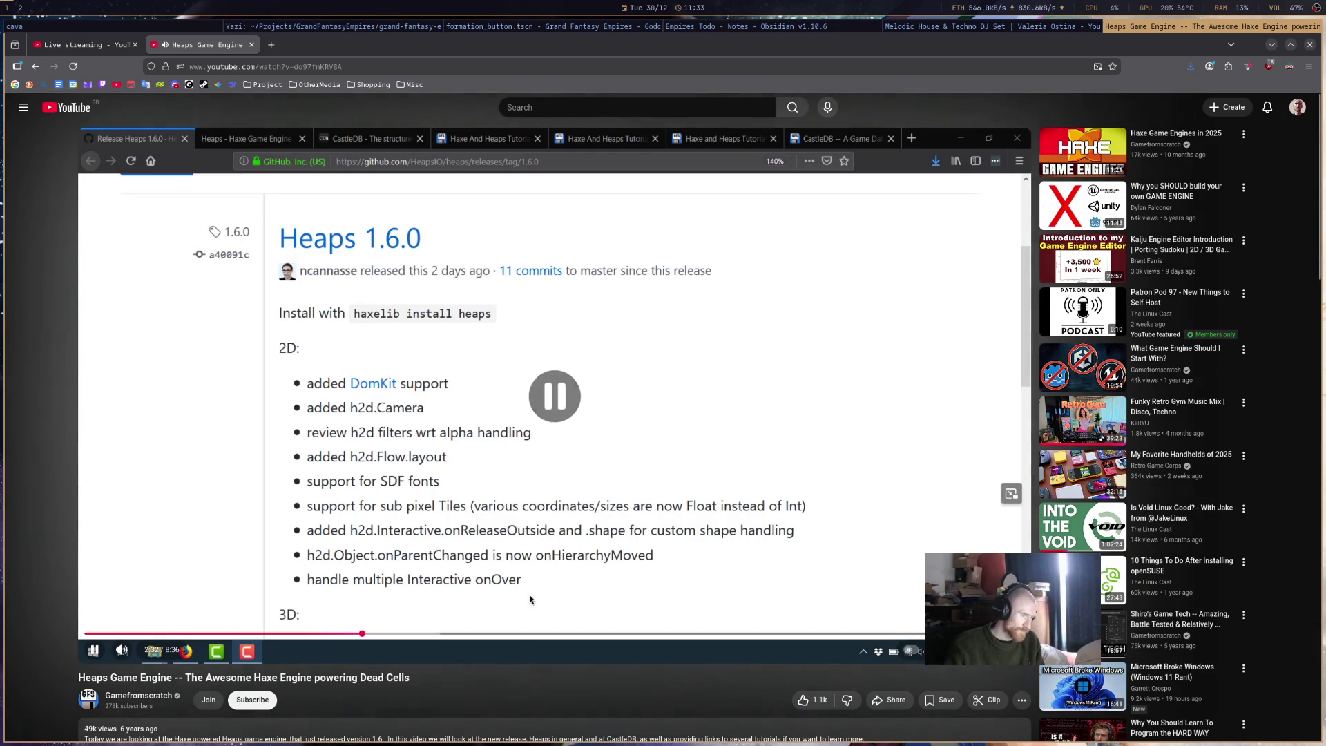
pyautogui.moveTo(430, 633); pyautogui.dragTo(744, 633)
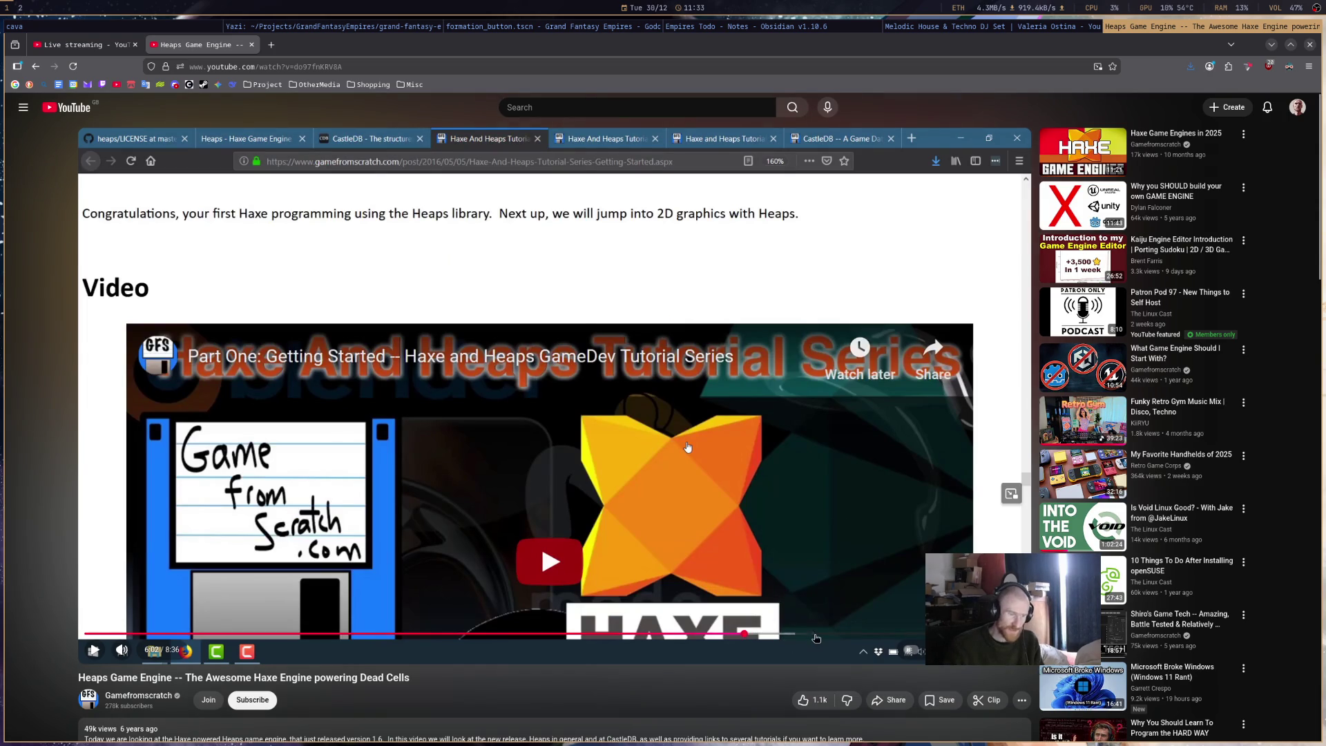
pyautogui.click(816, 635)
# - Play the video until 7:35, pause it, and close the Heaps window, keeping the DJ set
pyautogui.click(693, 518)
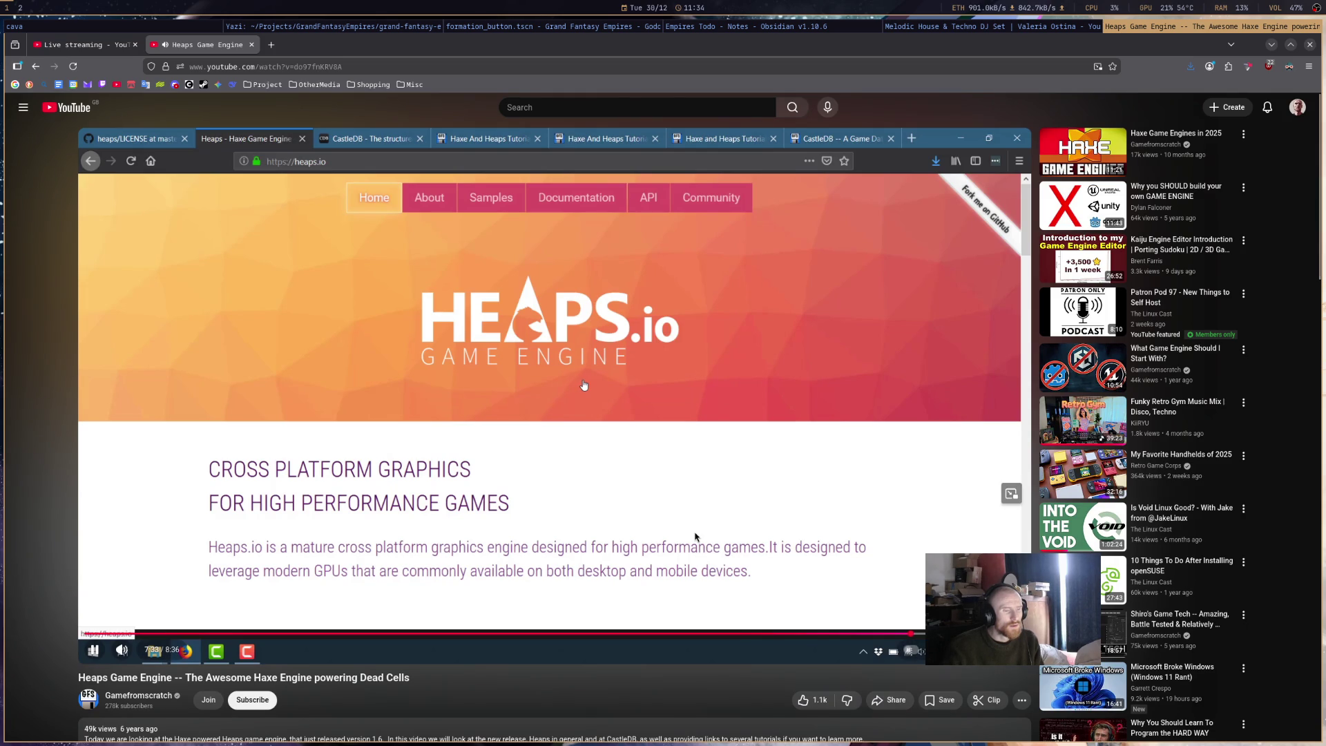
pyautogui.click(706, 535)
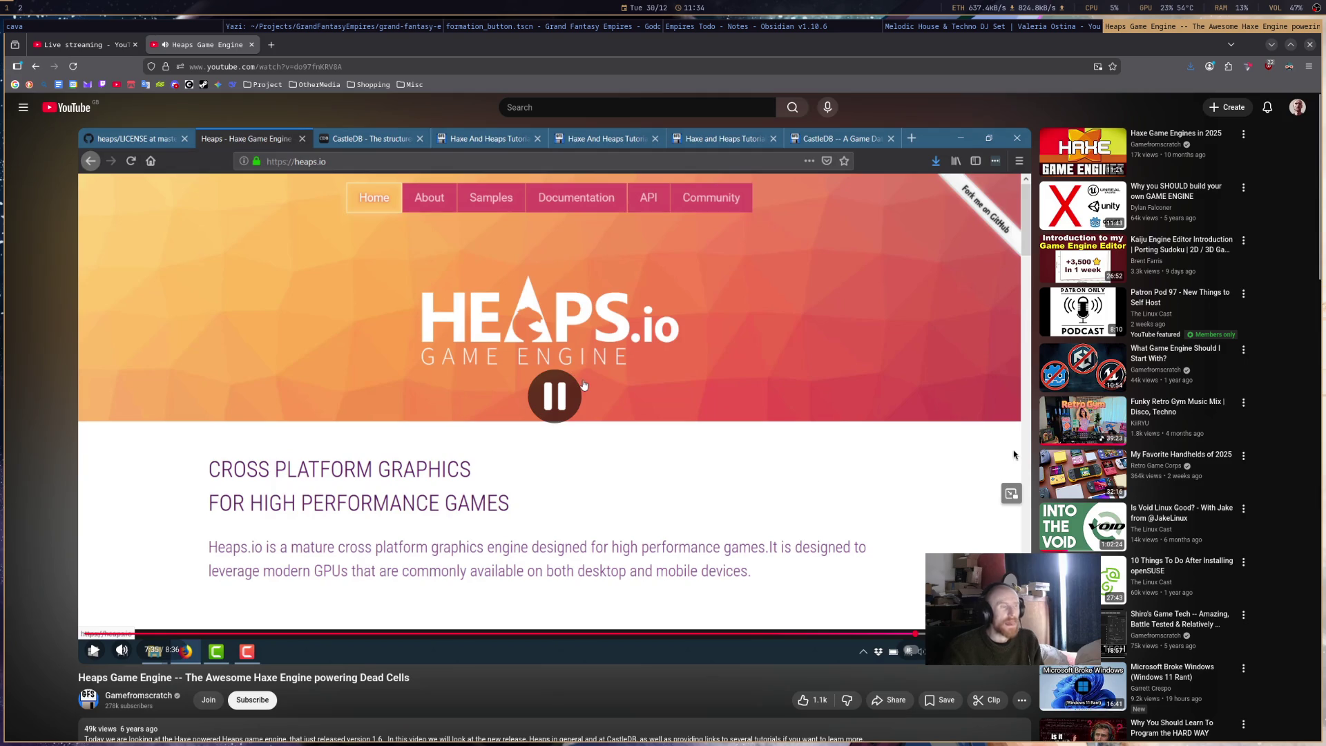
pyautogui.press('super+e')
pyautogui.press('super+shift+q')
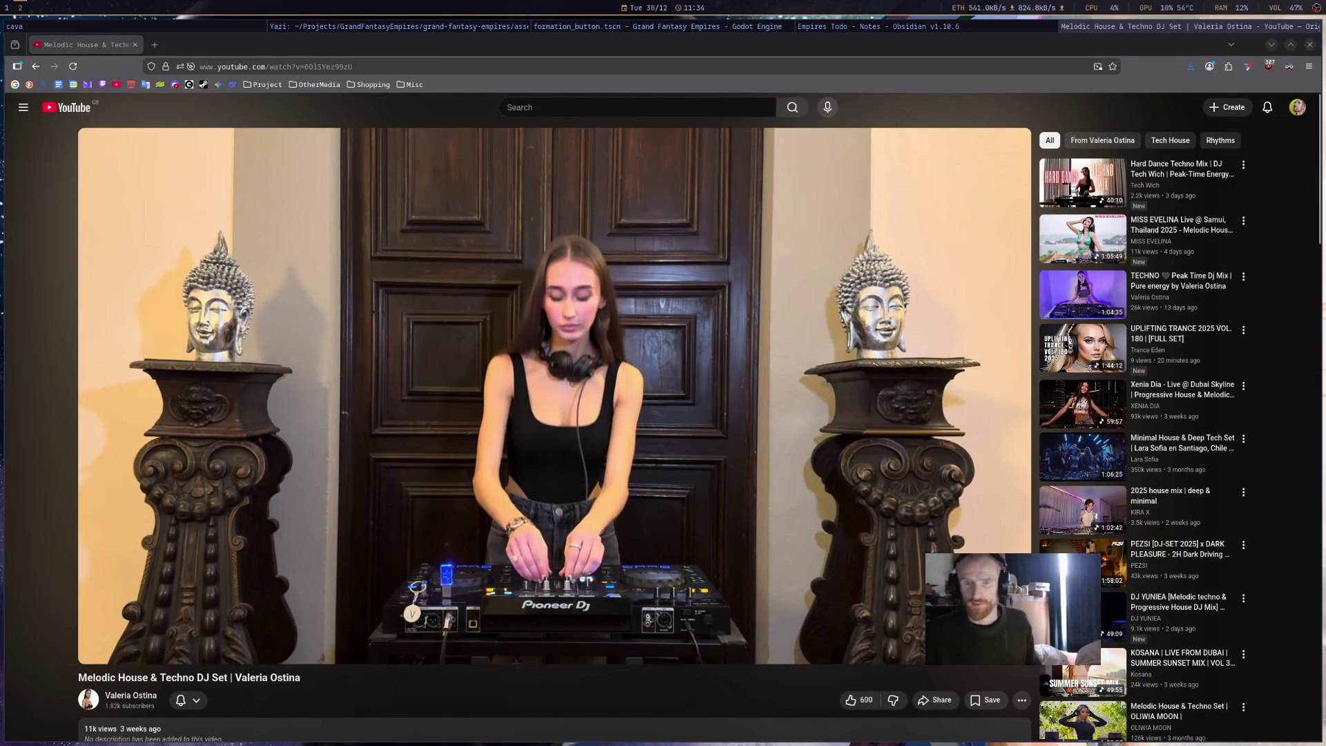
# - Resume the DJ set video and switch back to the Godot script editor
pyautogui.click(731, 29)
pyautogui.click(1093, 28)
pyautogui.press('space')
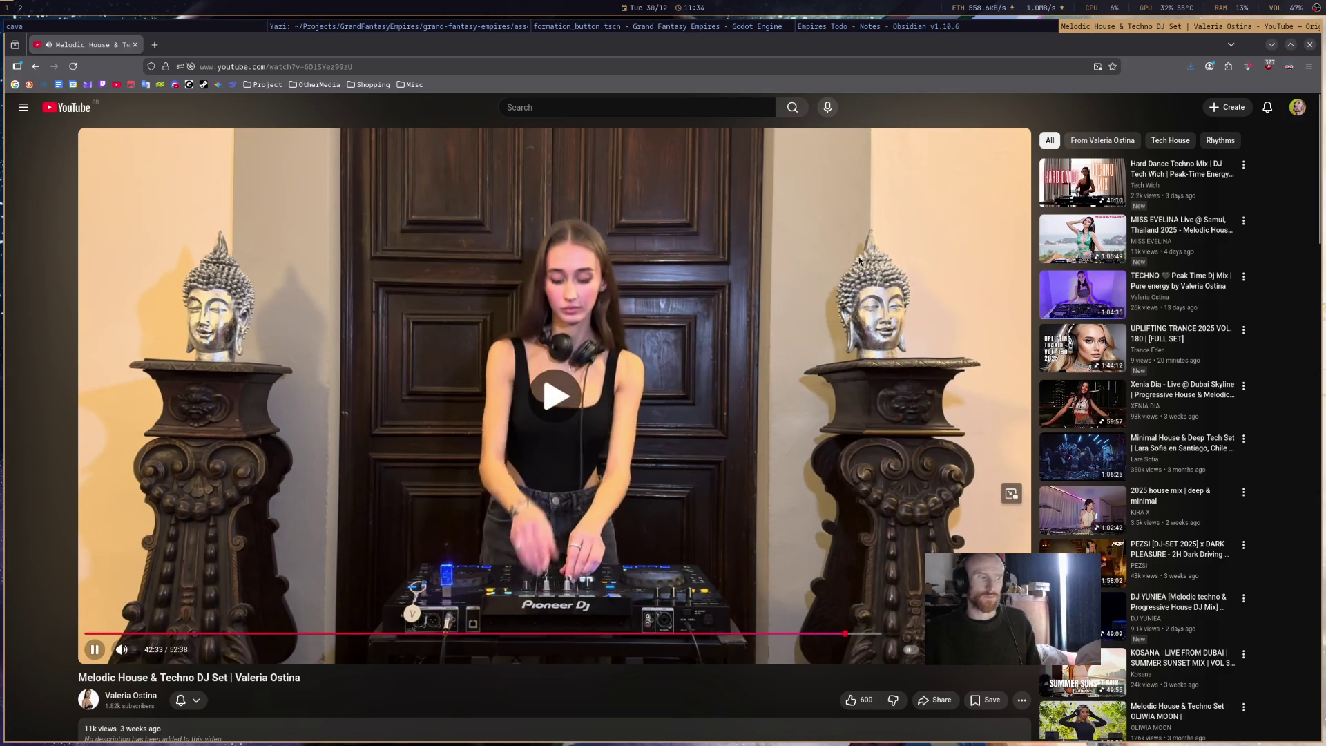
pyautogui.click(722, 28)
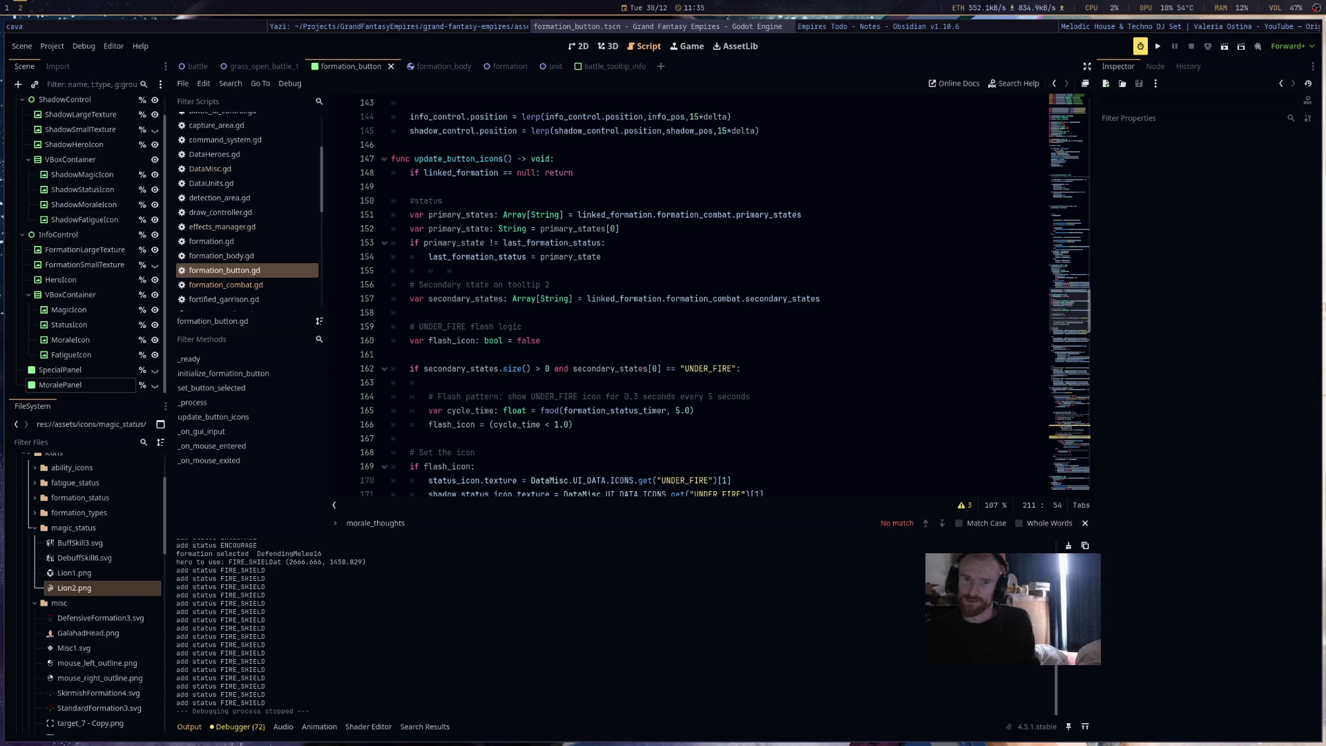
pyautogui.click(743, 368)
pyautogui.scroll(-5, 794, 387)
pyautogui.click(819, 395)
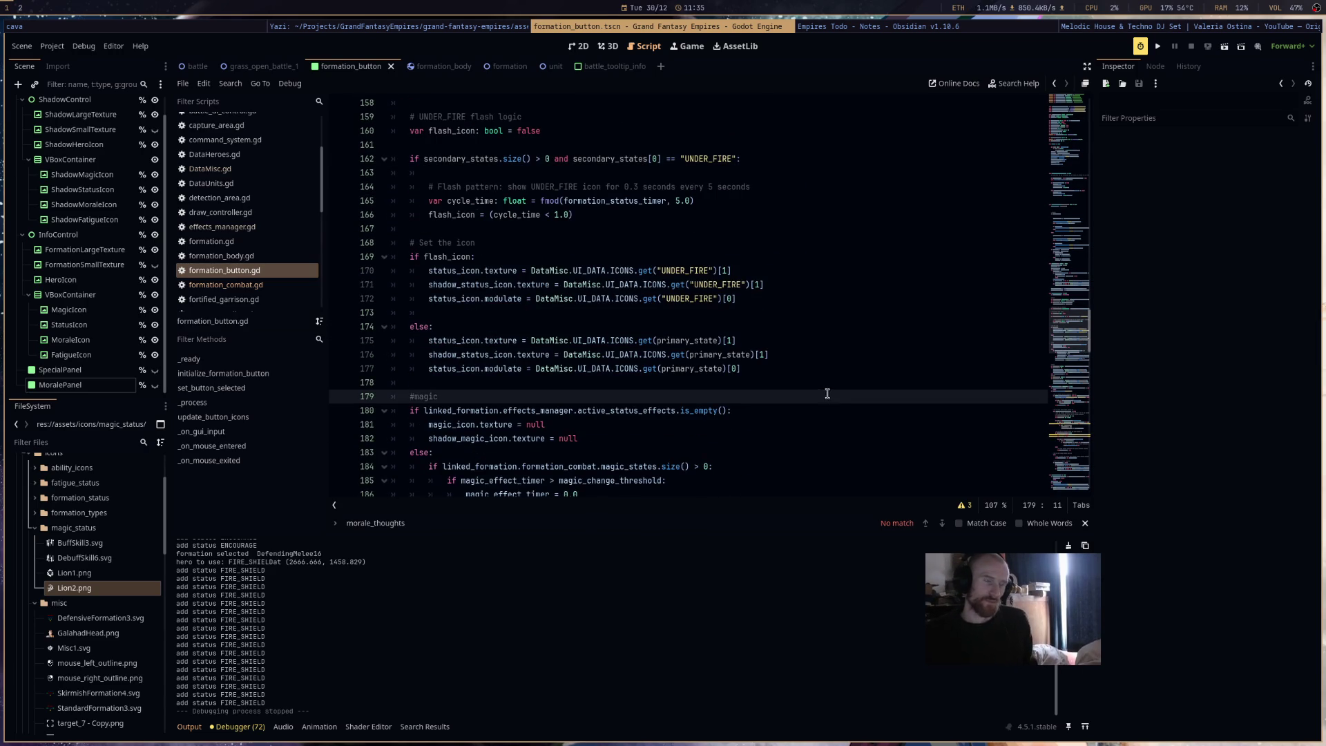
pyautogui.click(835, 381)
pyautogui.scroll(-3, 834, 382)
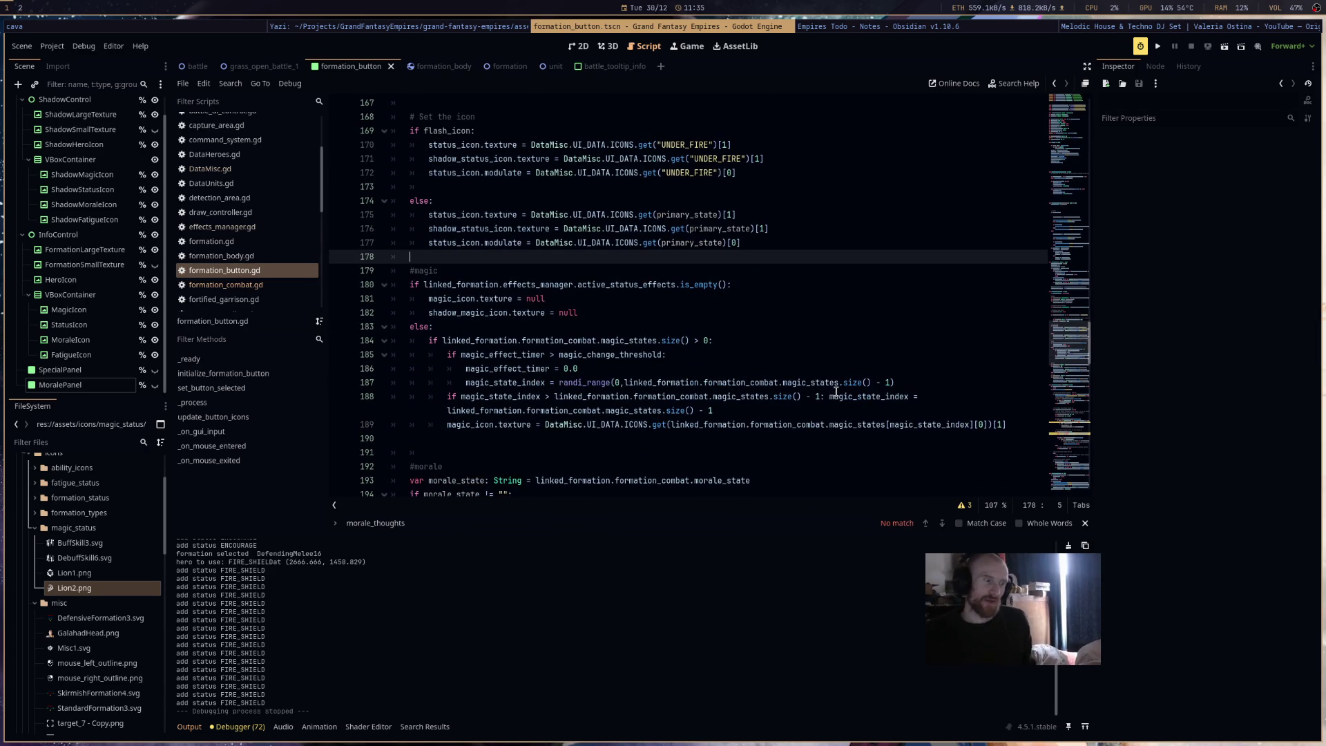
pyautogui.click(822, 453)
pyautogui.click(825, 438)
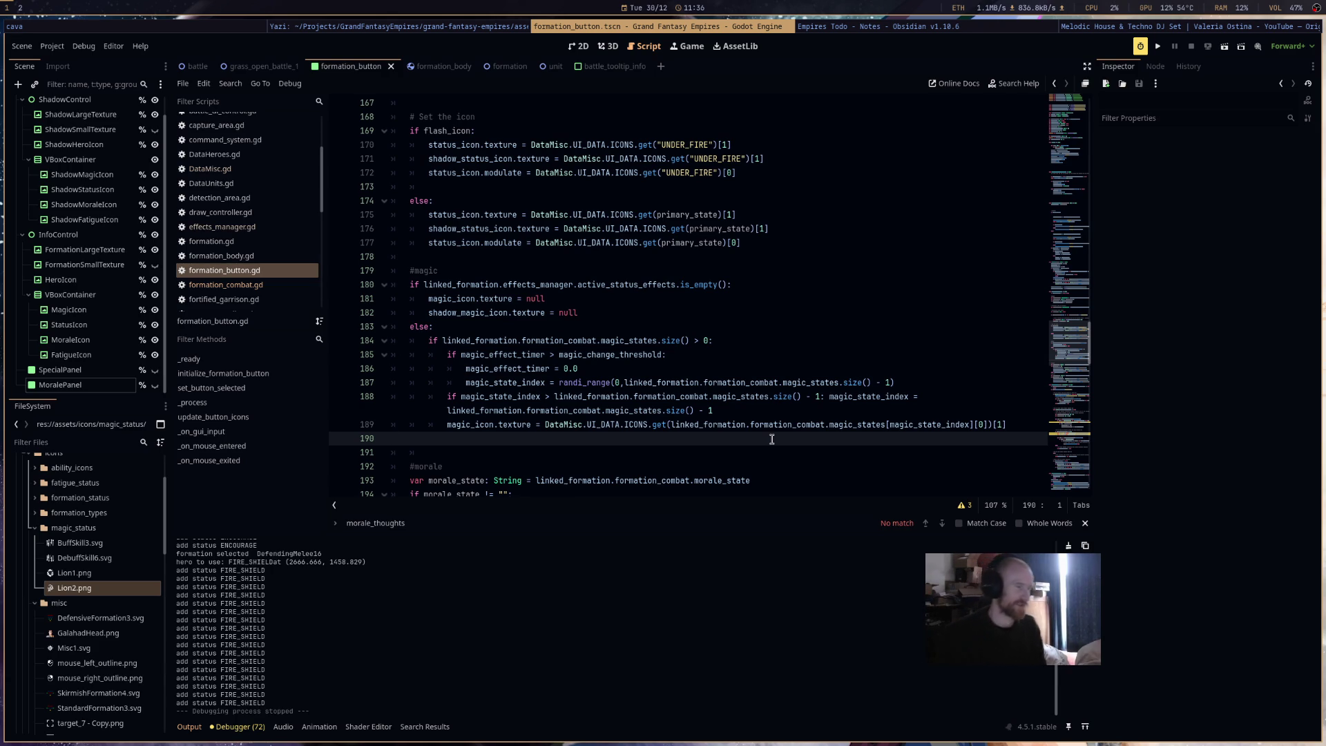
# - On line 190, set magic_icon.modulate to the pasted DataMisc.UI_DATA.ICONS.get(...) lookup
pyautogui.write('mag')
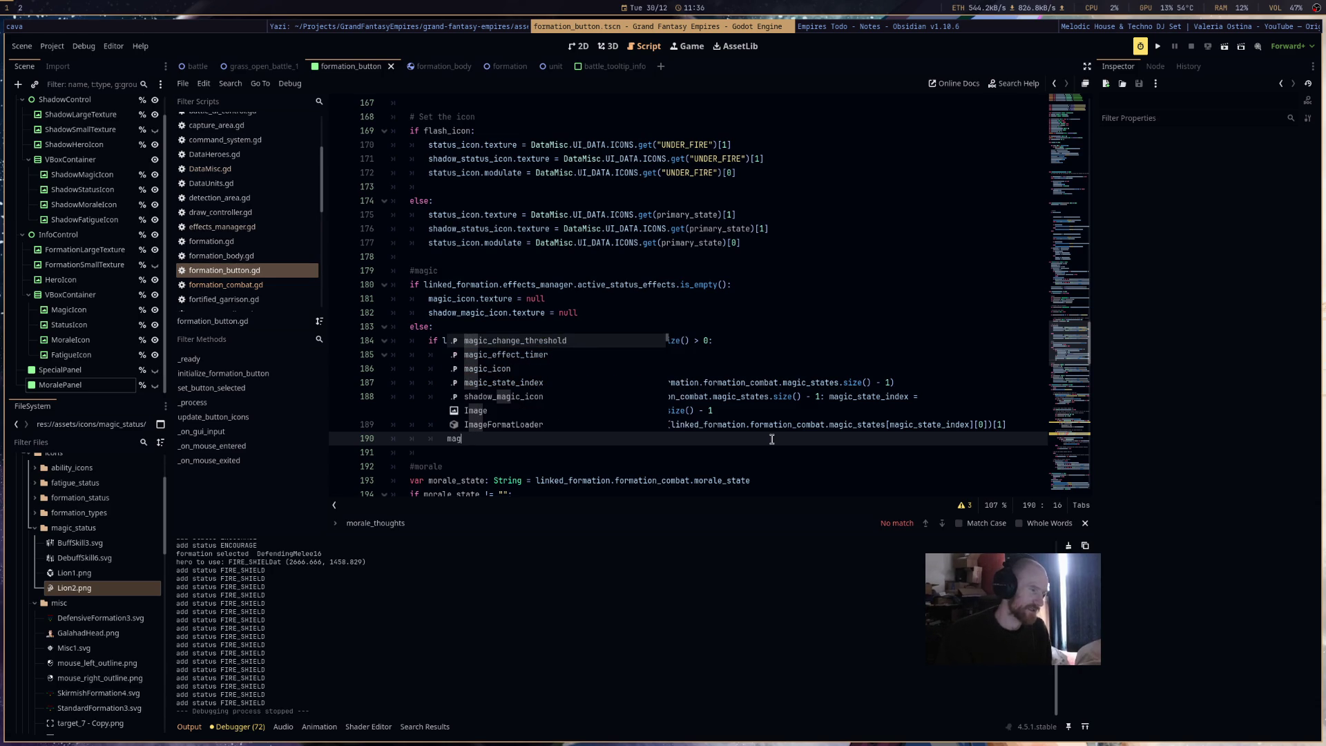
pyautogui.write('ic_icon.moduakte')
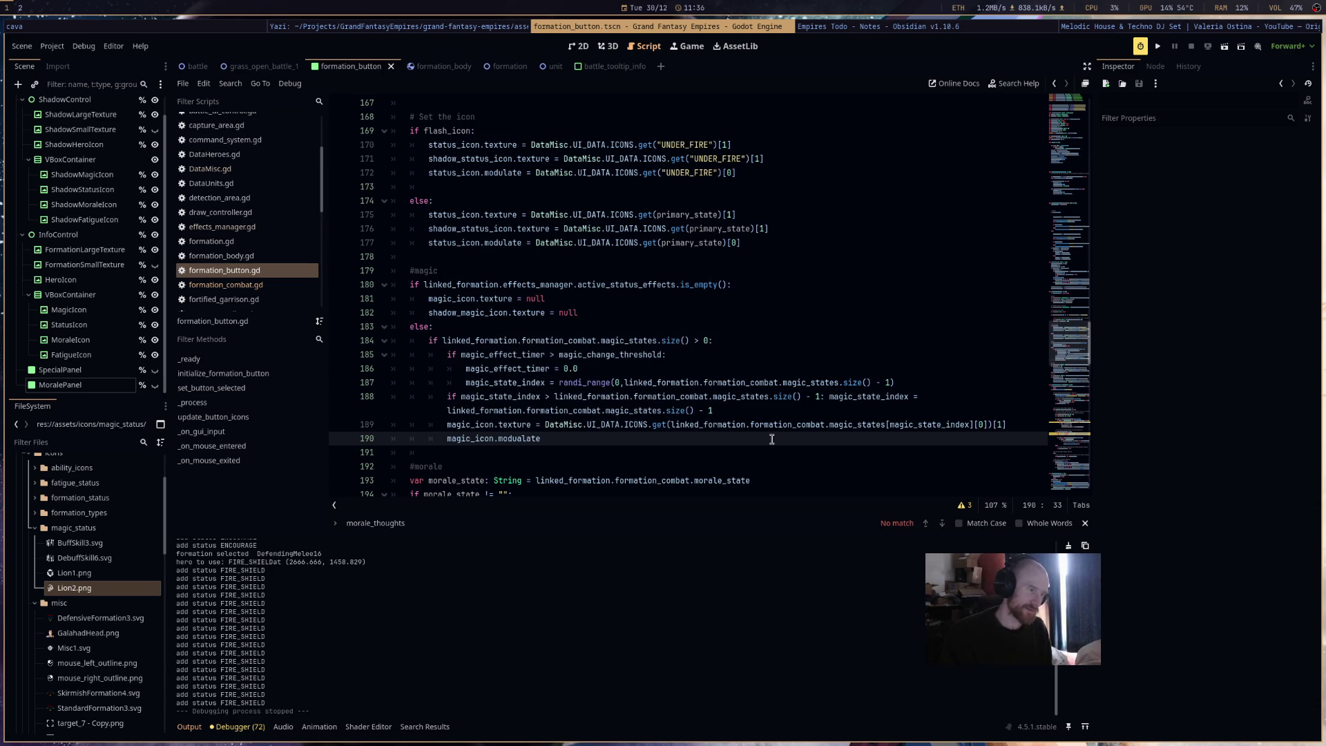
pyautogui.press('Escape')
pyautogui.write('DataMisc.UI_DATA.ICONS.get(linked_formation.formation_combat.magic_states[magic_state_index][0])[1]')
pyautogui.click(1007, 440)
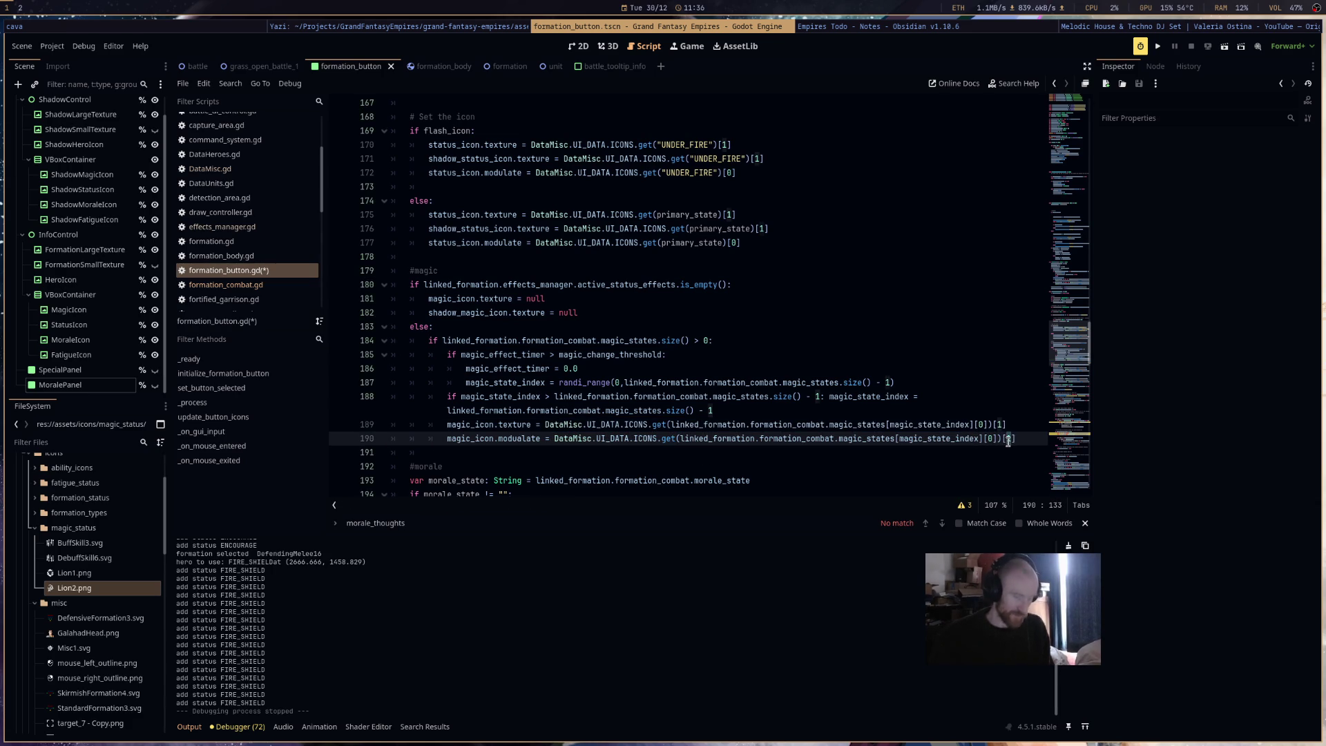
pyautogui.click(242, 171)
# - In DataMisc.gd, change the Encourage, Fire Shield, Heal and Resurrection colours to CHARTREUSE
pyautogui.scroll(-3, 631, 368)
pyautogui.scroll(7, 630, 368)
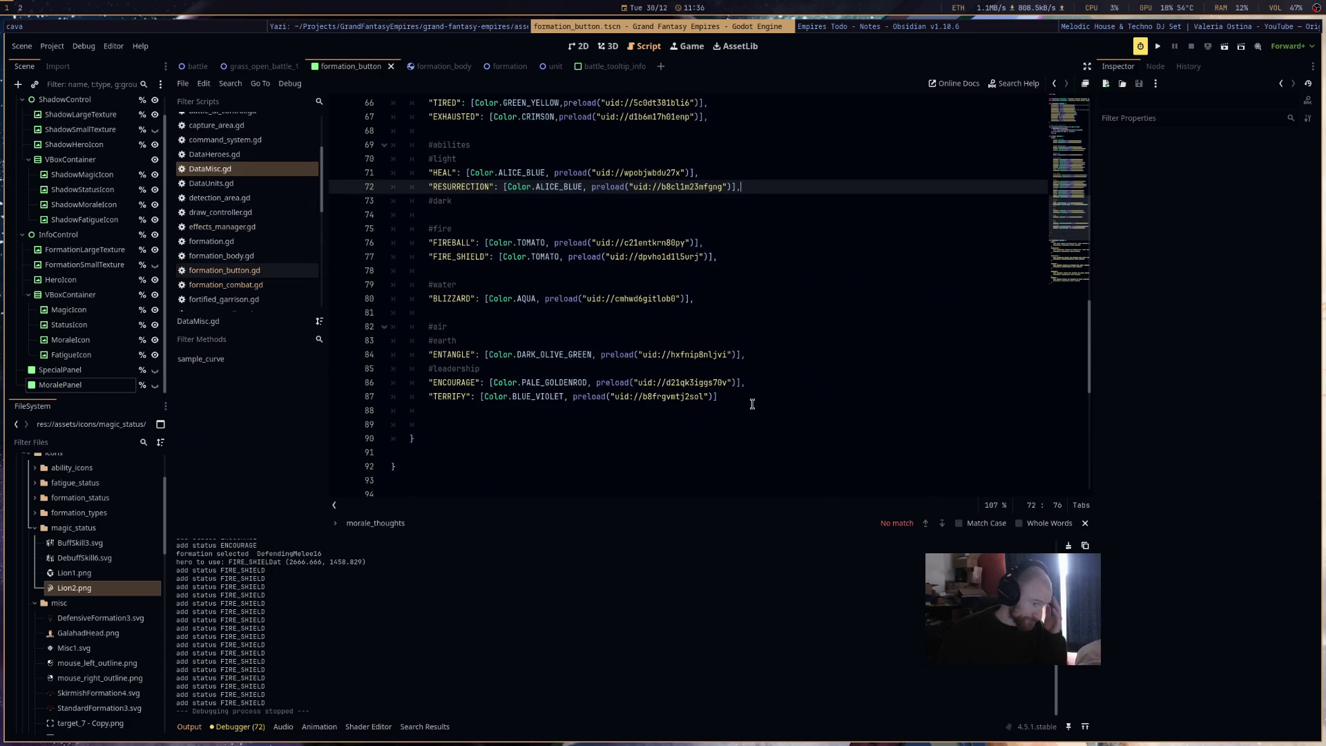
pyautogui.moveTo(561, 390)
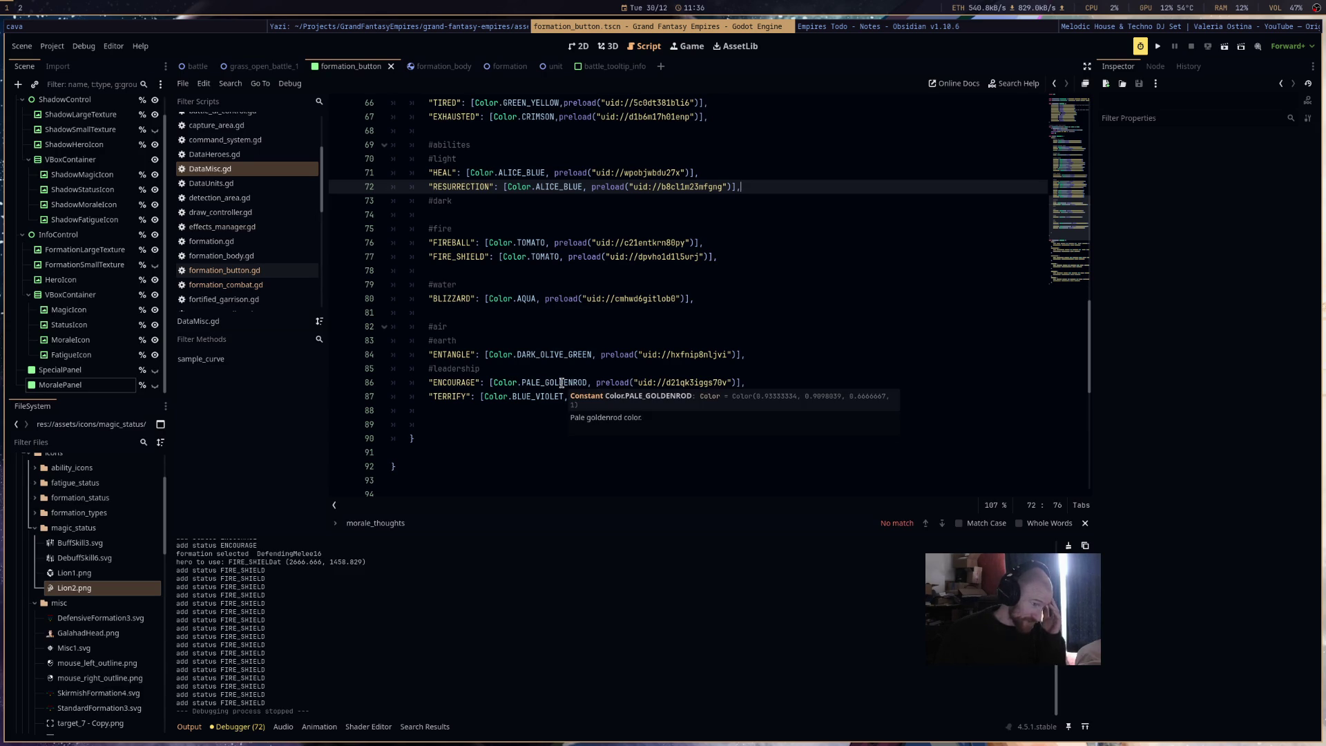
pyautogui.doubleClick(562, 383)
pyautogui.write('CH')
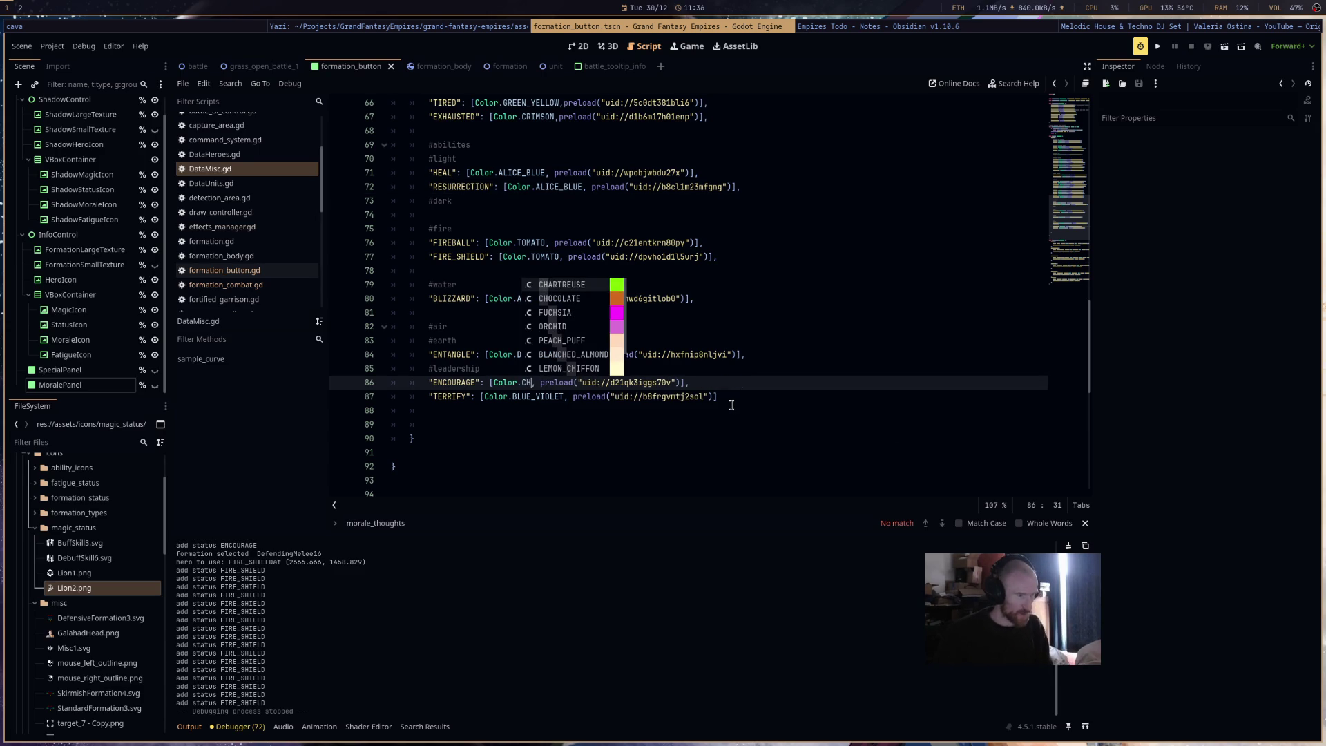
pyautogui.press('Return')
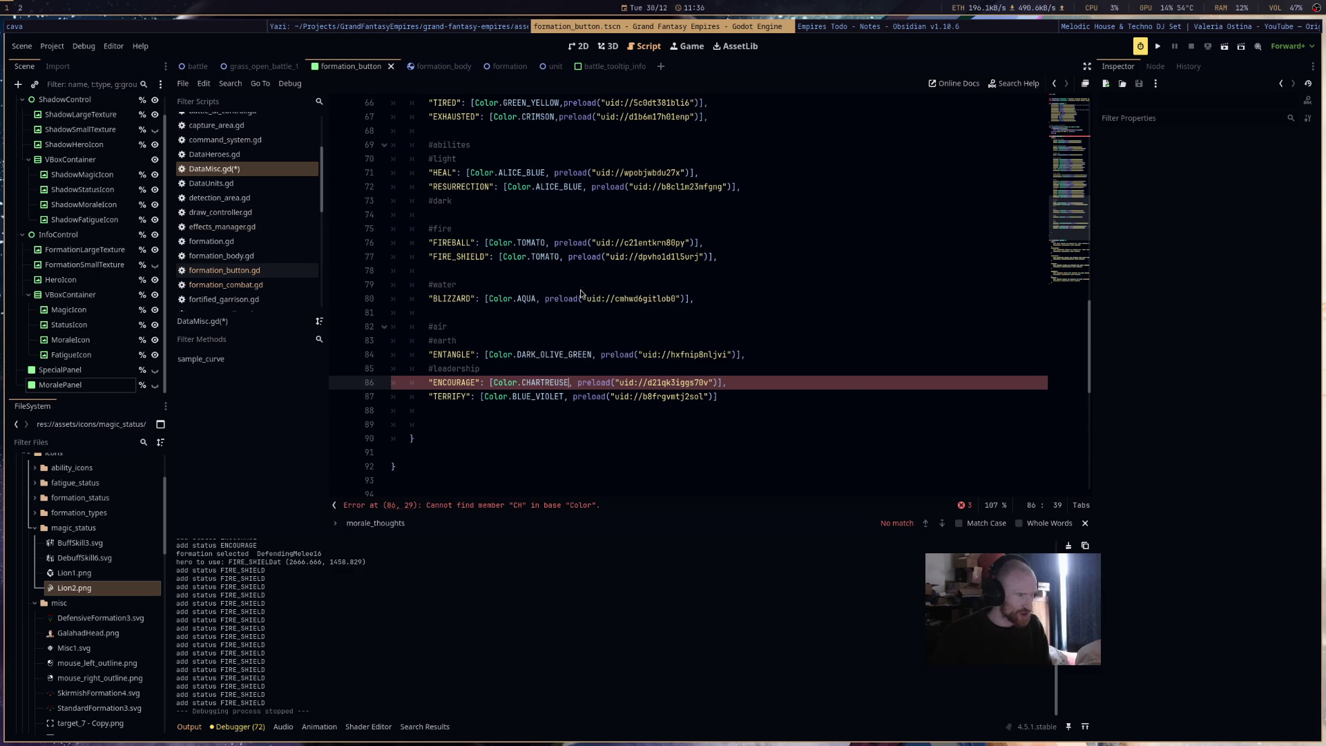
pyautogui.doubleClick(559, 386)
pyautogui.hotkey('ctrl', 'c')
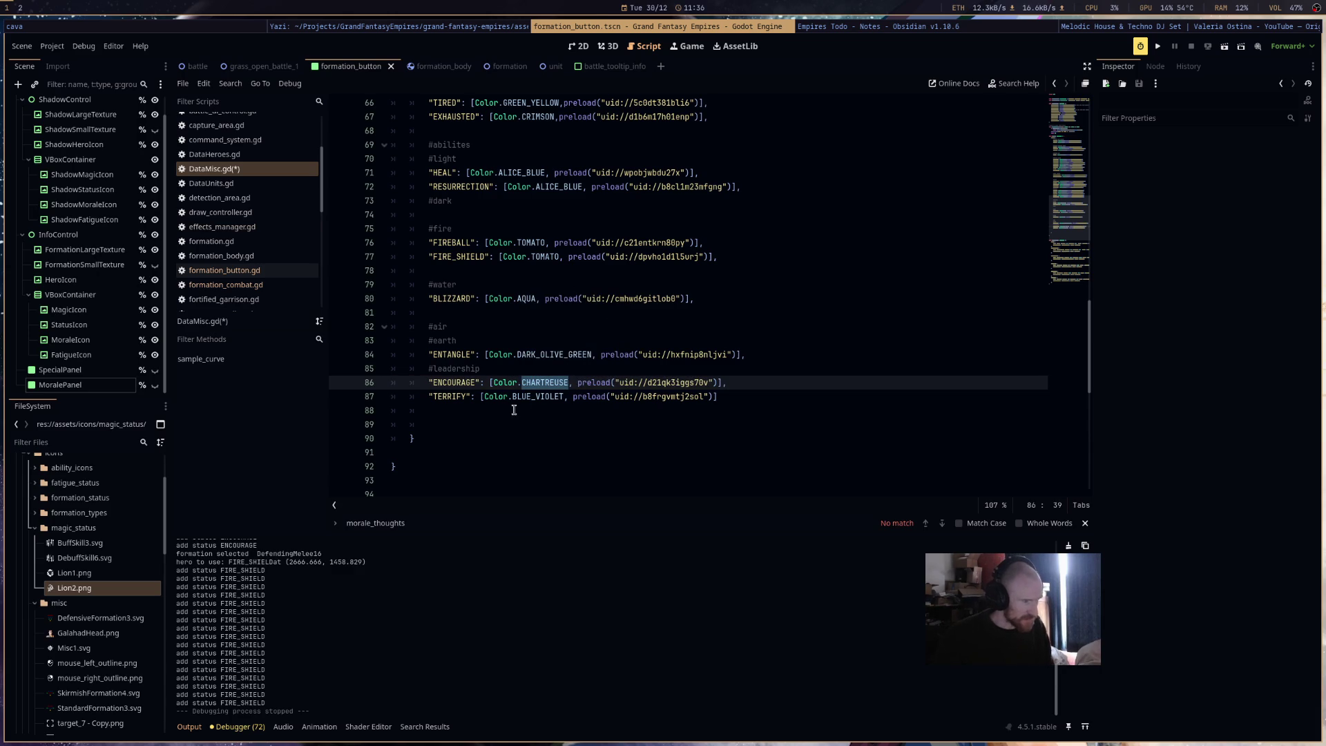
pyautogui.doubleClick(544, 256)
pyautogui.hotkey('ctrl', 'v')
pyautogui.scroll(2, 594, 387)
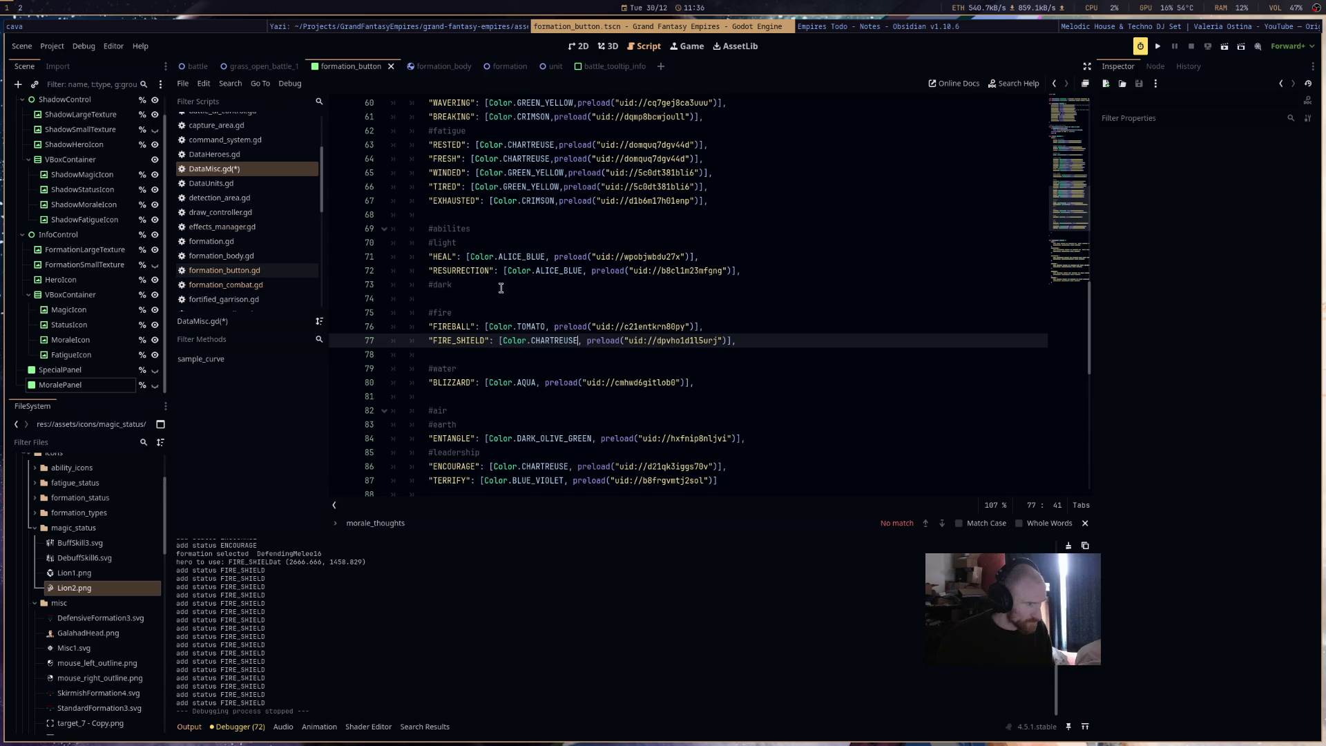
pyautogui.scroll(2, 501, 287)
pyautogui.doubleClick(528, 340)
pyautogui.hotkey('ctrl', 'v')
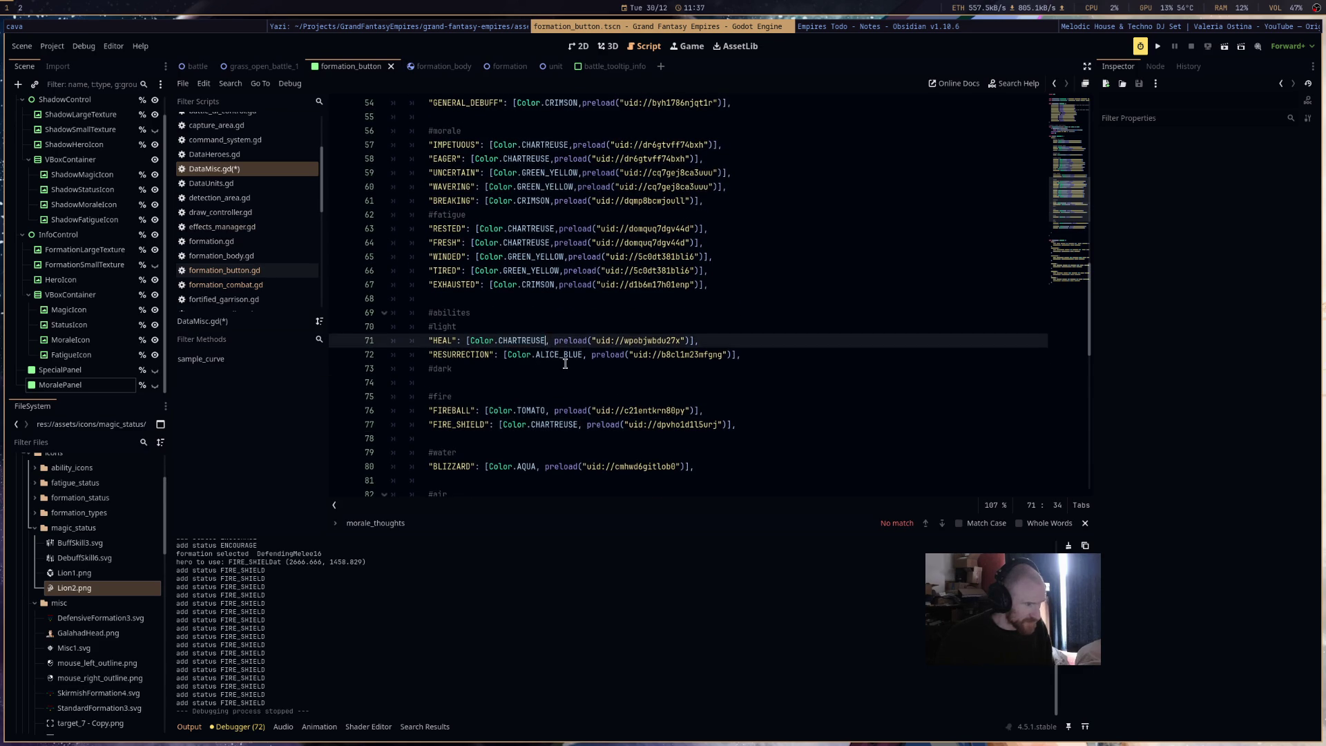
pyautogui.doubleClick(560, 355)
pyautogui.hotkey('ctrl', 'v')
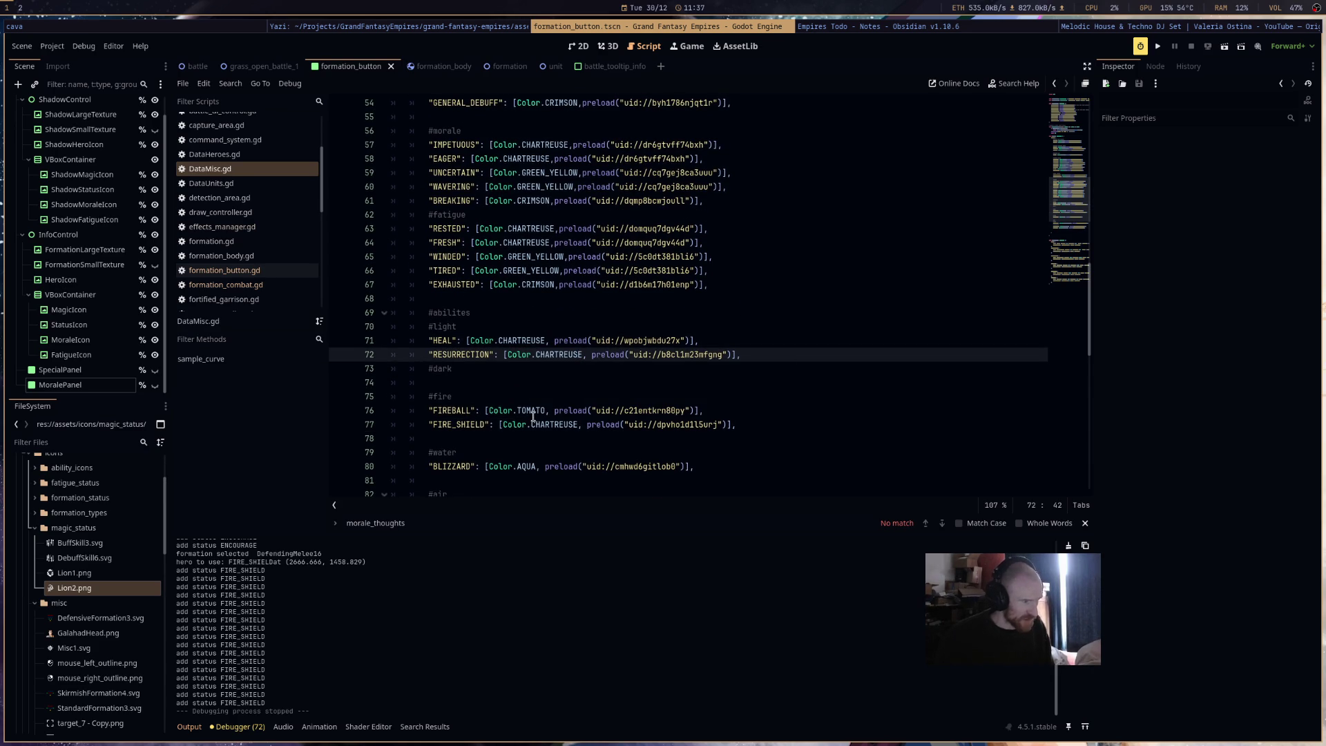
# - Change the Entangle and Terrify colours to CRIMSON and run the game to test
pyautogui.scroll(-3, 495, 348)
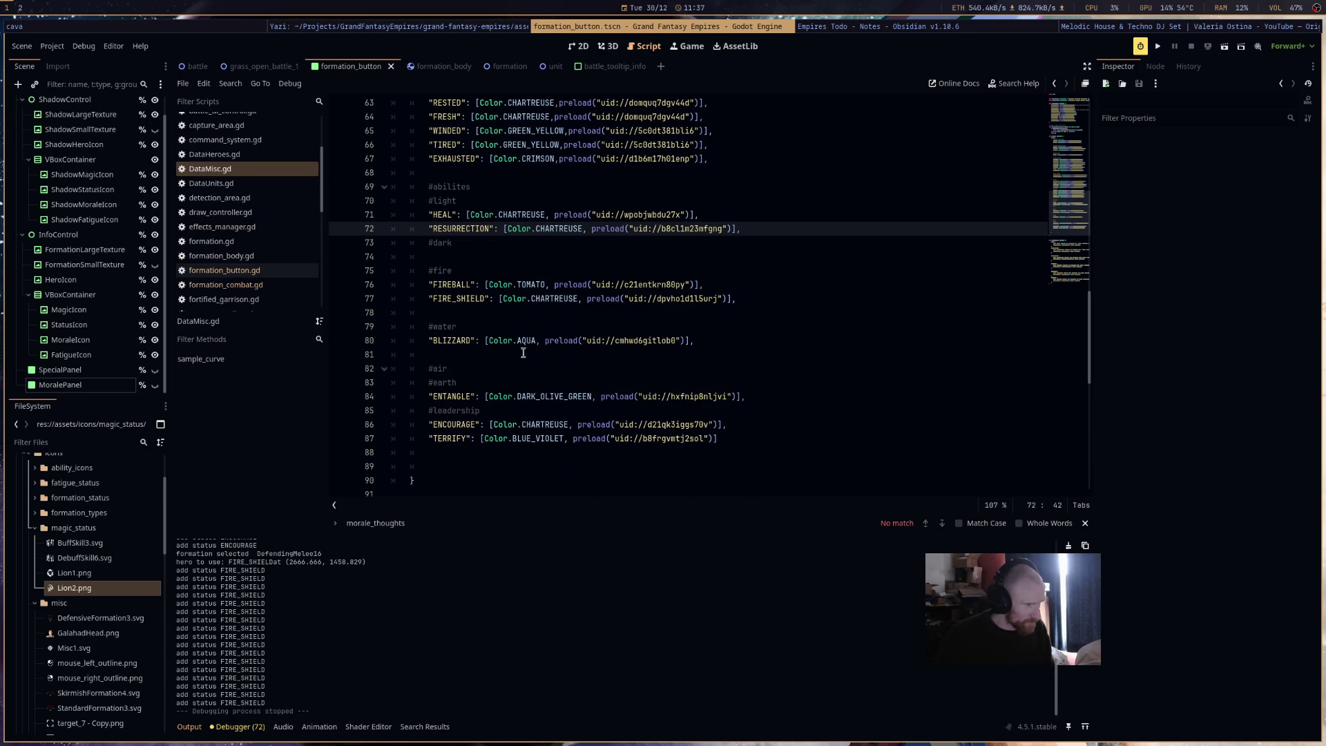
pyautogui.doubleClick(554, 398)
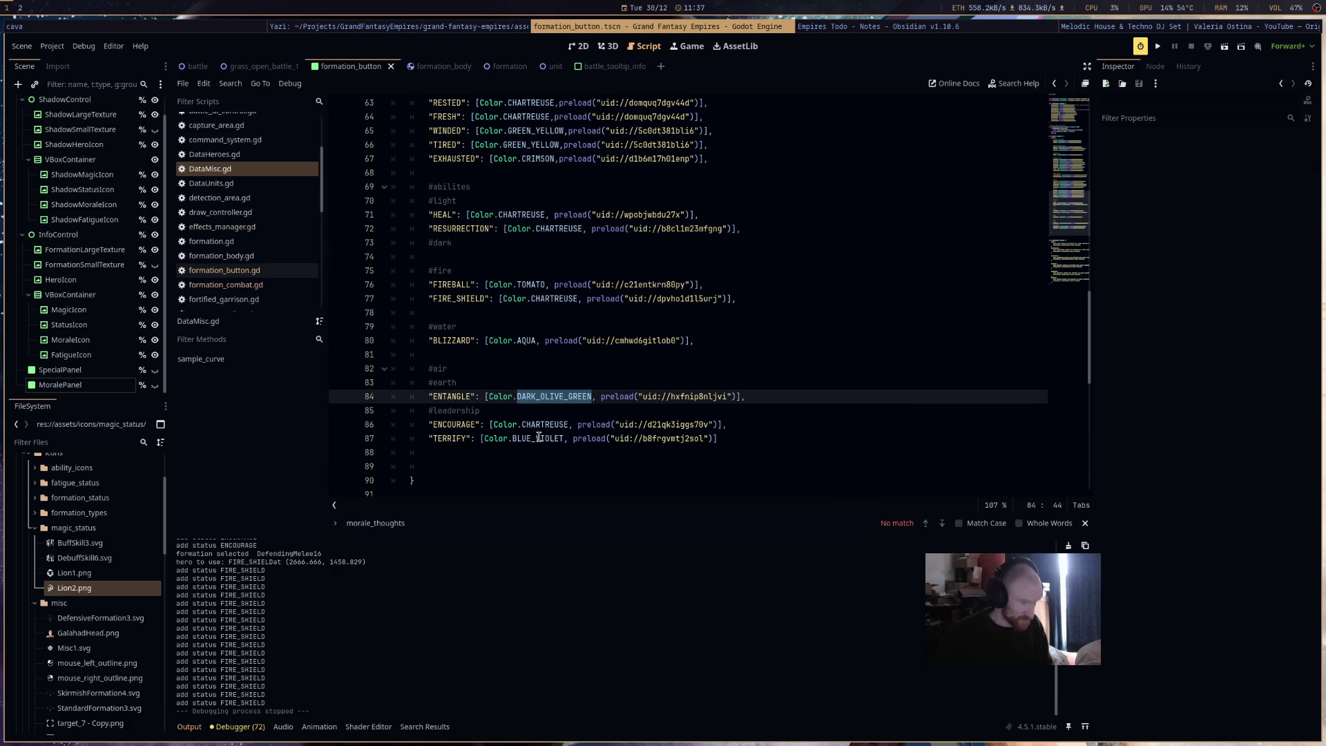
pyautogui.click(537, 438)
pyautogui.doubleClick(545, 397)
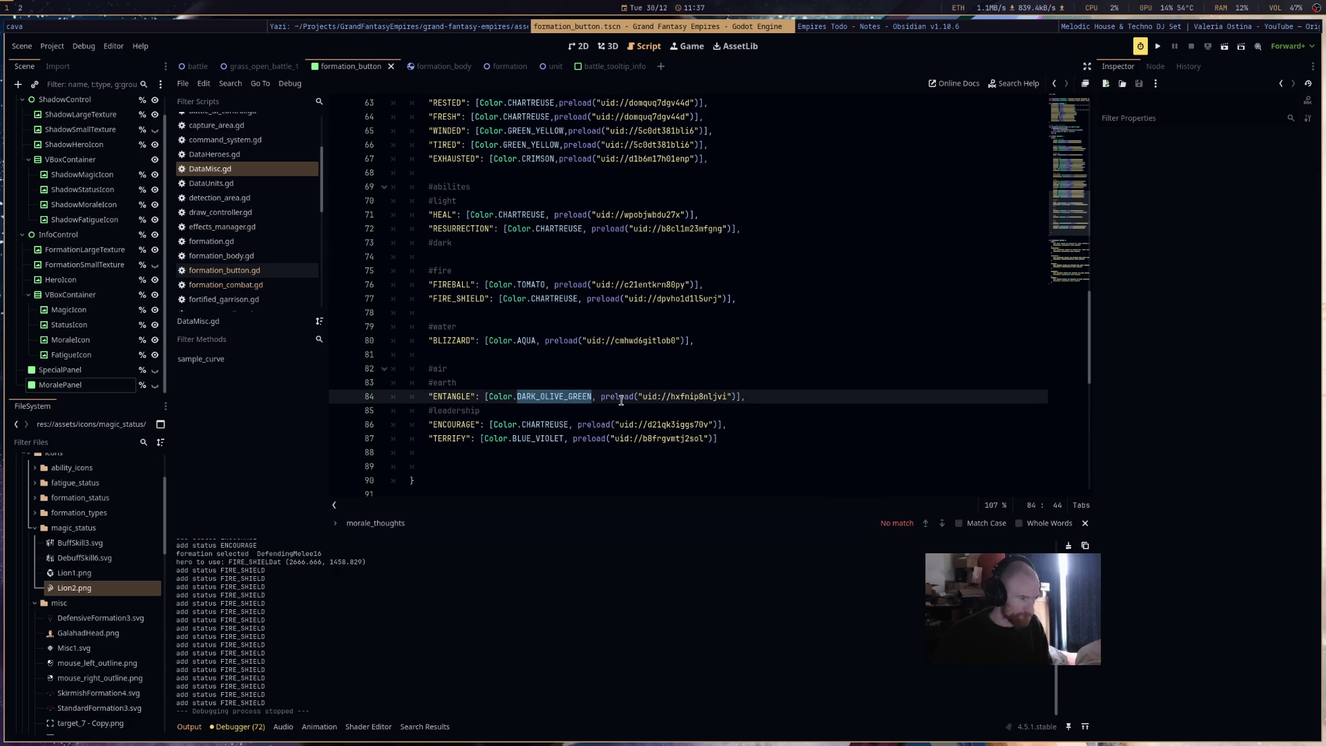
pyautogui.write('RED')
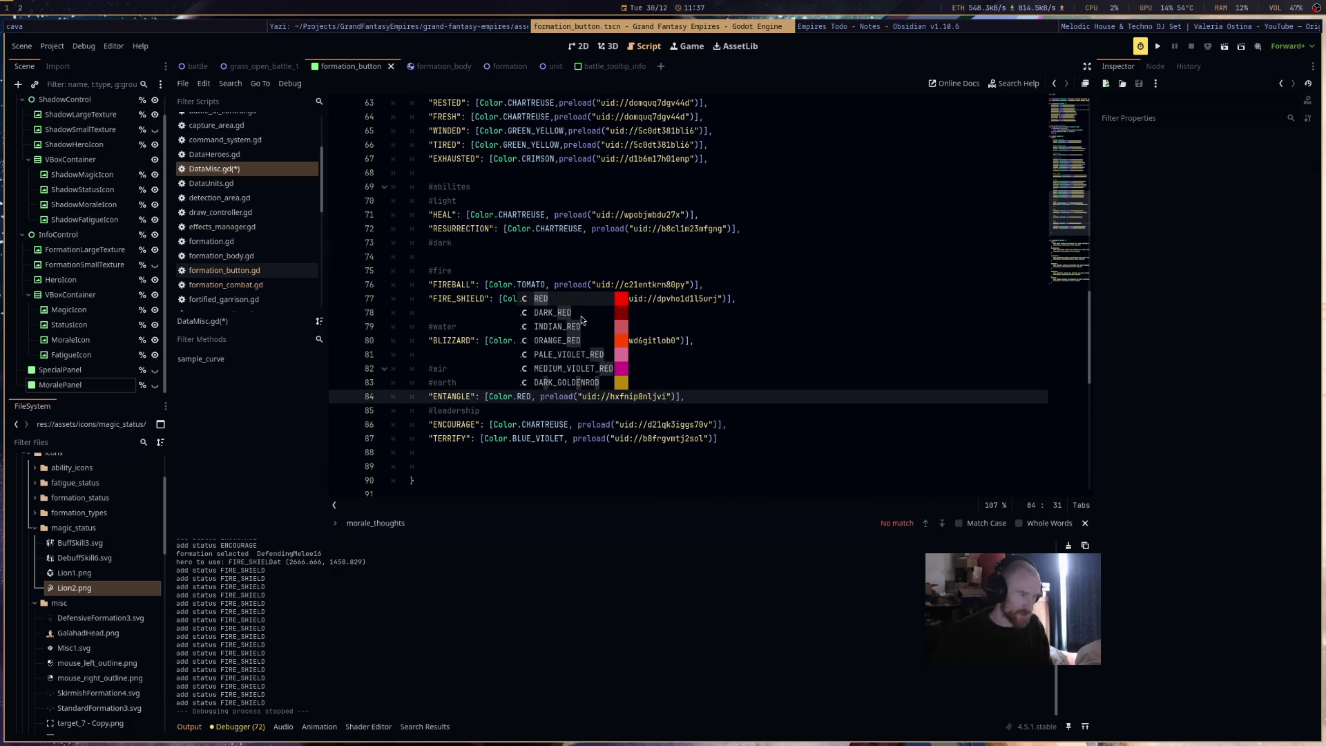
pyautogui.press('Down')
pyautogui.press('Down')
pyautogui.press('Down')
pyautogui.press('Up')
pyautogui.press('Up')
pyautogui.press('Up')
pyautogui.press('Down')
pyautogui.press('Down')
pyautogui.press('Down')
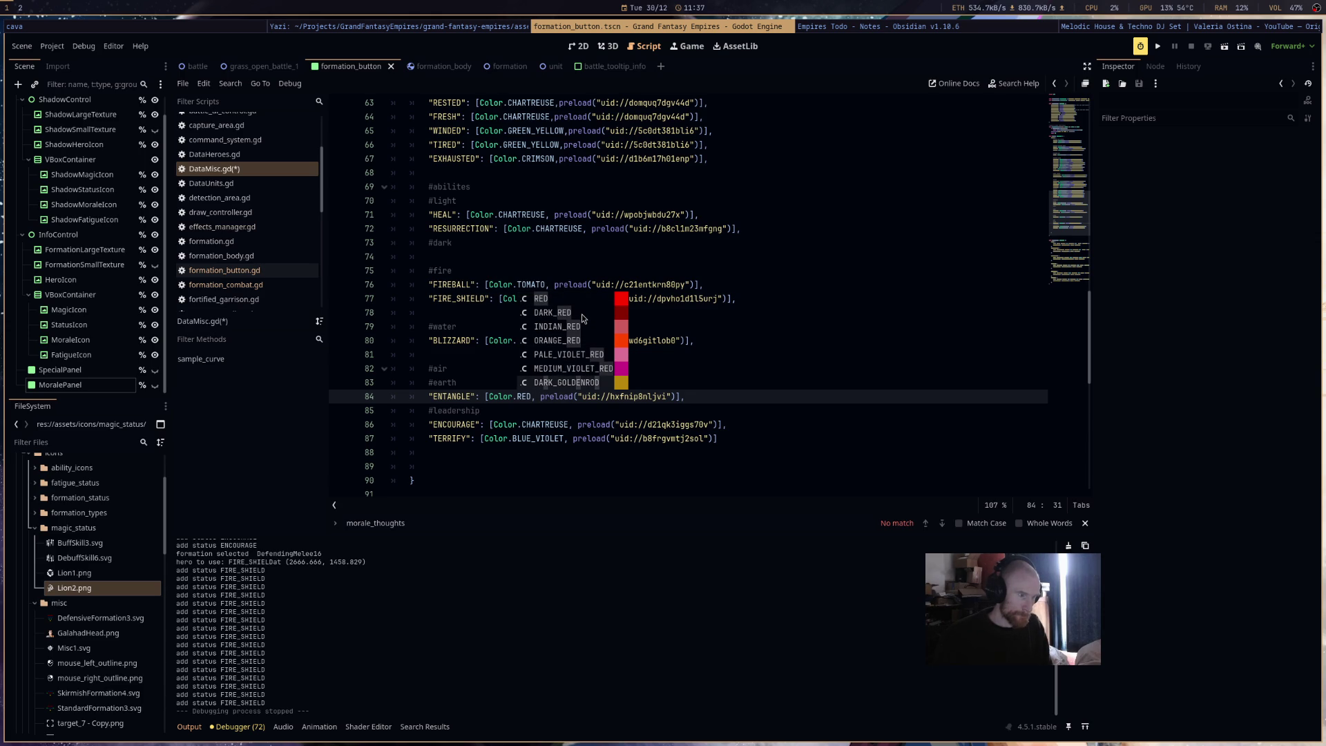
pyautogui.press('Up')
pyautogui.press('Up')
pyautogui.press('Up')
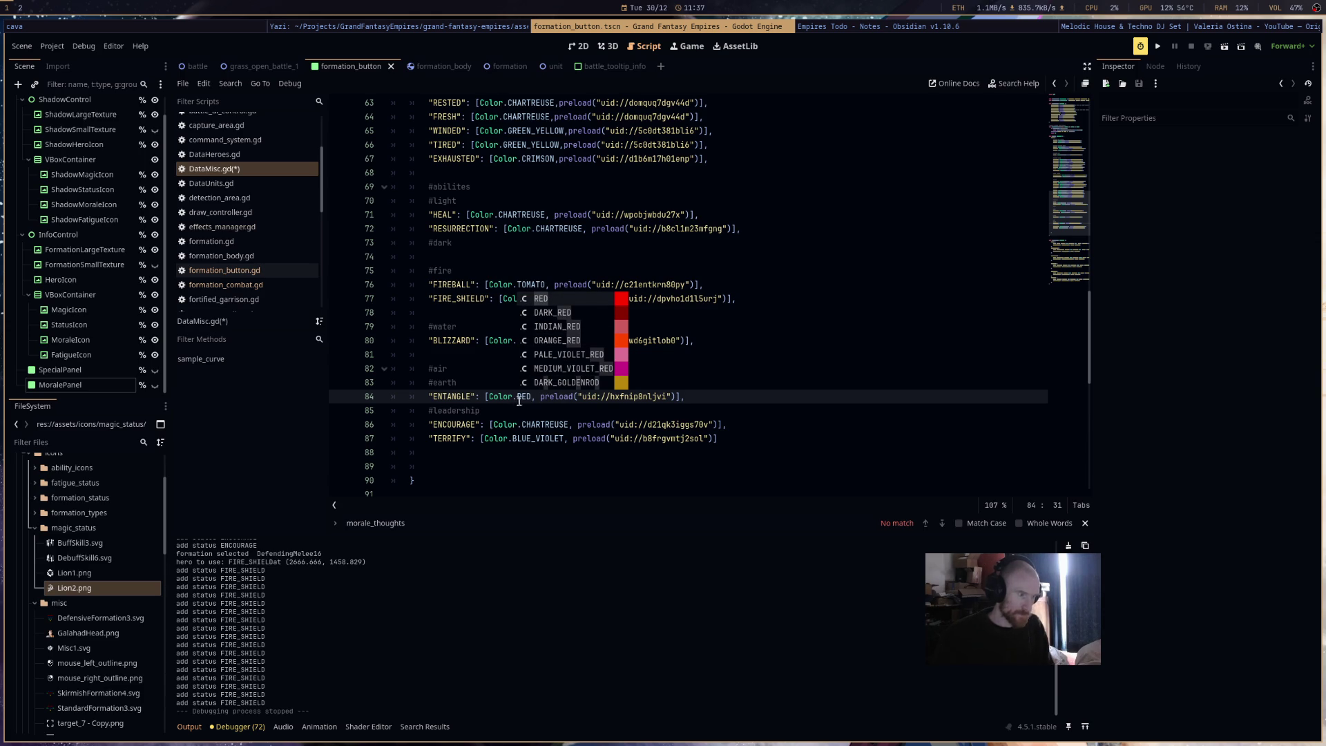
pyautogui.press('BackSpace')
pyautogui.press('BackSpace')
pyautogui.press('BackSpace')
pyautogui.write('.')
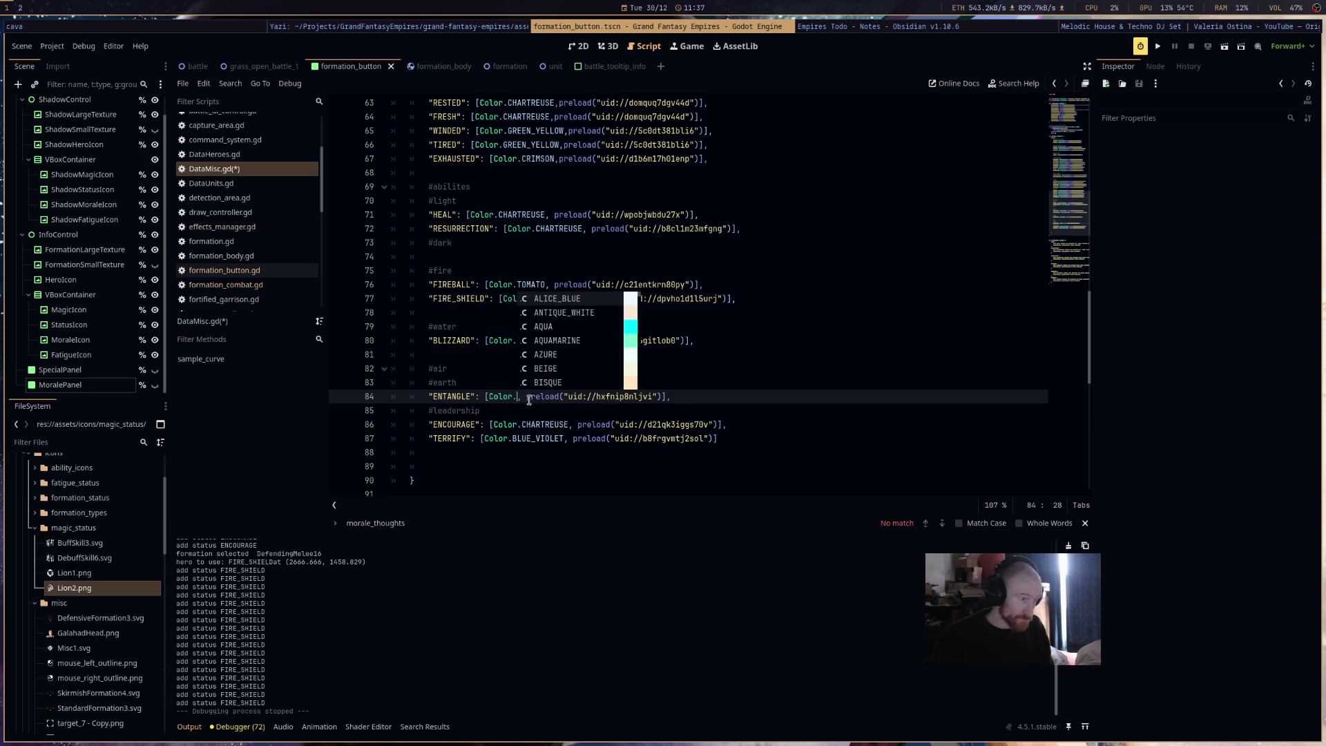
pyautogui.scroll(-1, 596, 334)
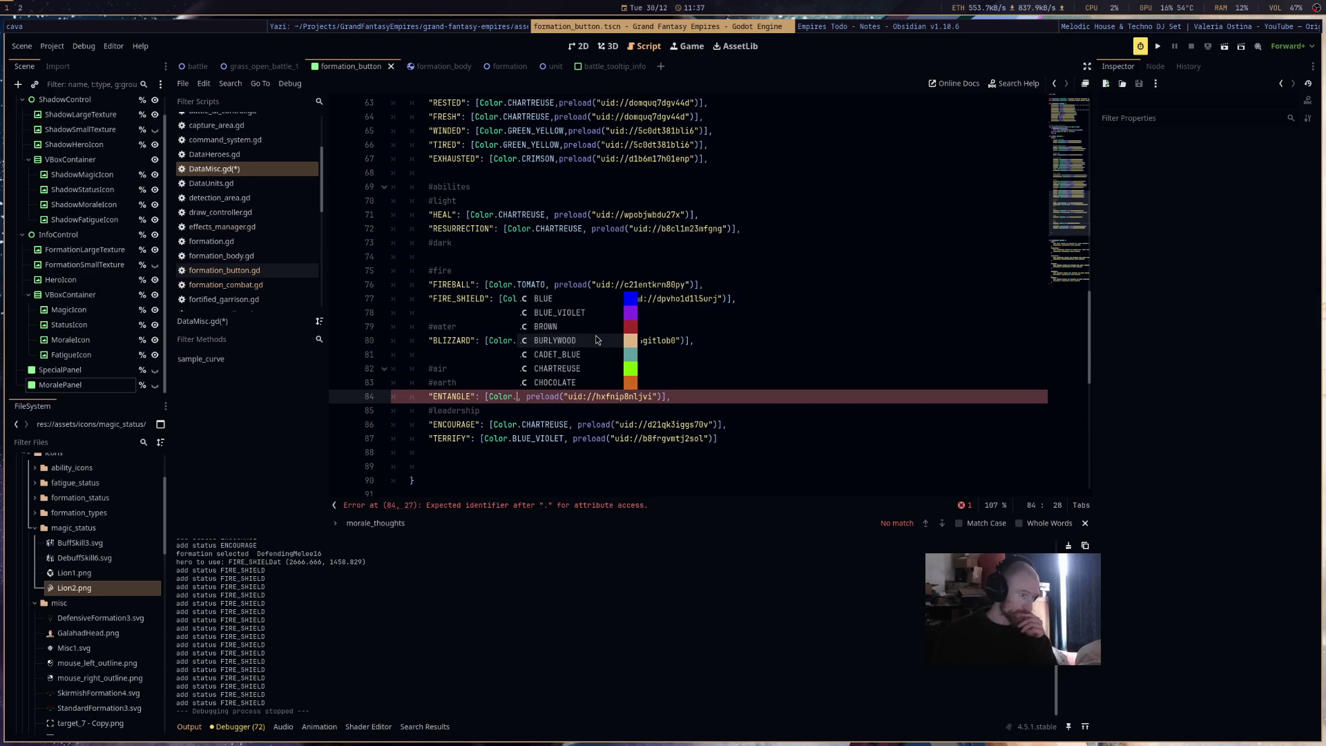
pyautogui.scroll(-1, 594, 330)
pyautogui.scroll(-2, 592, 338)
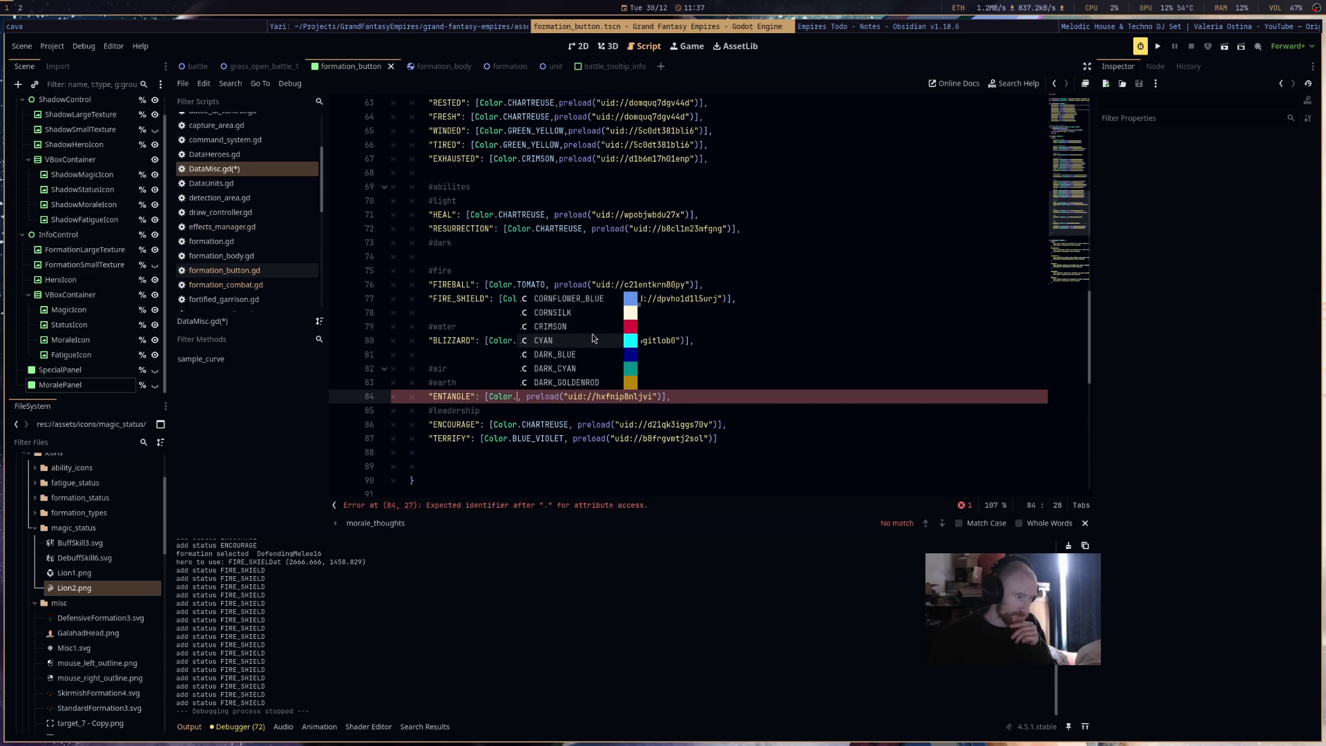
pyautogui.scroll(-1, 592, 334)
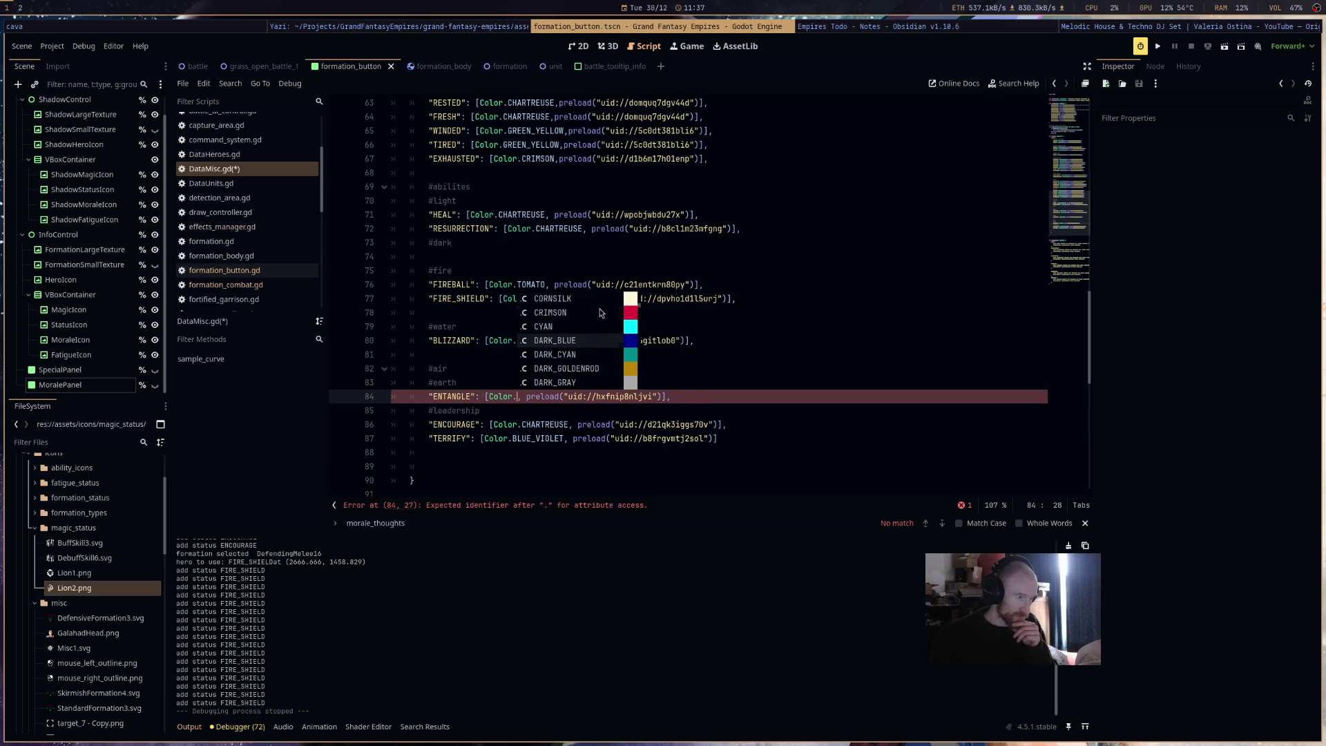
pyautogui.click(600, 311)
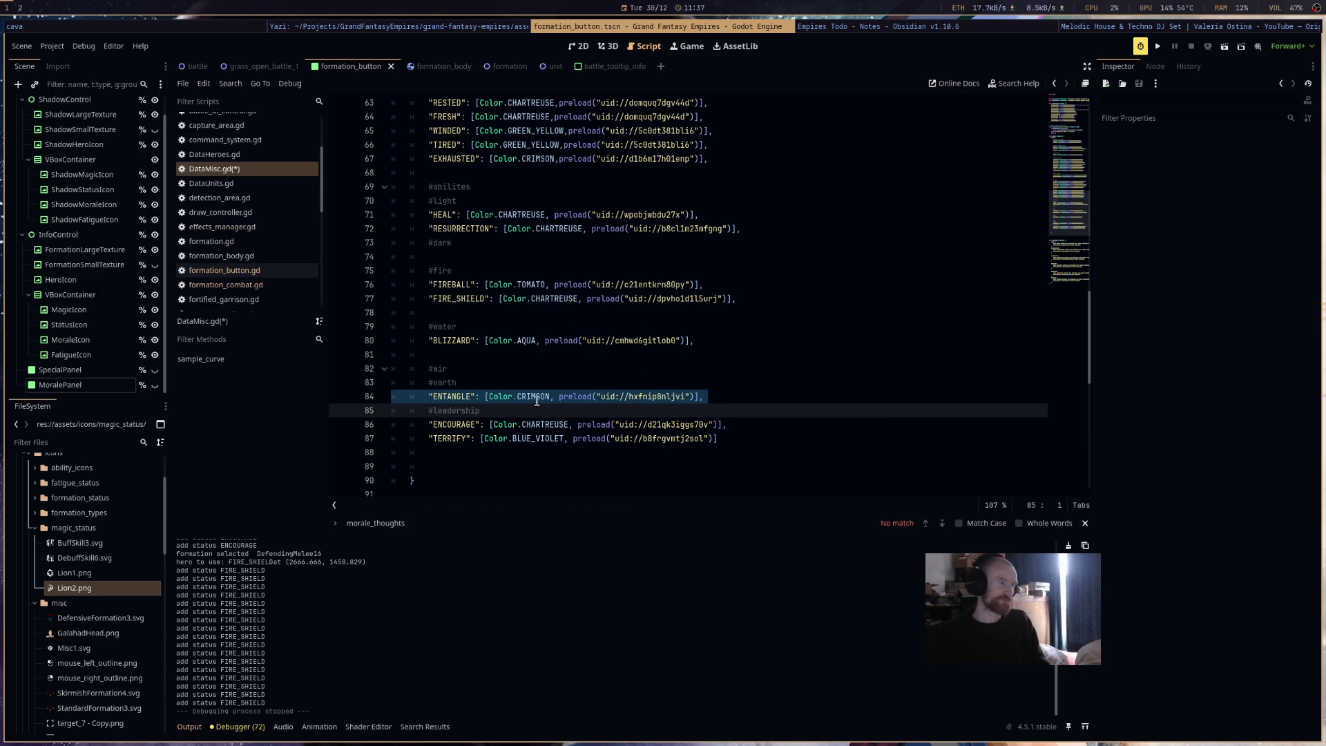
pyautogui.doubleClick(538, 438)
pyautogui.write('CRIMSON')
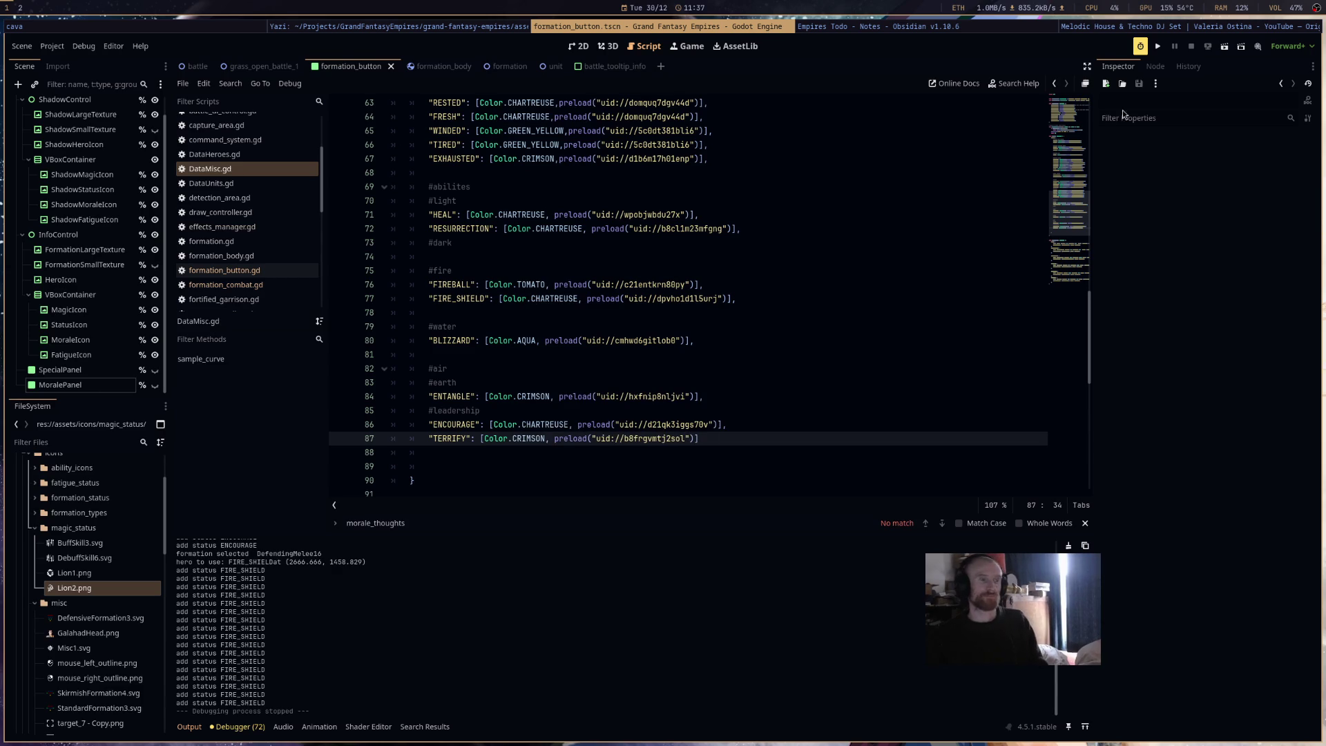
pyautogui.click(1173, 48)
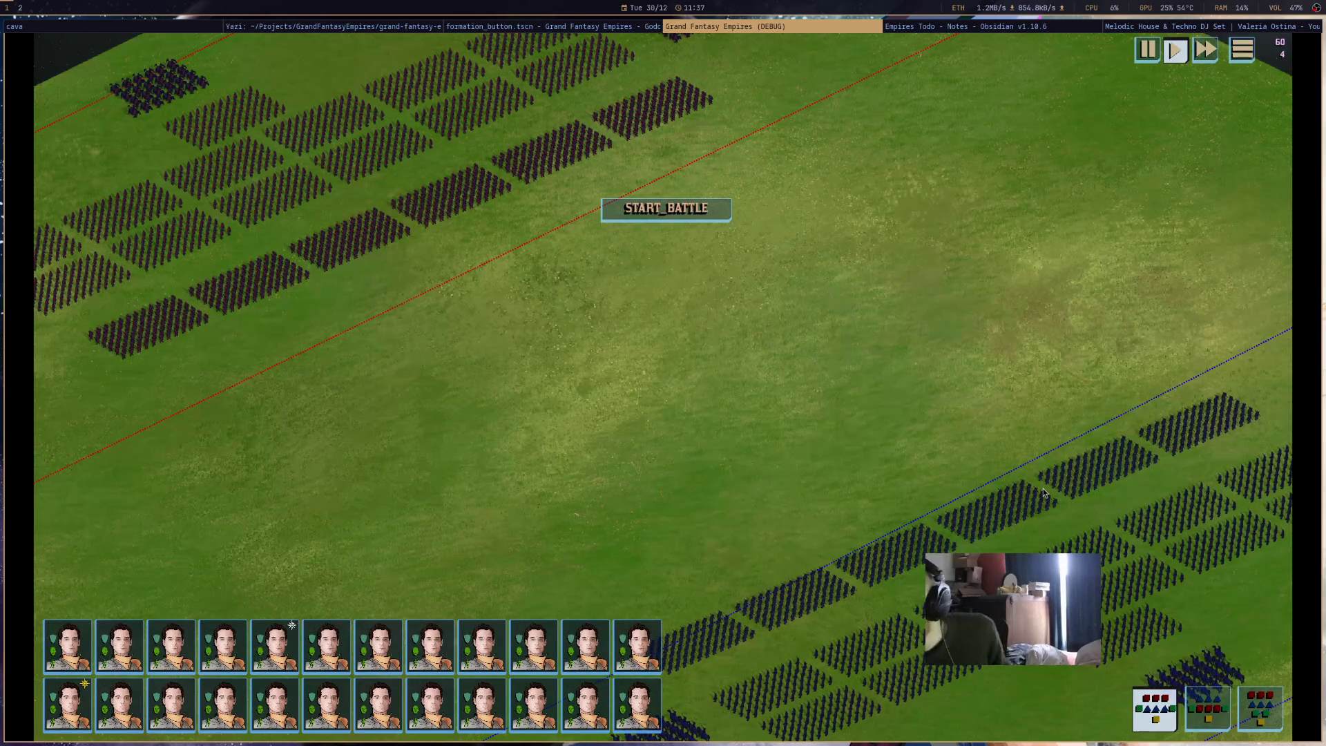
# - Select the blue army, start the battle, hover an allied regiment, then check the script error
pyautogui.doubleClick(997, 482)
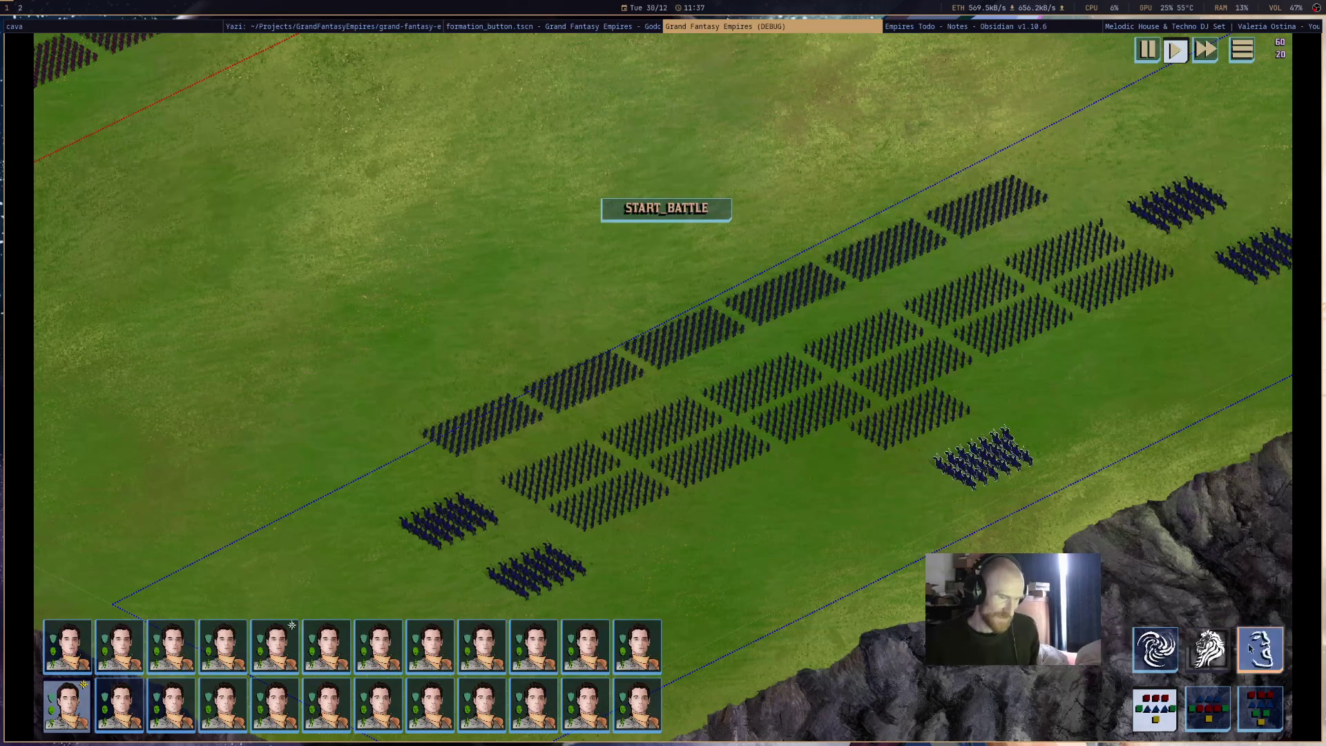
pyautogui.click(667, 208)
pyautogui.moveTo(1096, 241)
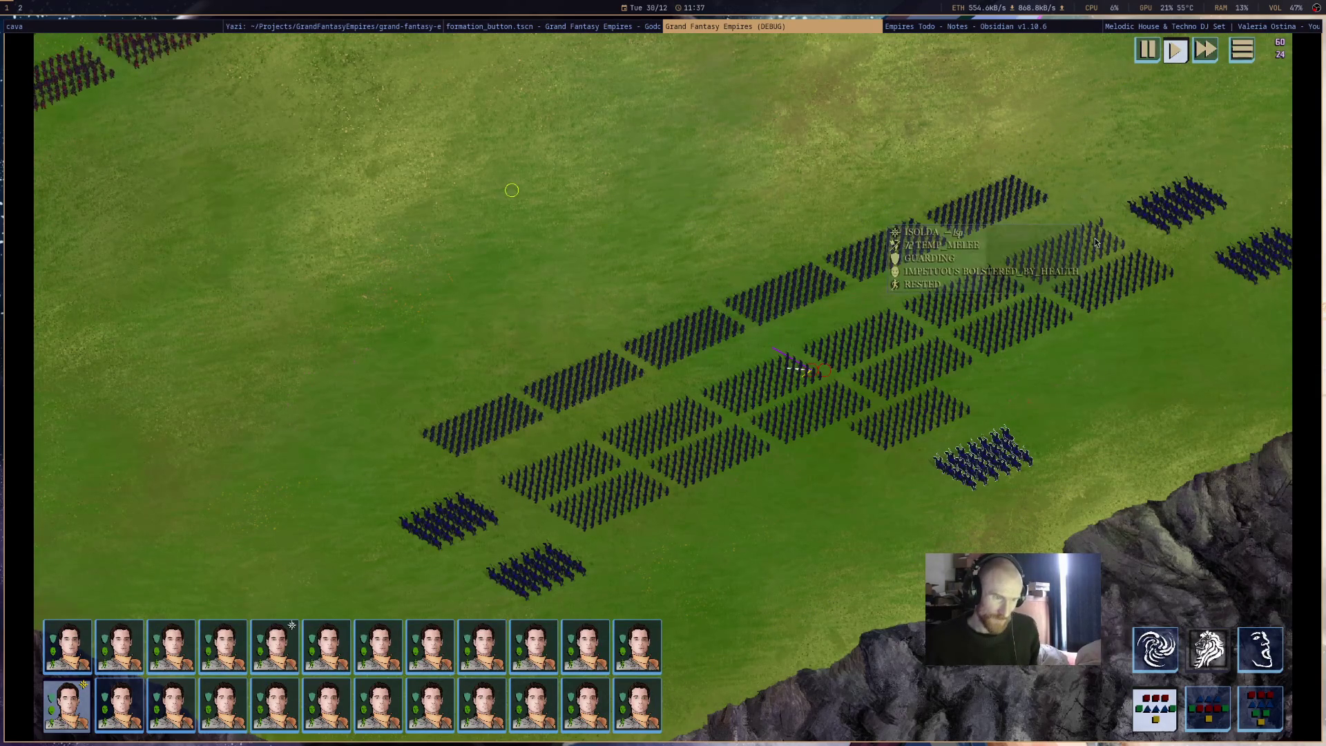
pyautogui.click(606, 27)
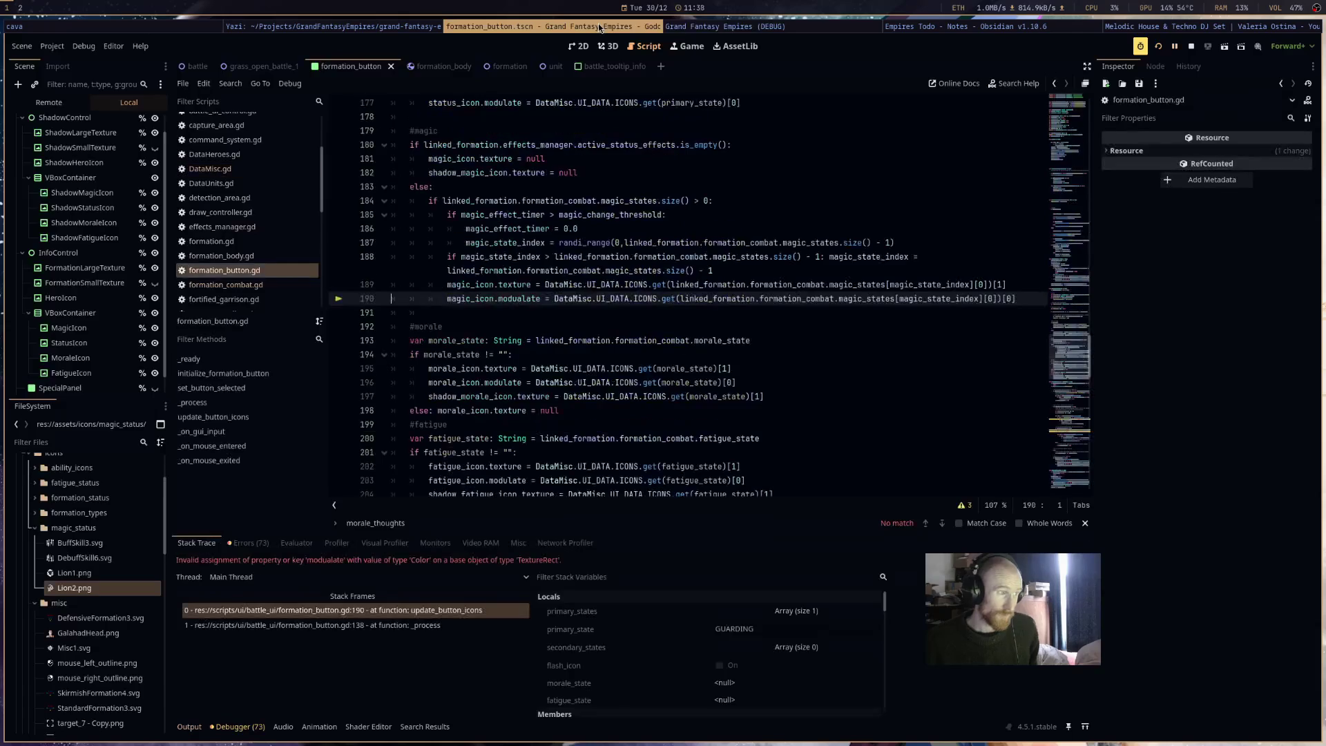
# - Correct line 190's misspelled property to modulate, stop the crashed run and relaunch the game
pyautogui.moveTo(650, 341)
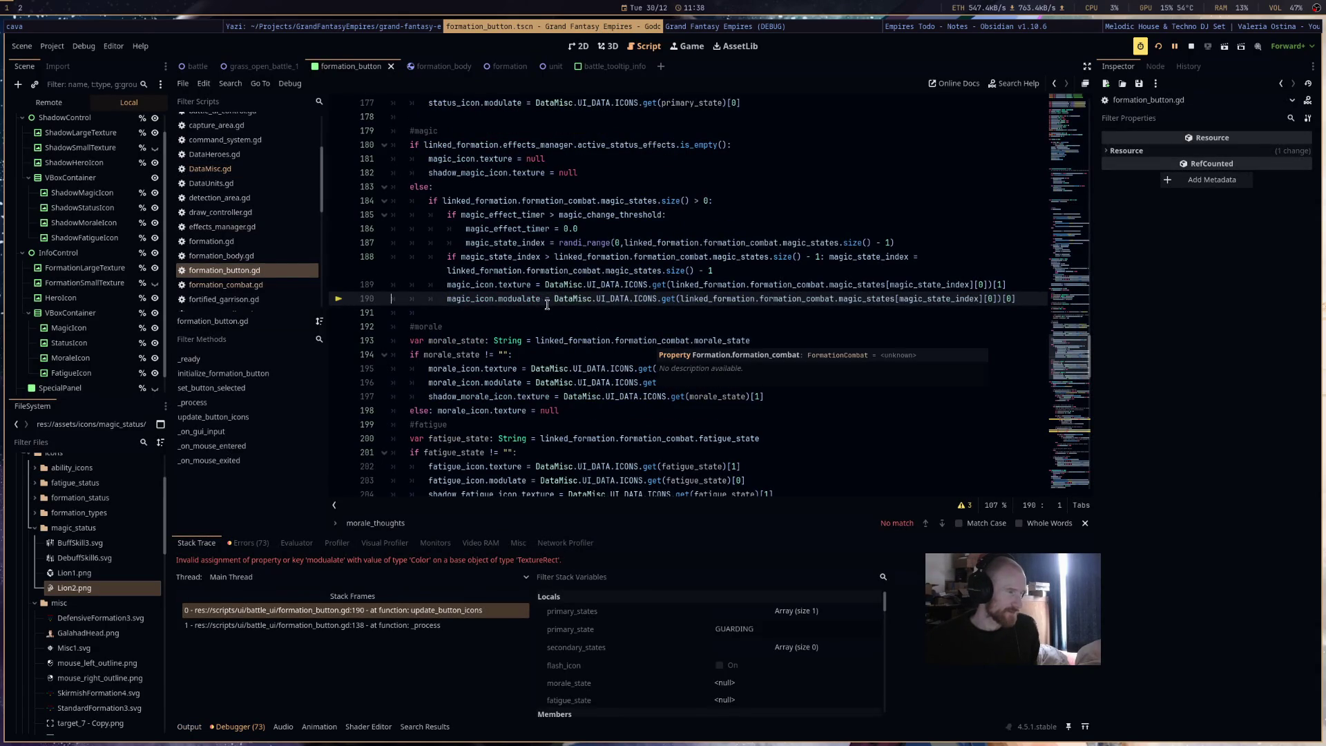
pyautogui.doubleClick(521, 300)
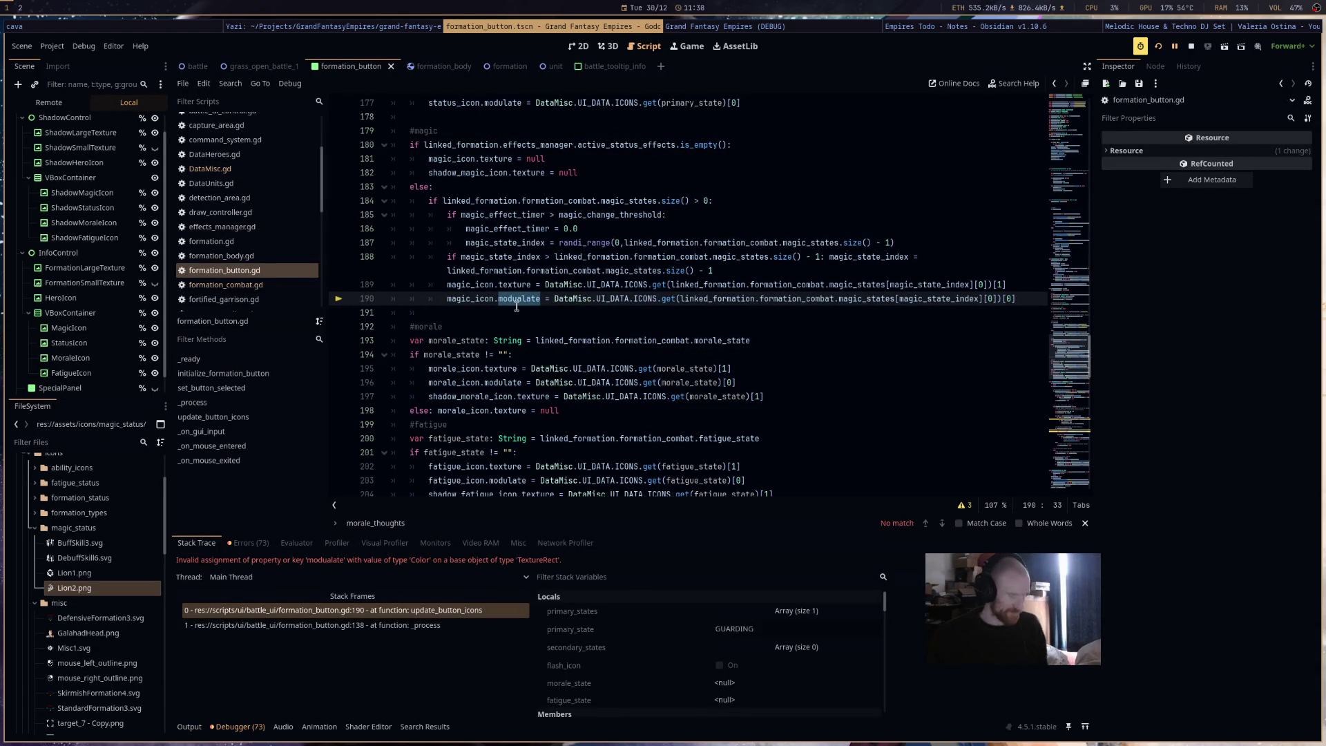
pyautogui.write('mod')
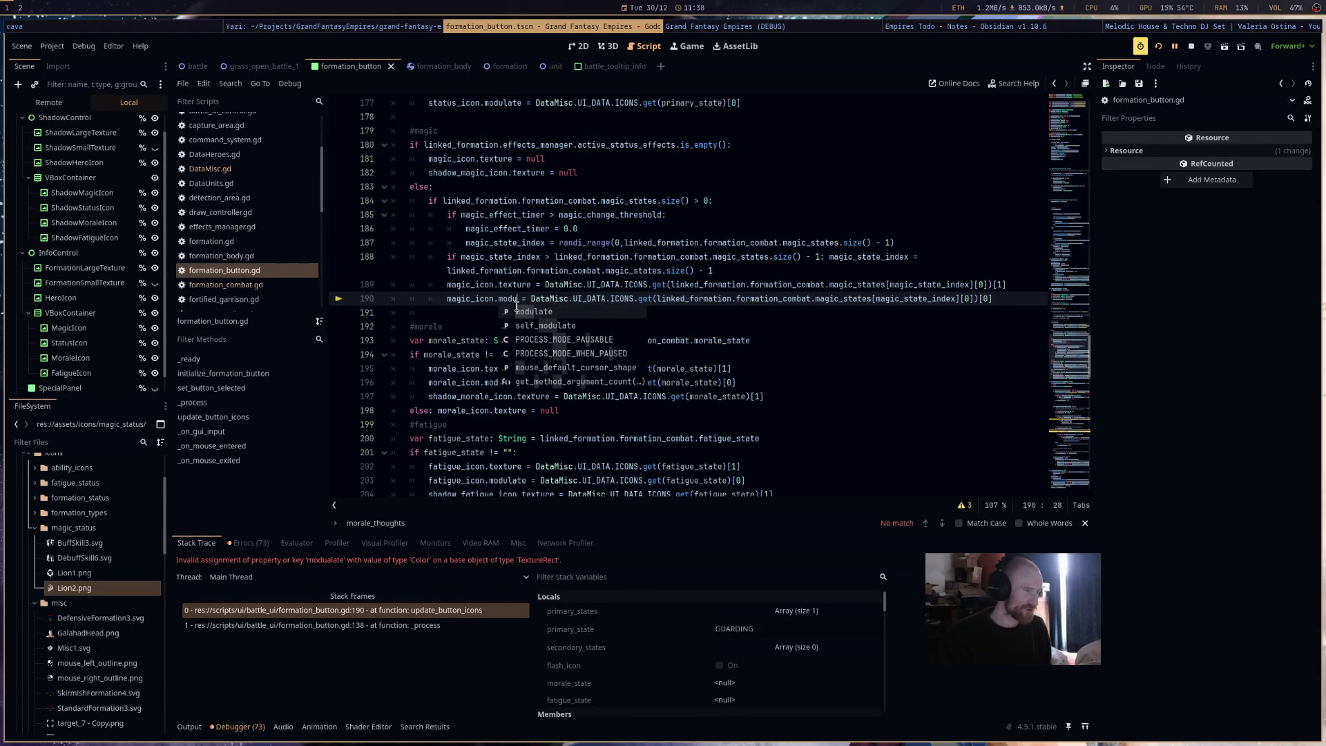
pyautogui.press('Return')
pyautogui.click(1158, 47)
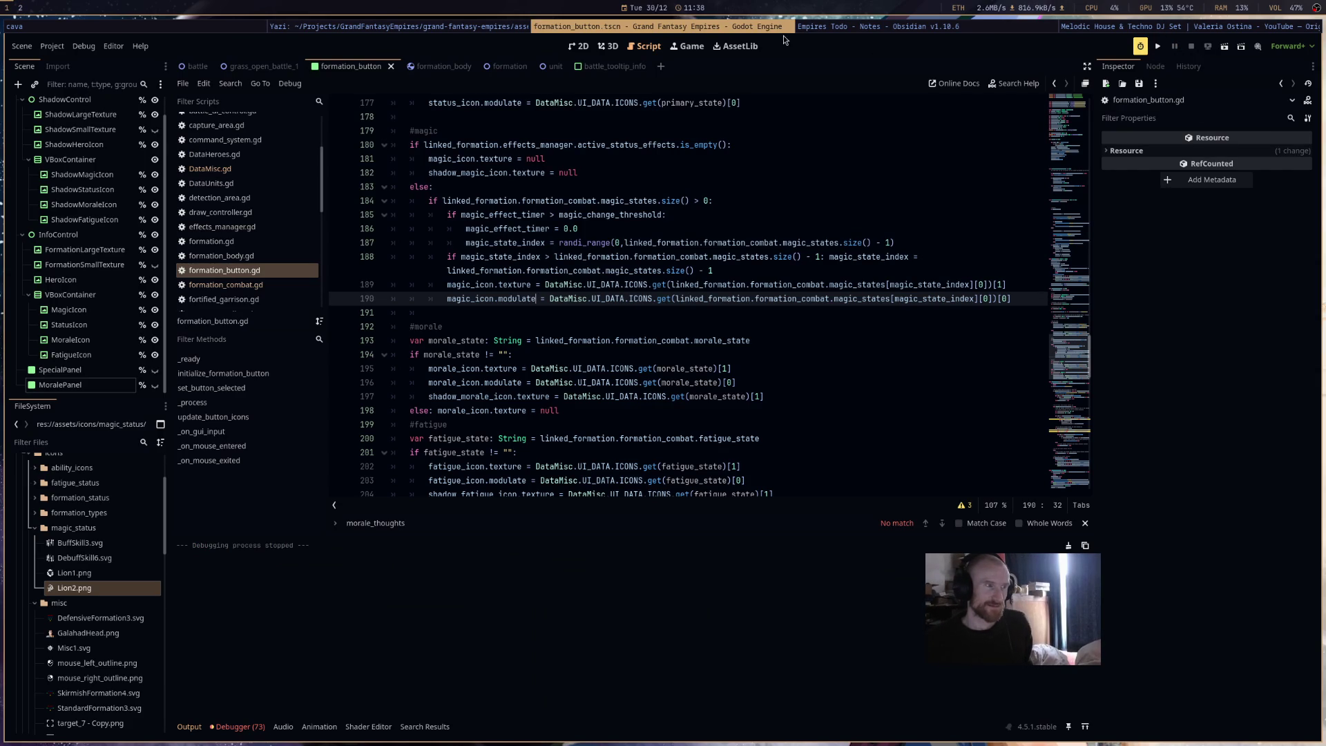
pyautogui.click(1158, 47)
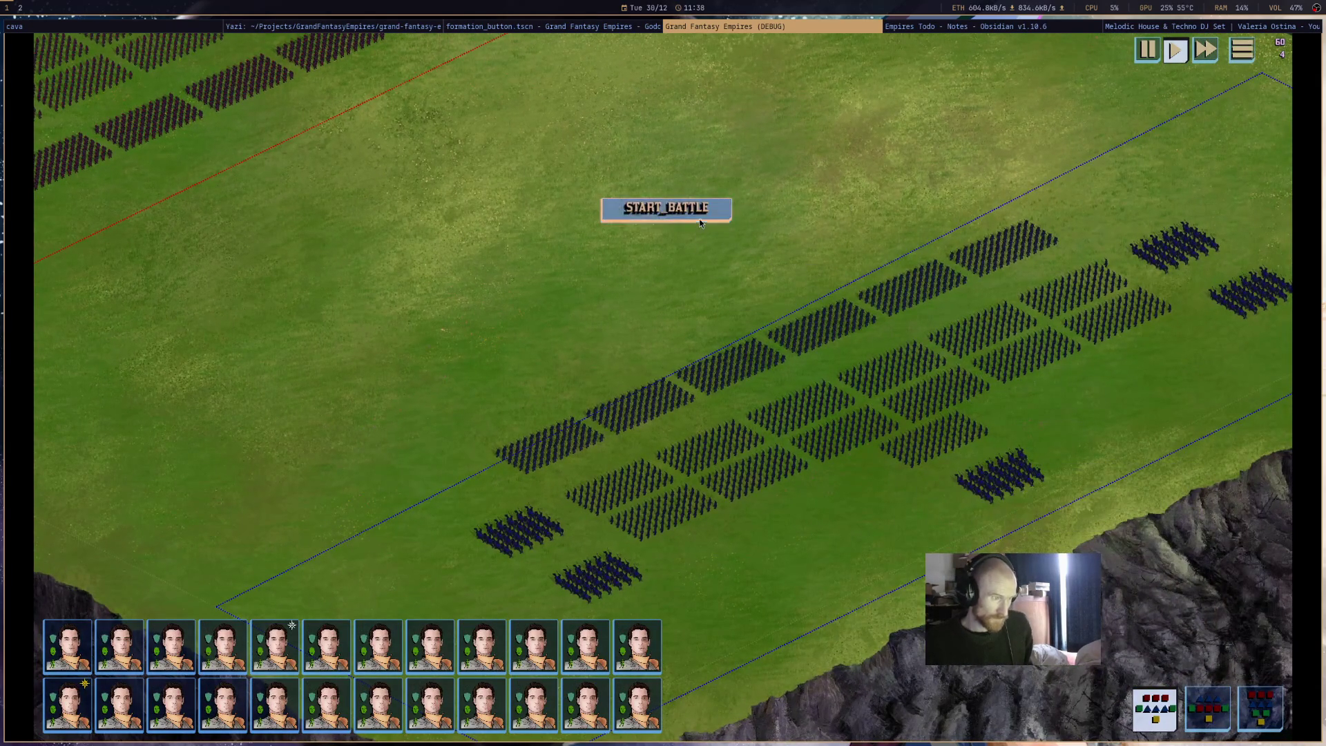
# - Start the battle, select an allied formation and cast one of its abilities on the blue formation
pyautogui.click(665, 209)
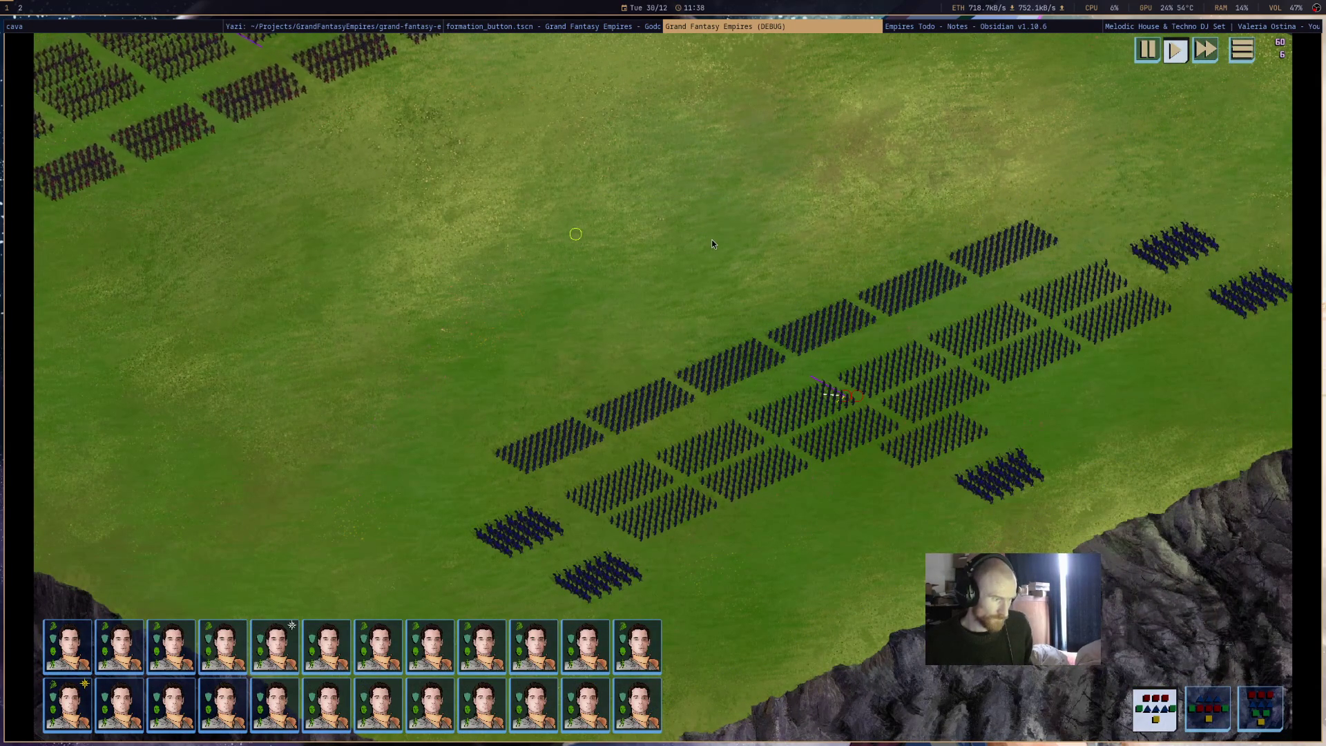
pyautogui.moveTo(530, 635)
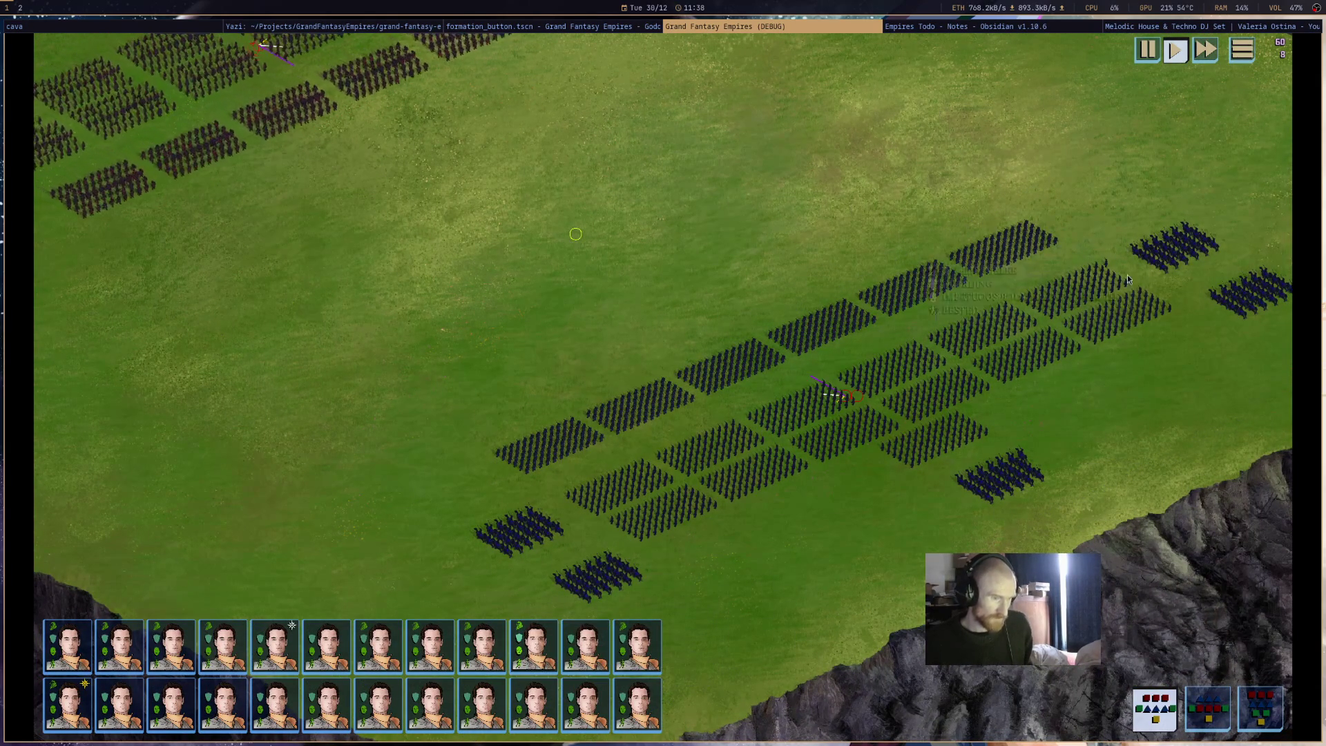
pyautogui.click(1074, 287)
pyautogui.click(1203, 660)
pyautogui.click(995, 476)
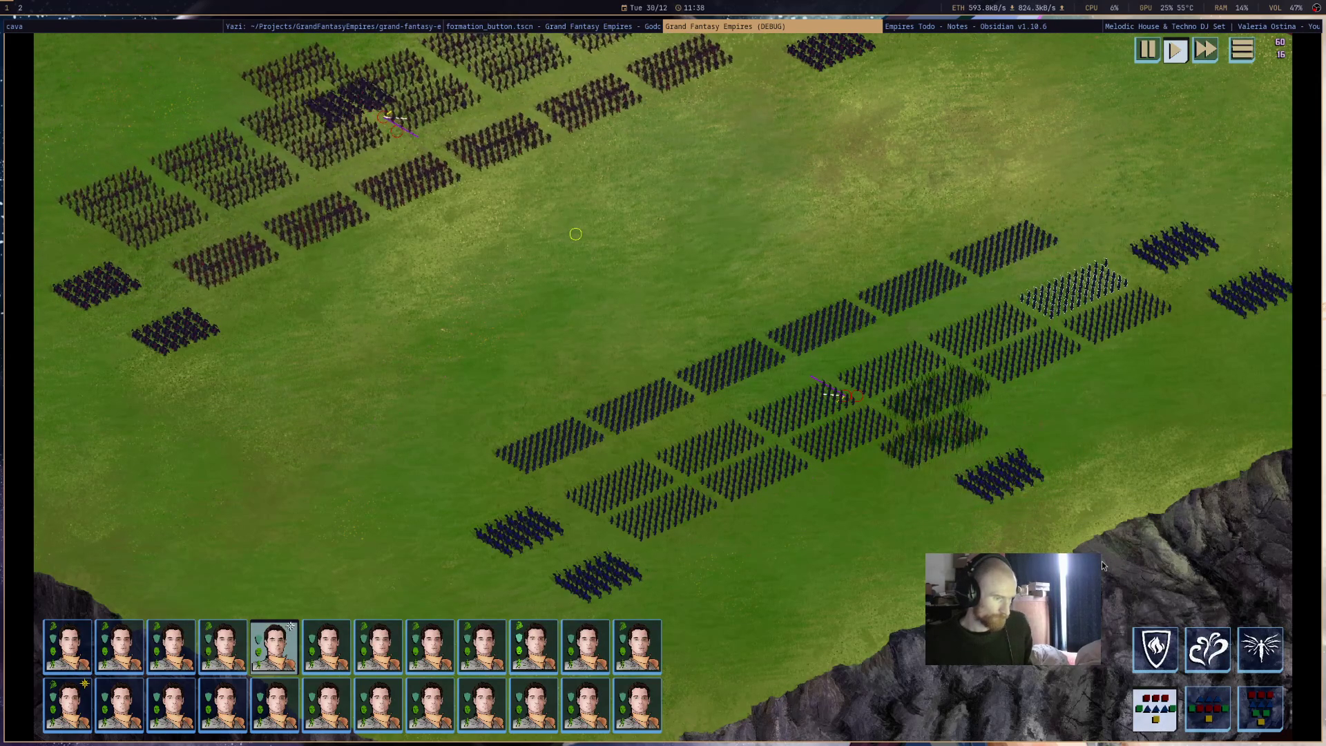
# - View an allied formation's status tooltip, dismiss it, and stop the debug game
pyautogui.click(926, 452)
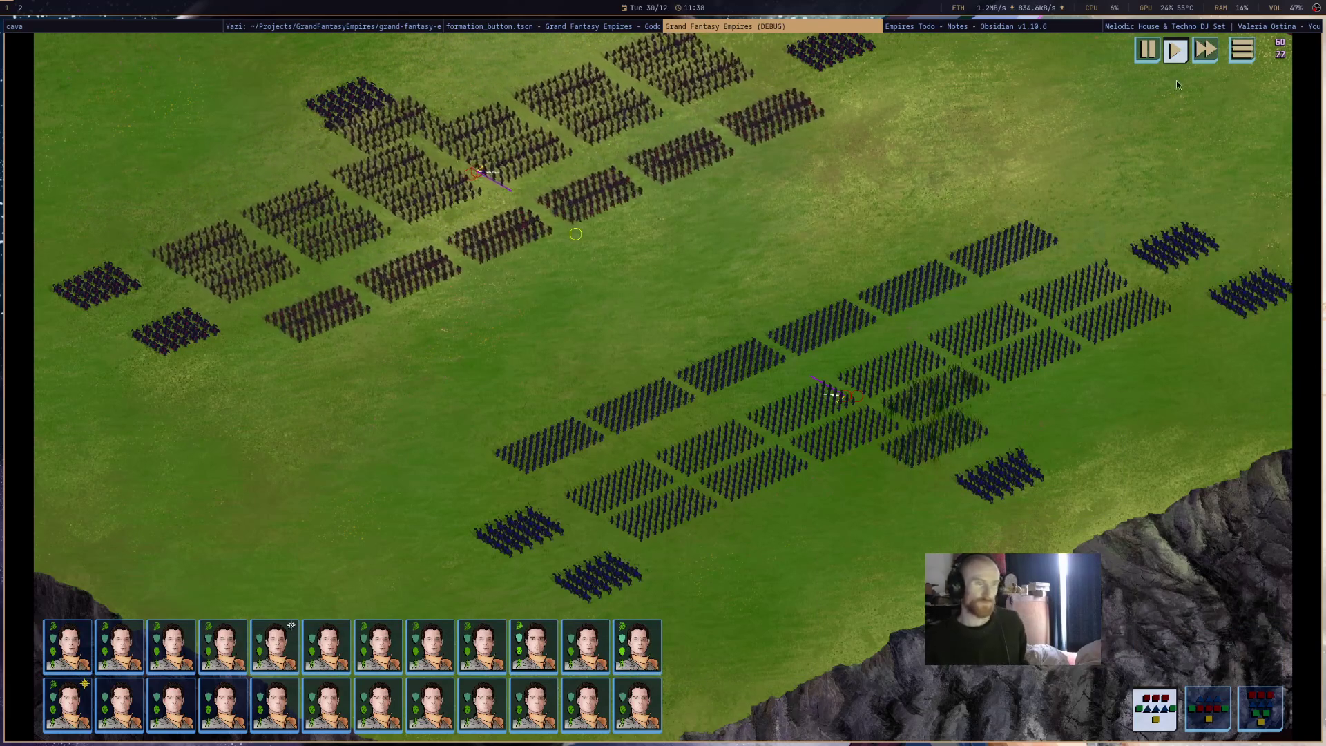
pyautogui.click(909, 74)
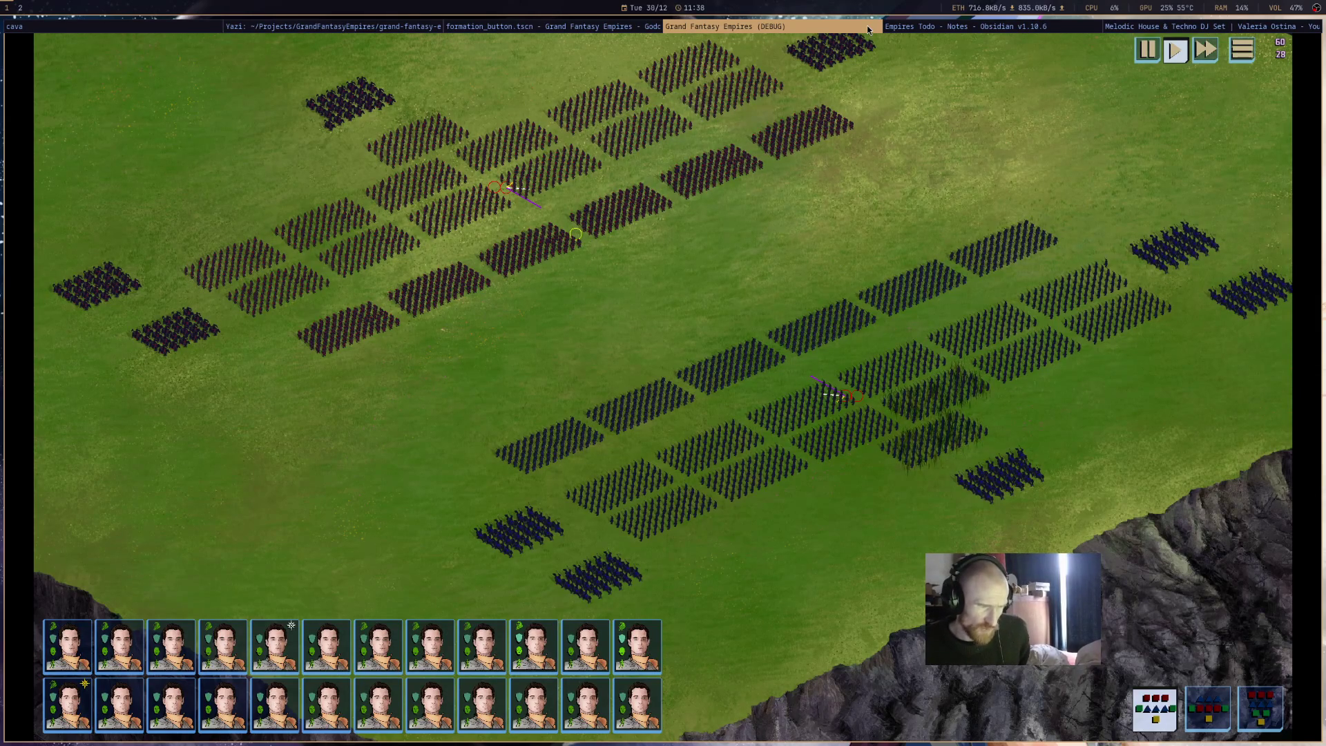
pyautogui.press('super+shift+q')
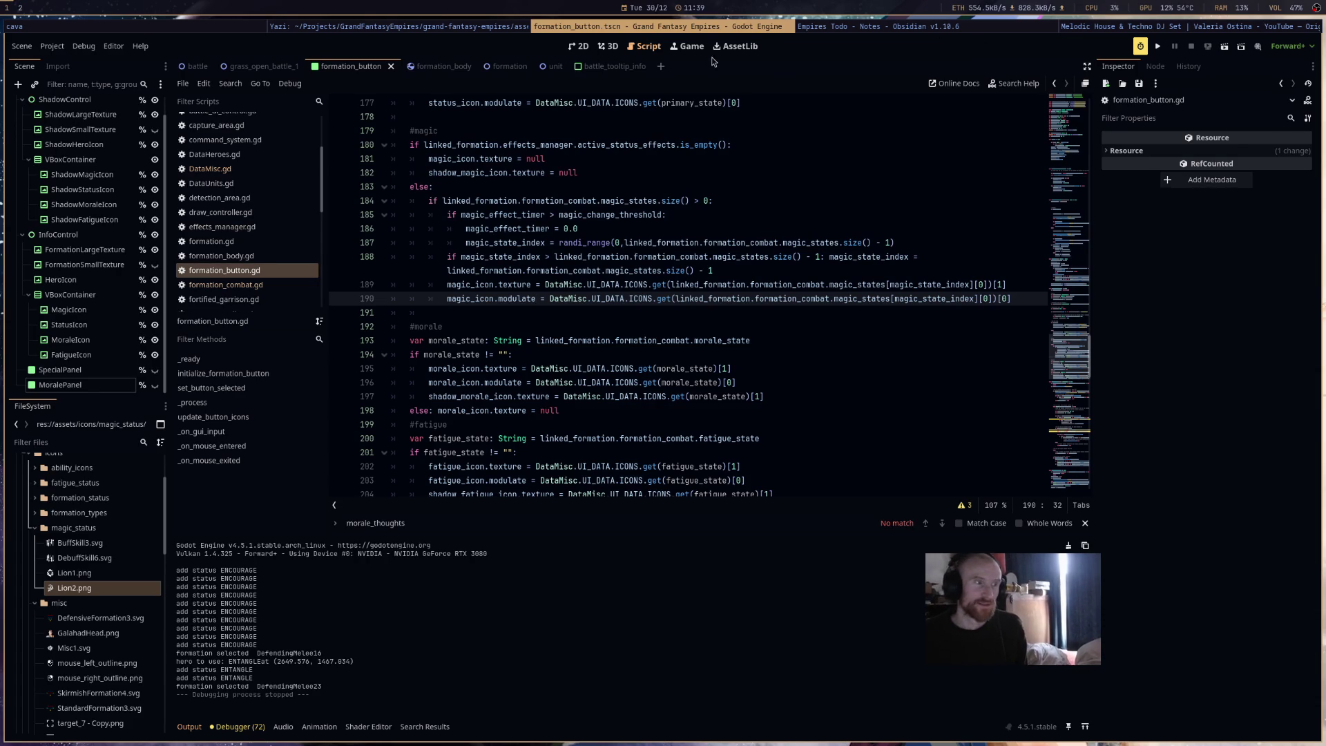
# - Glance at the Empires Todo notes, then bring up the Corrupt Space itch.io page
pyautogui.click(949, 28)
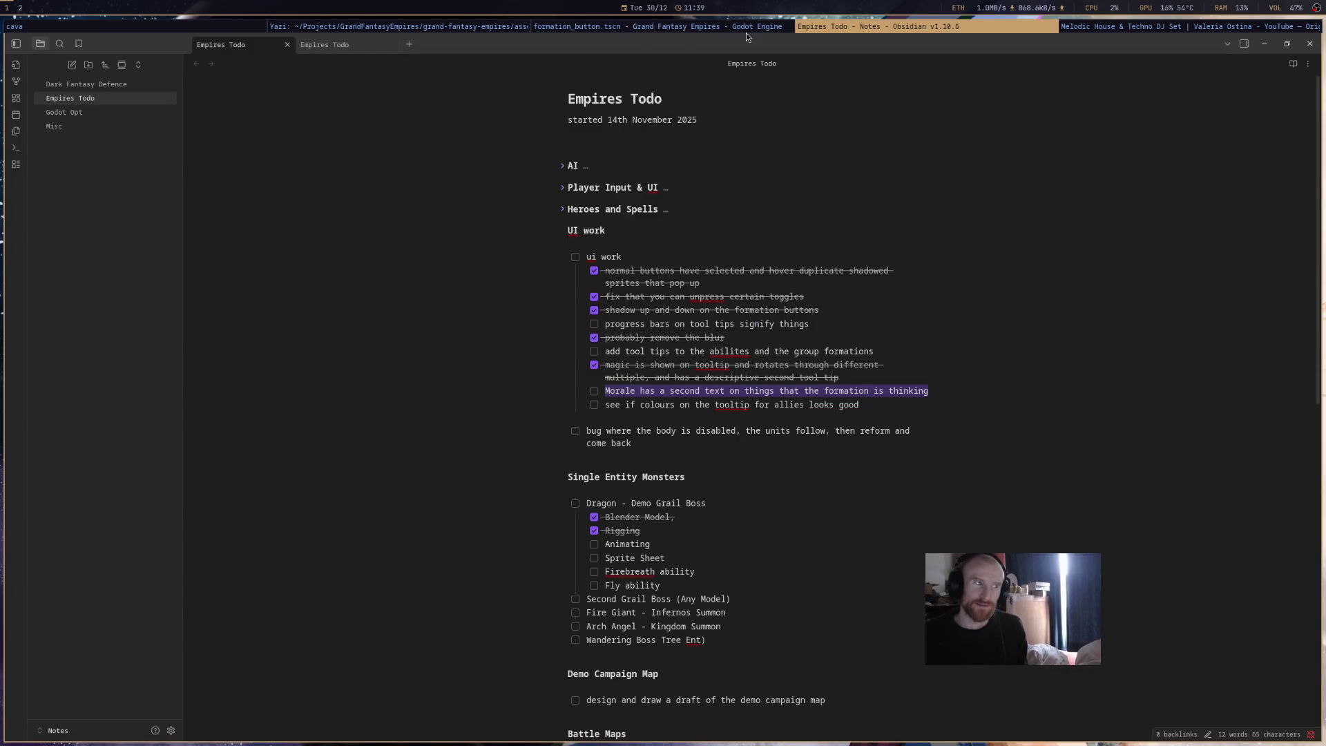
pyautogui.click(746, 32)
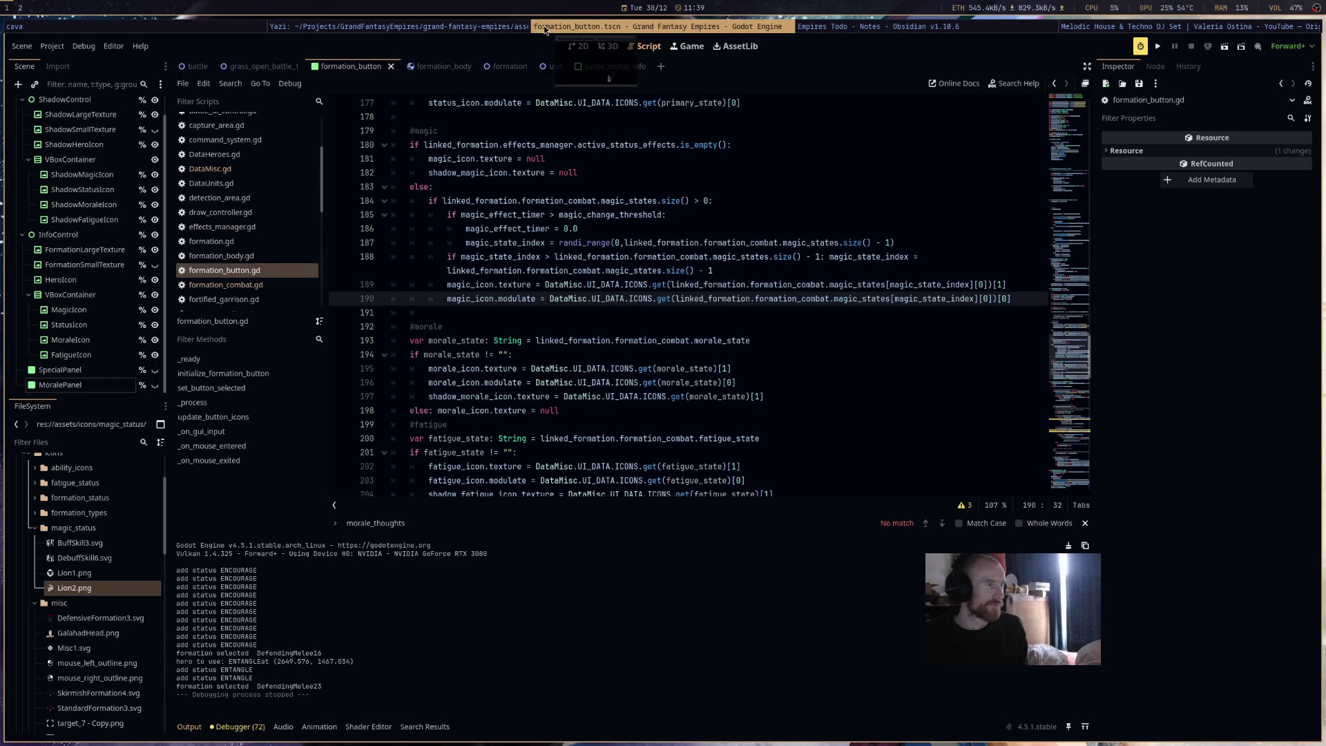
pyautogui.click(536, 28)
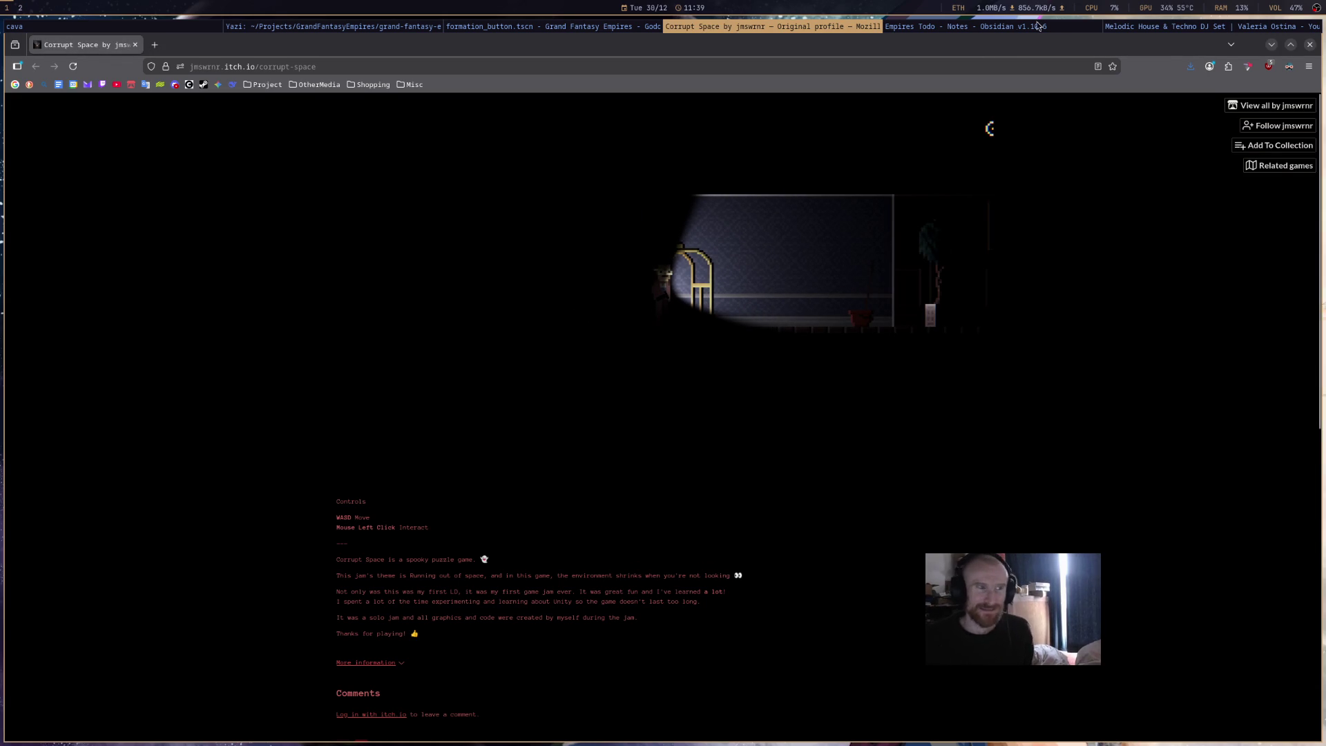
# - Pause the background DJ set video and start the Corrupt Space game
pyautogui.click(1174, 26)
pyautogui.click(686, 341)
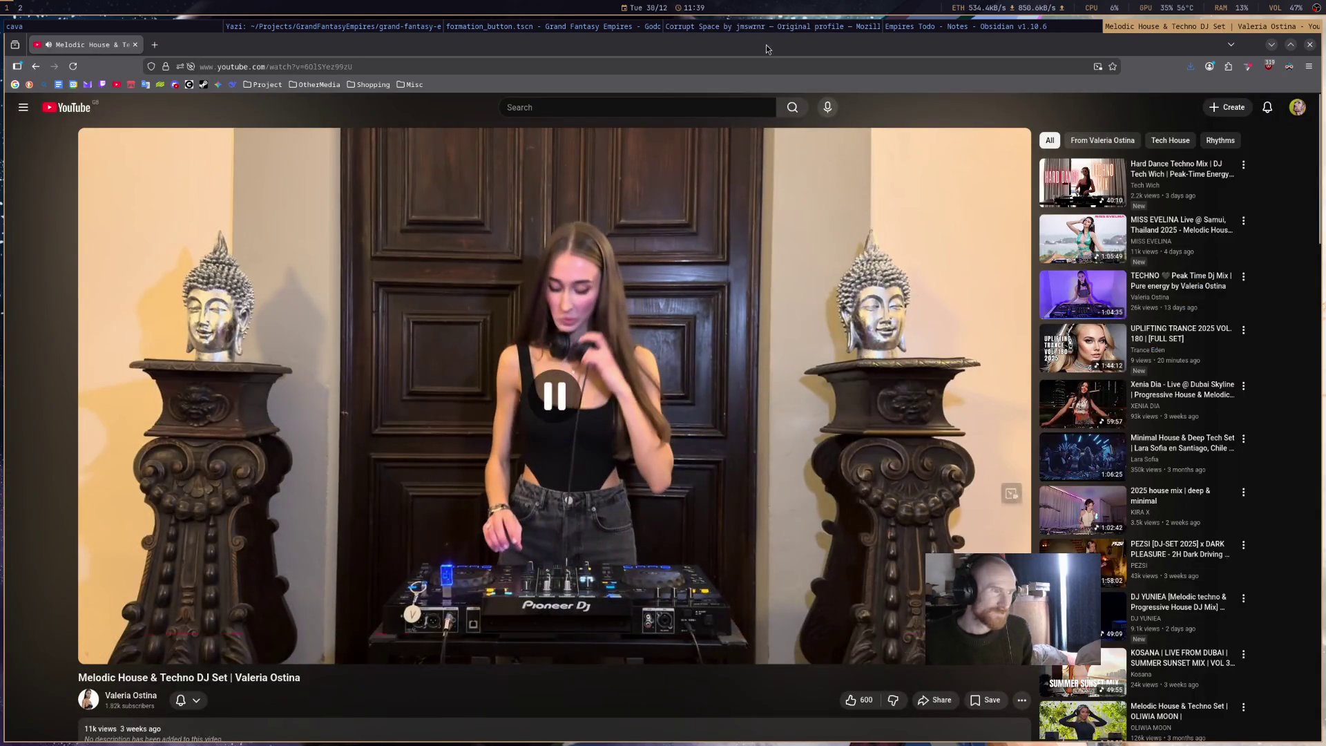
pyautogui.click(763, 32)
pyautogui.click(777, 286)
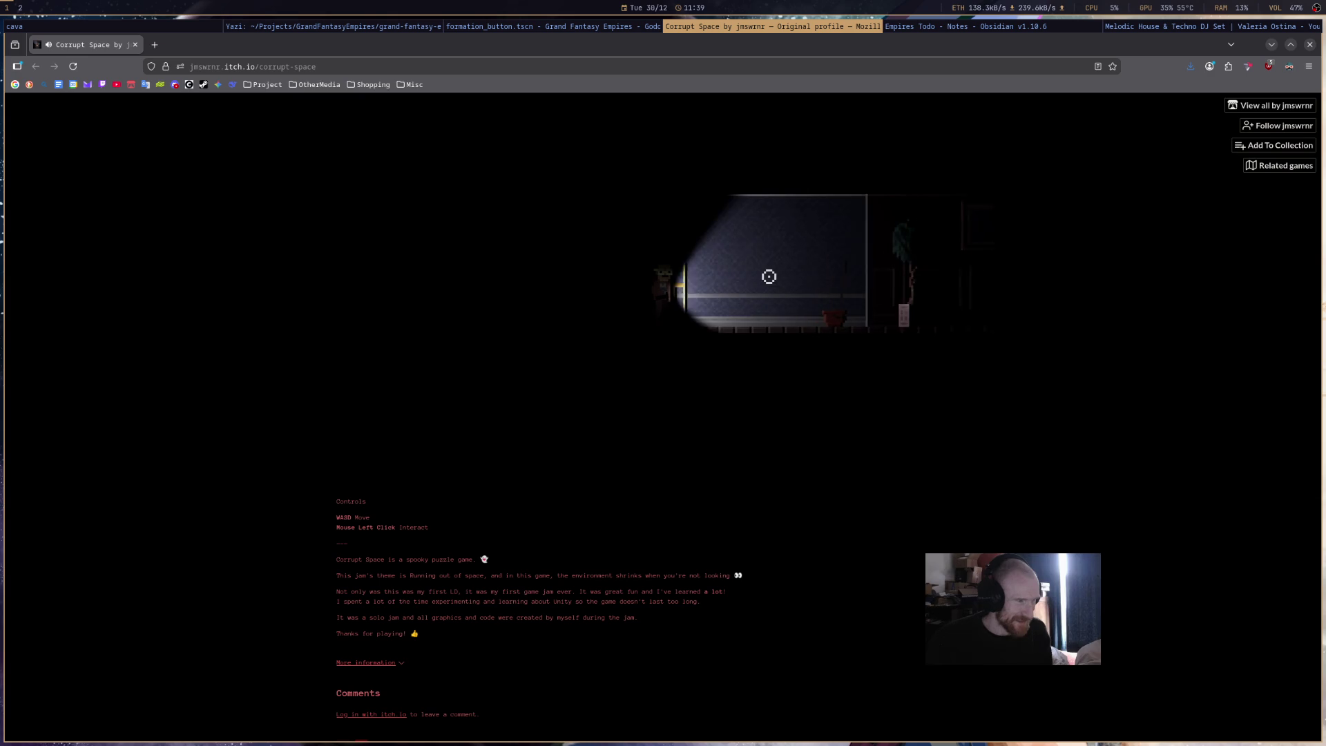
# - Enlarge the page with Ctrl+plus and walk the character back and forth around the birdcage
pyautogui.press('d')
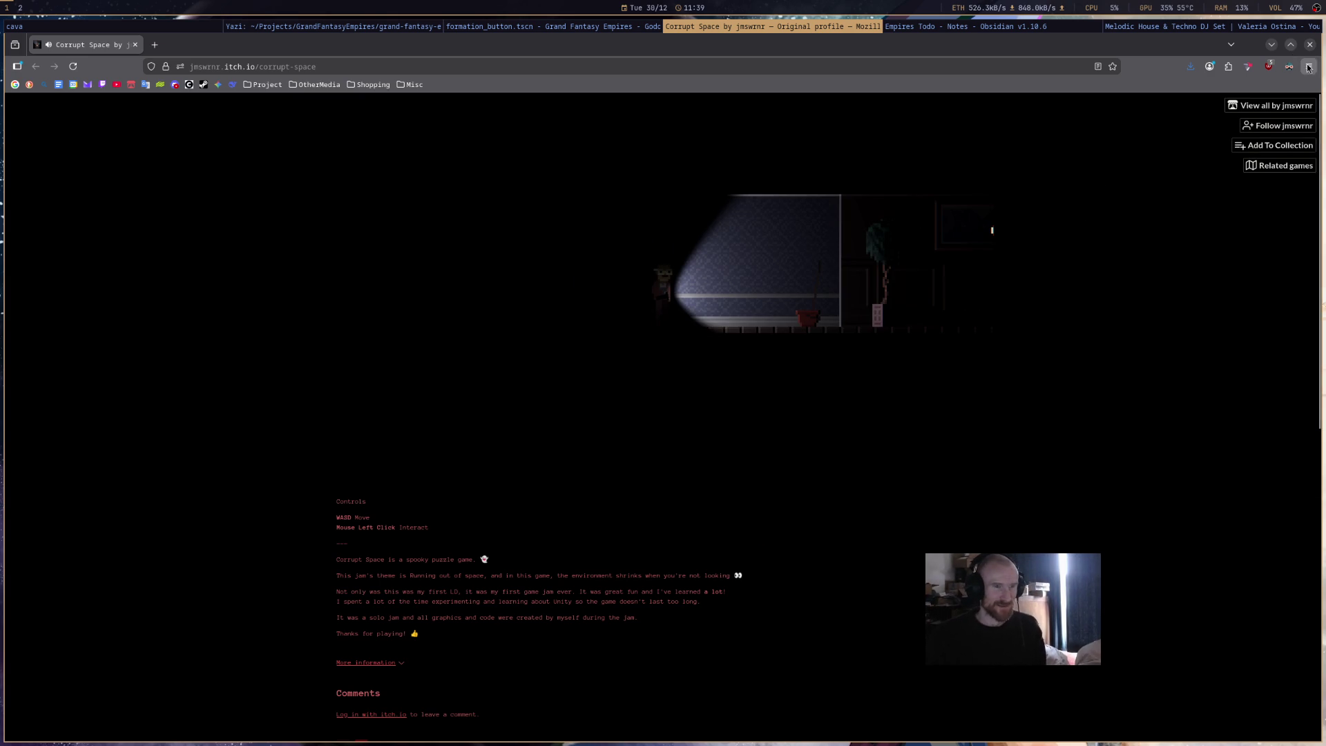
pyautogui.hotkey('ctrl', '+')
pyautogui.hotkey('ctrl', '+')
pyautogui.hotkey('ctrl', '+')
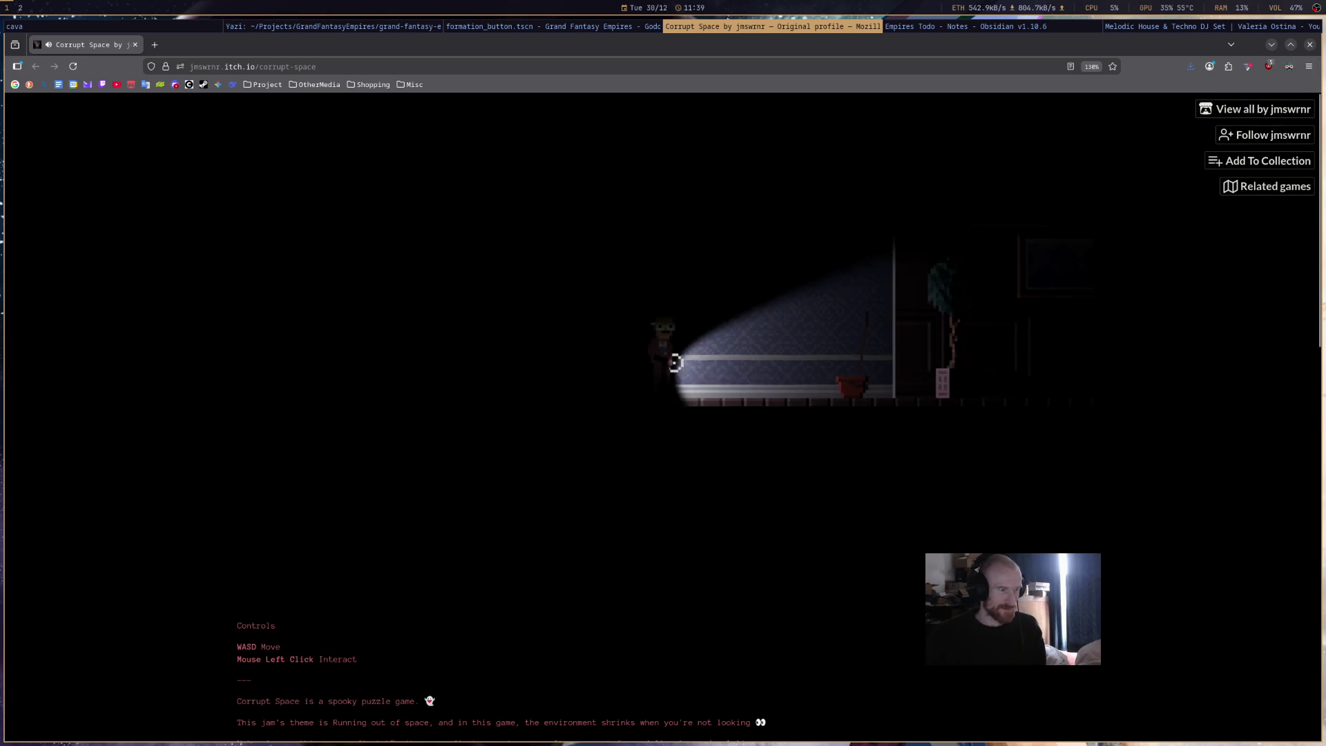
pyautogui.press('d')
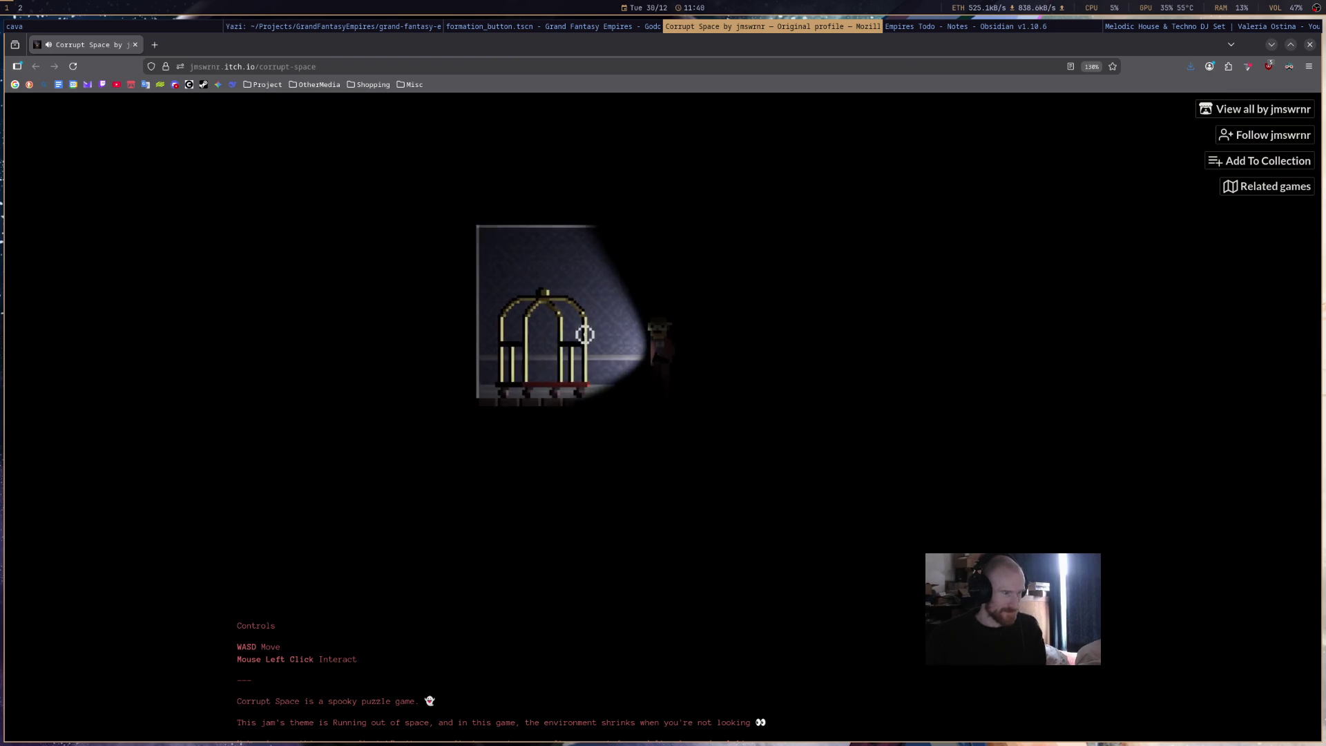
pyautogui.press('a')
pyautogui.press('d')
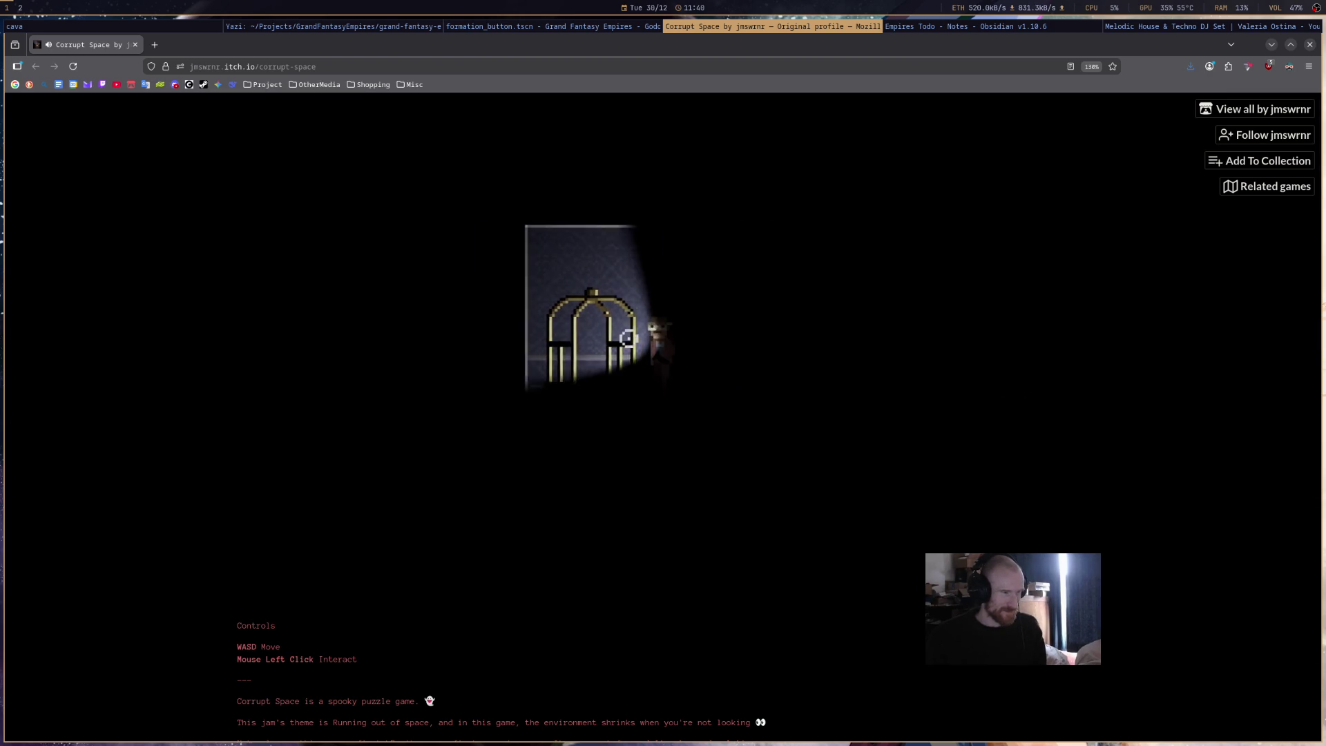
pyautogui.press('a')
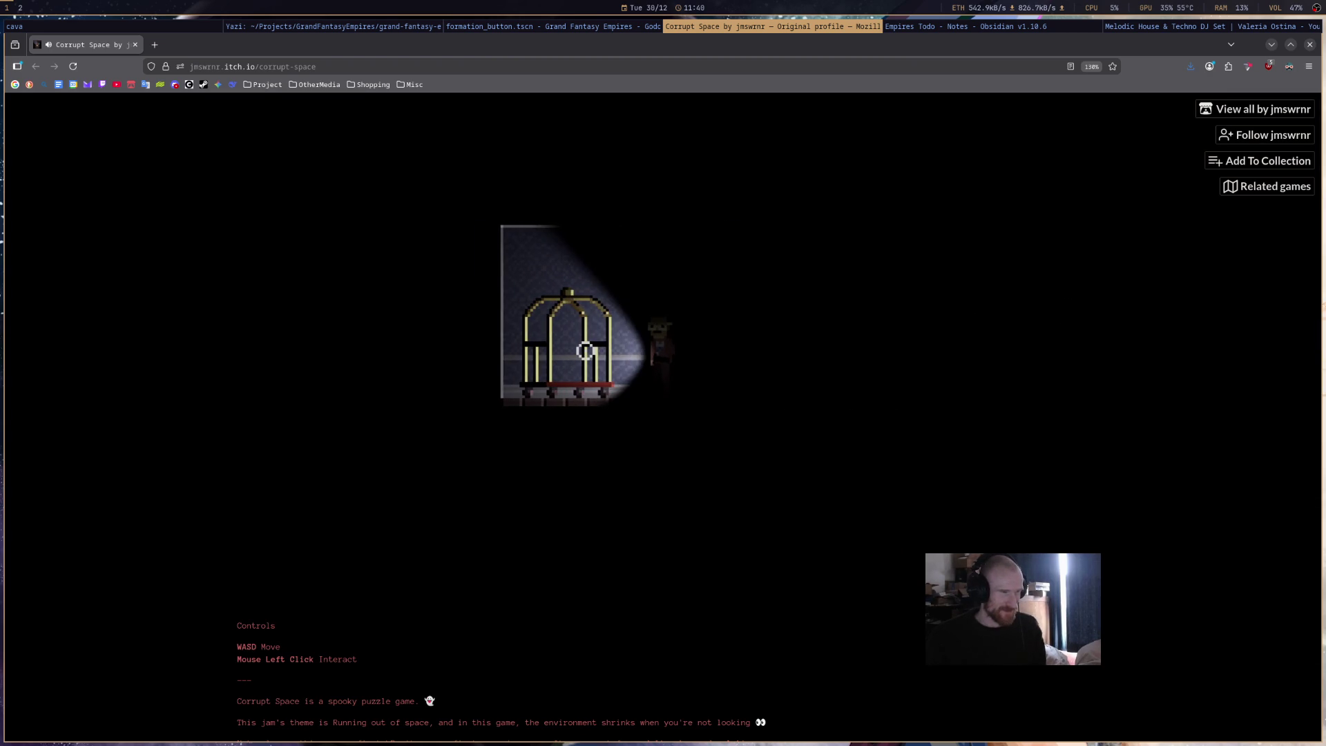
pyautogui.press('a')
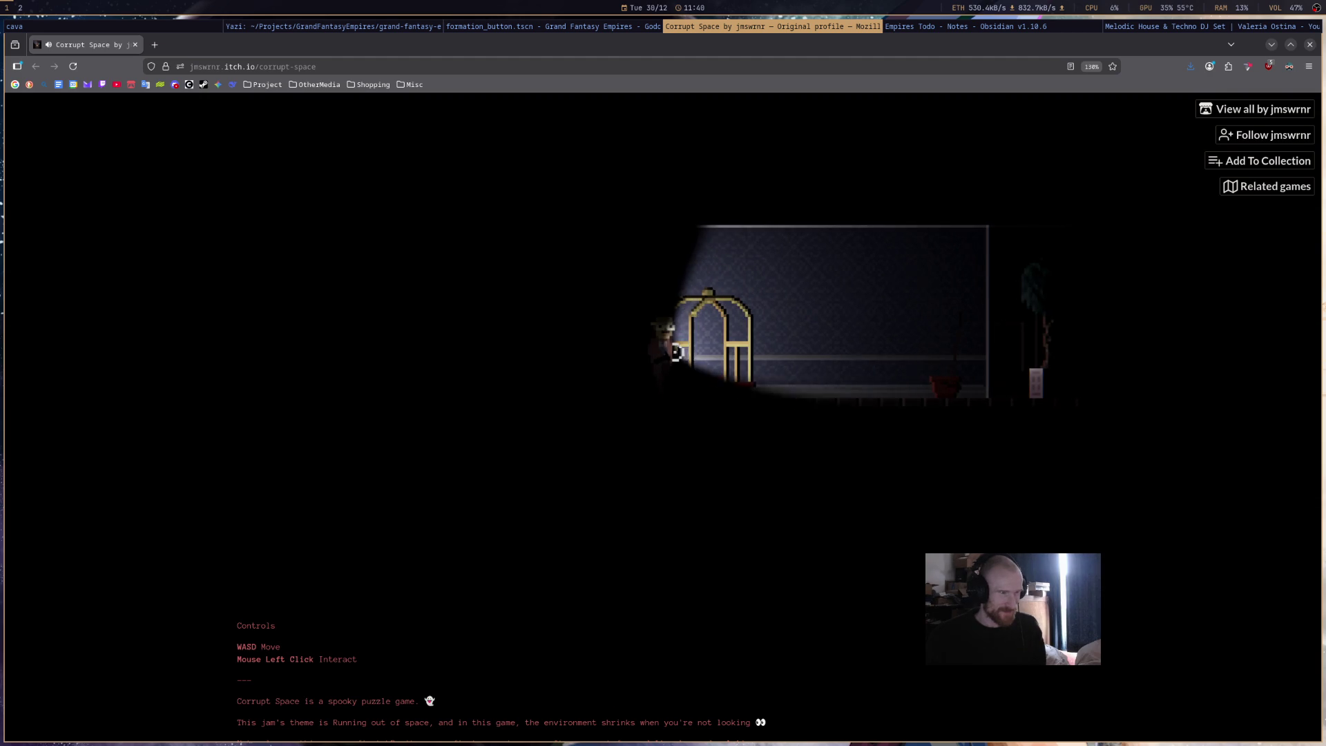
pyautogui.press('d')
pyautogui.press('d')
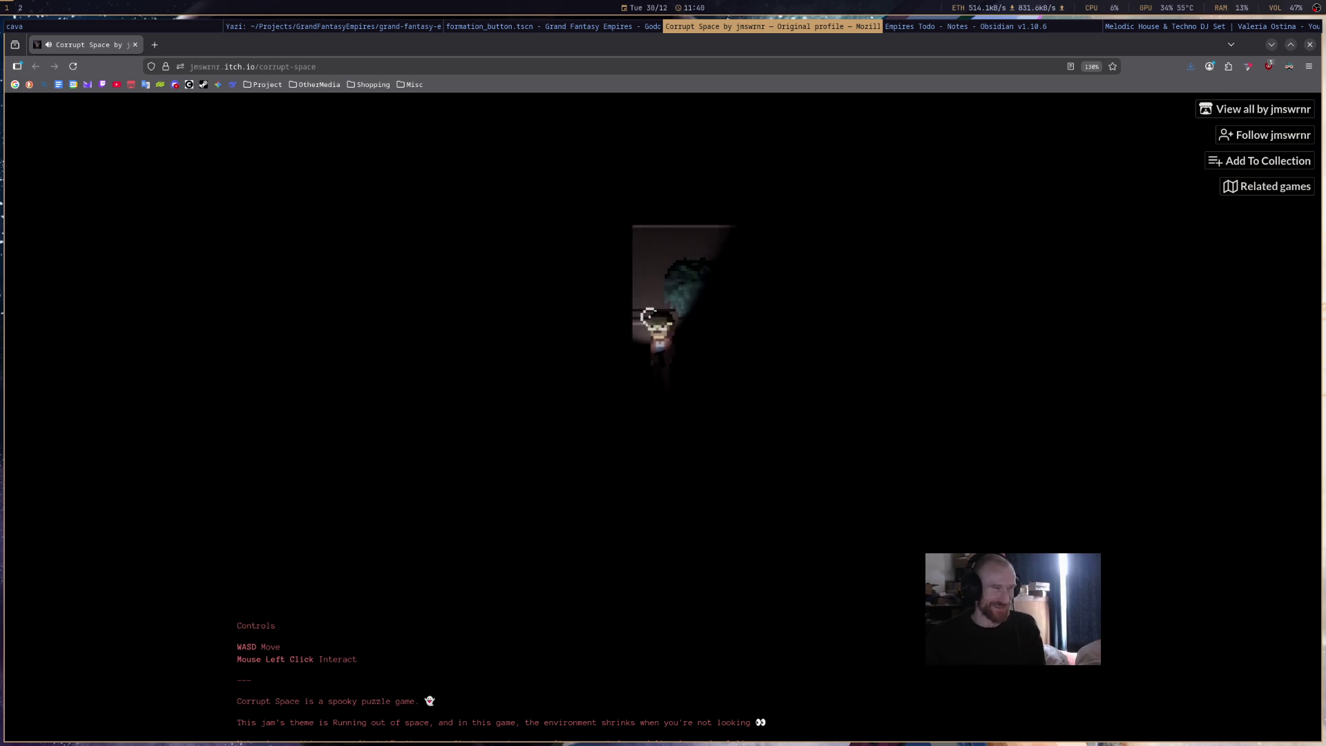
# - Walk past the plant to locked door 13, into the neighbouring room, and back to the door
pyautogui.press('a')
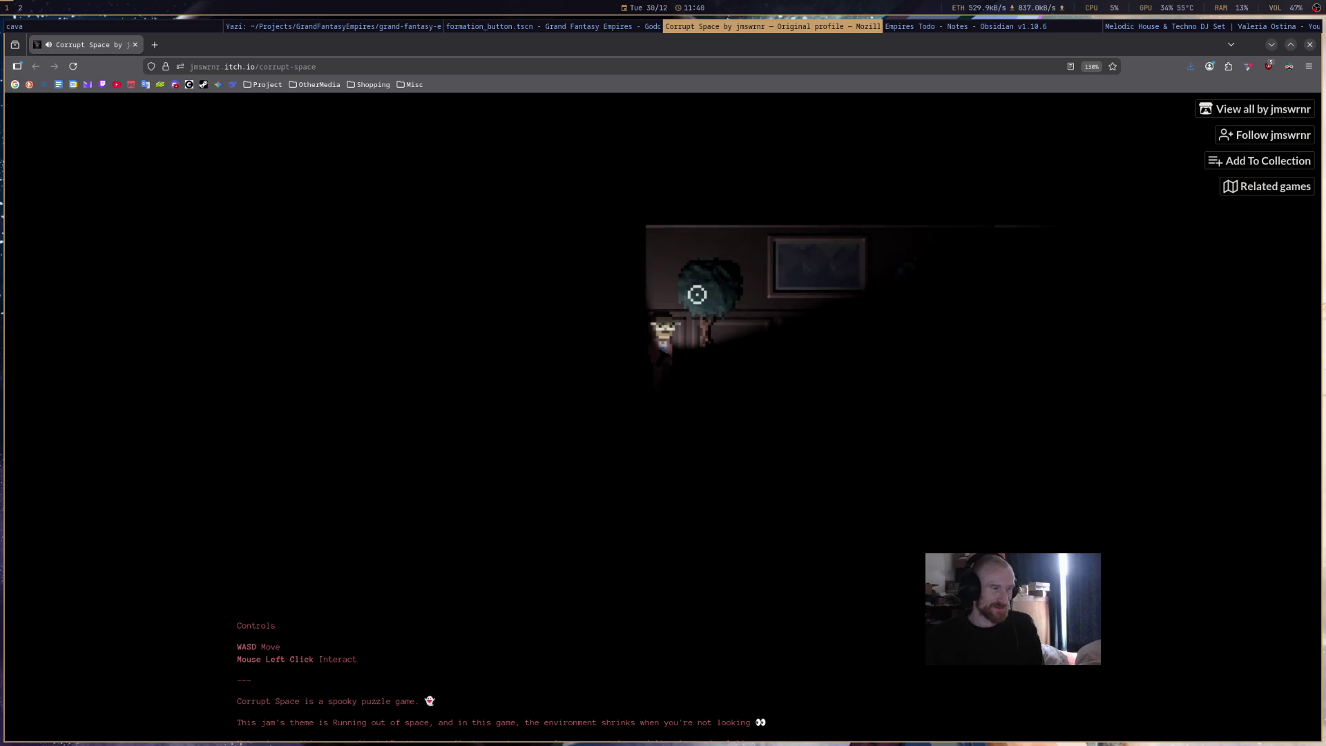
pyautogui.press('d')
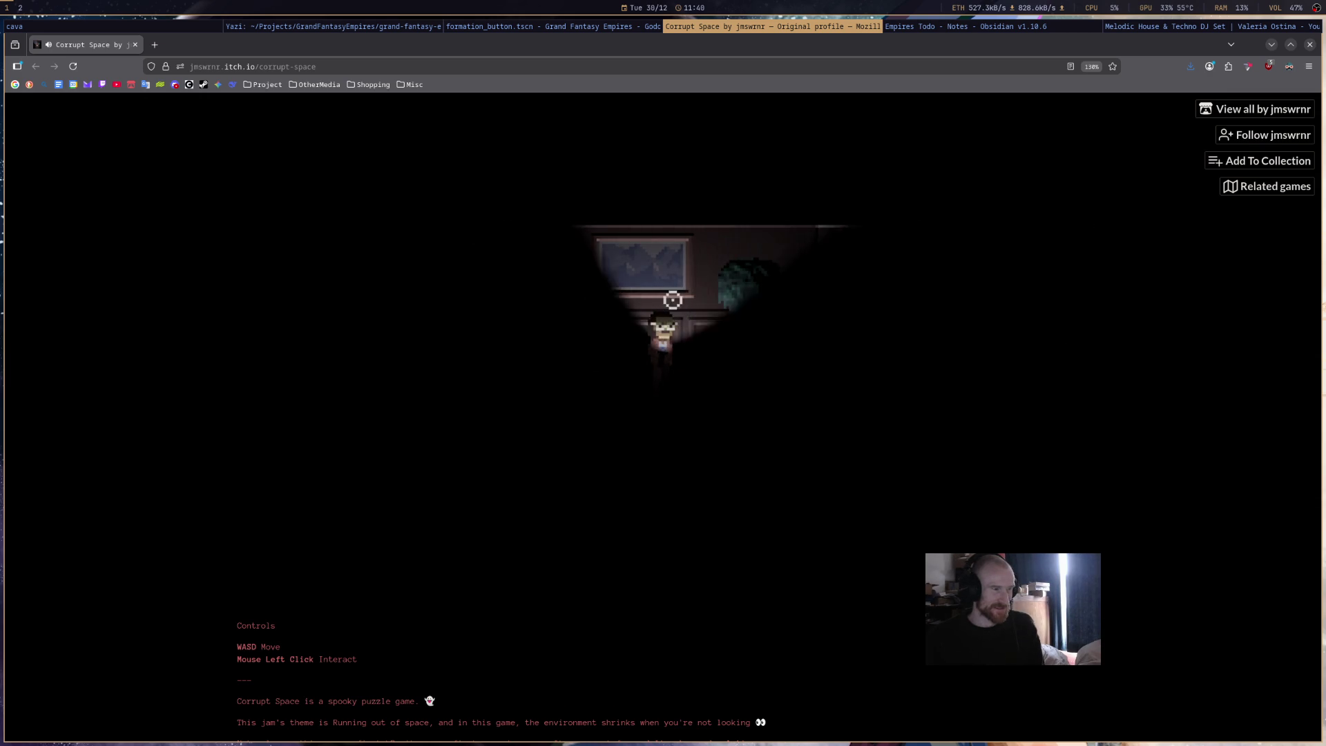
pyautogui.press('d')
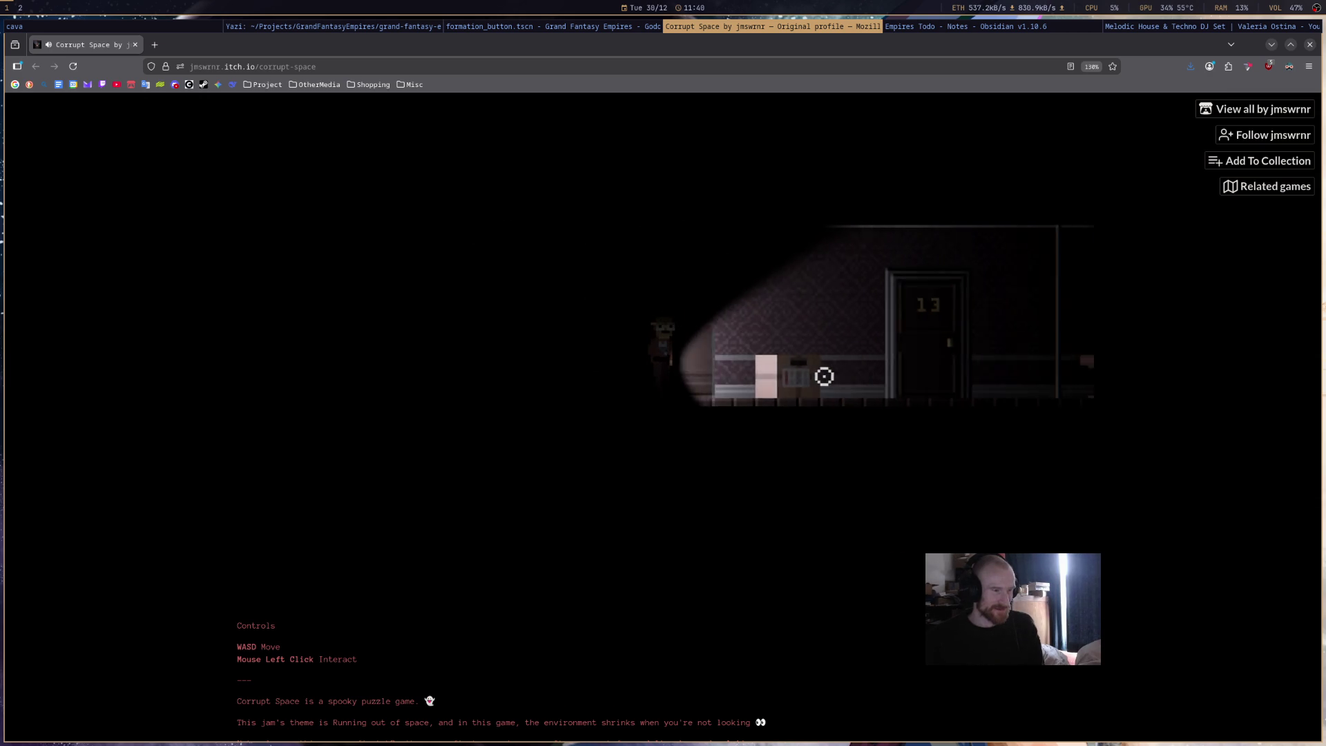
pyautogui.press('d')
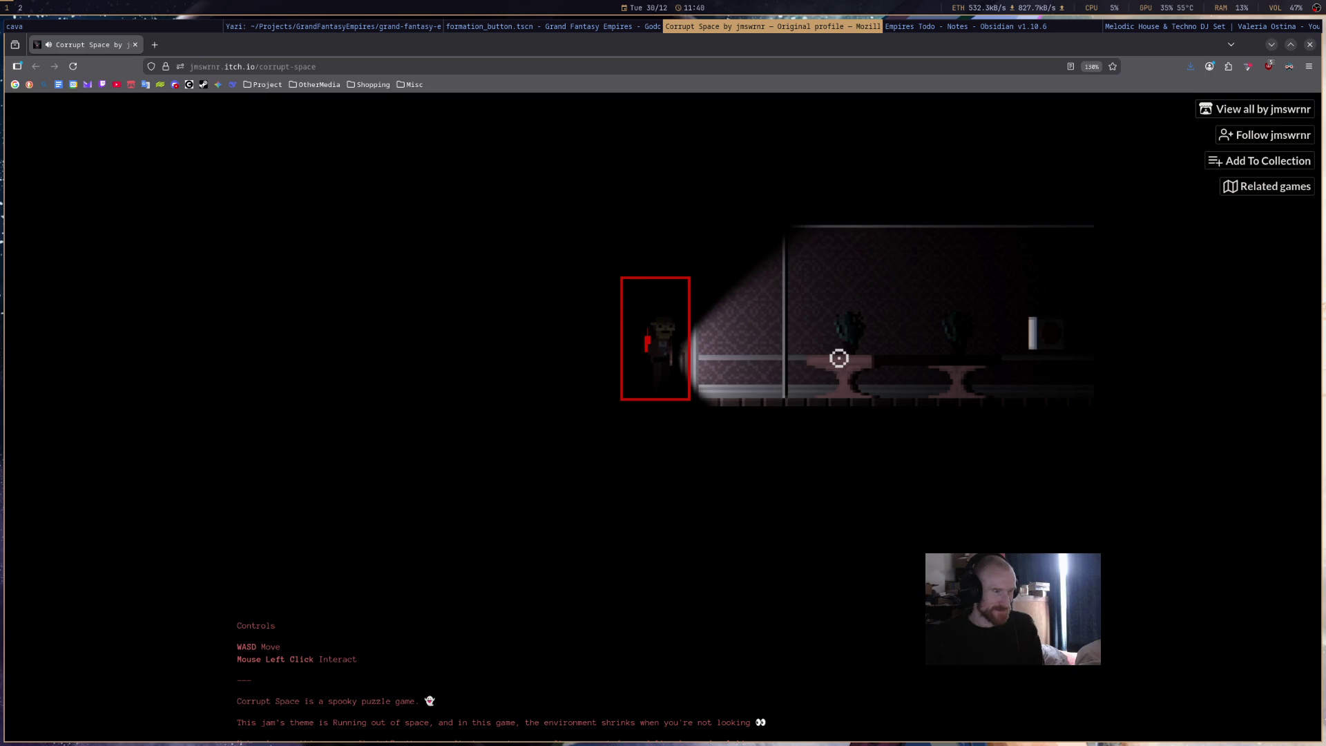
pyautogui.press('d')
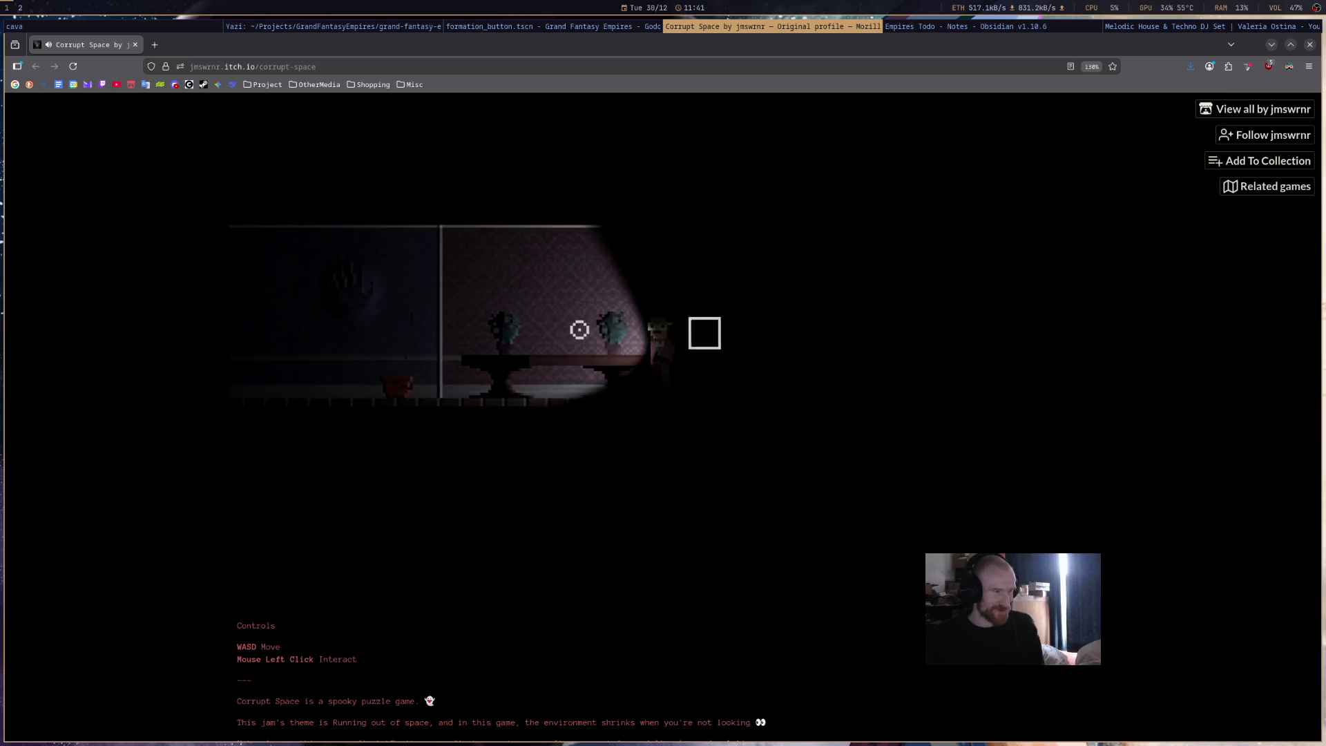
pyautogui.press('a')
pyautogui.press('a')
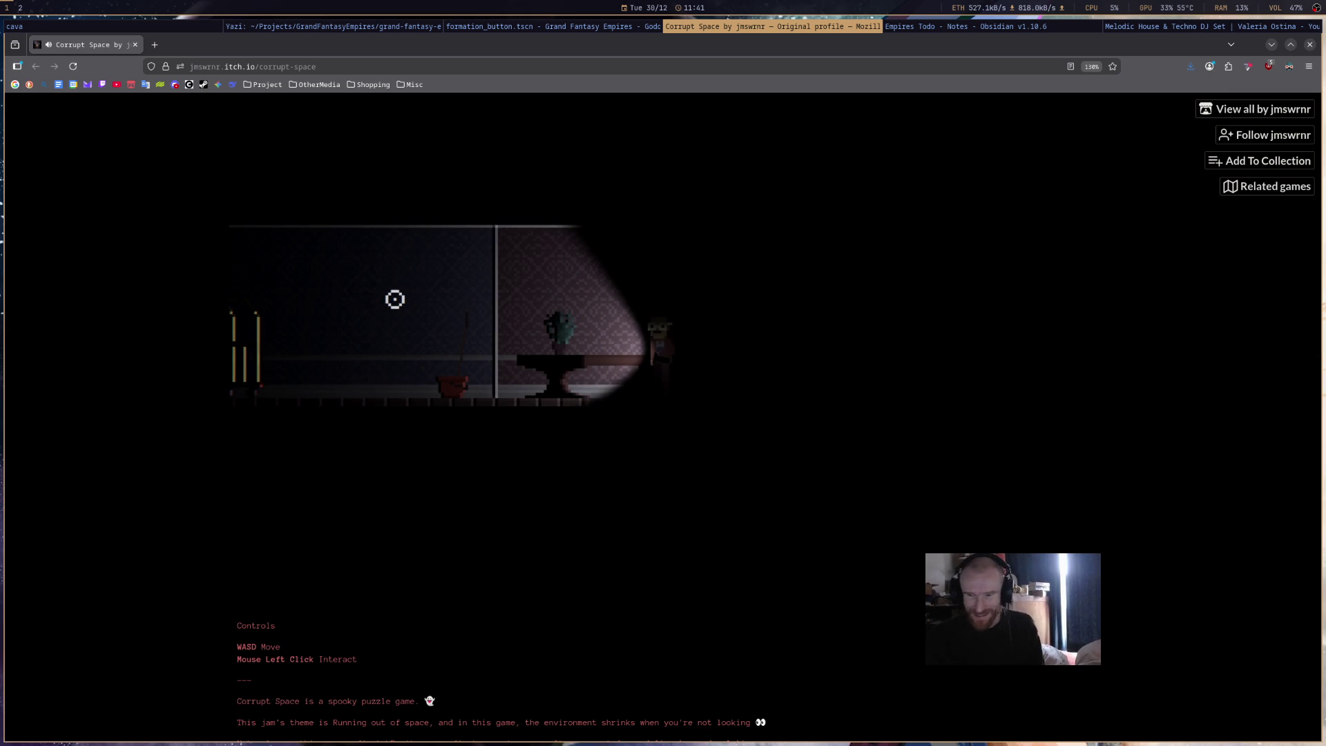
pyautogui.press('a')
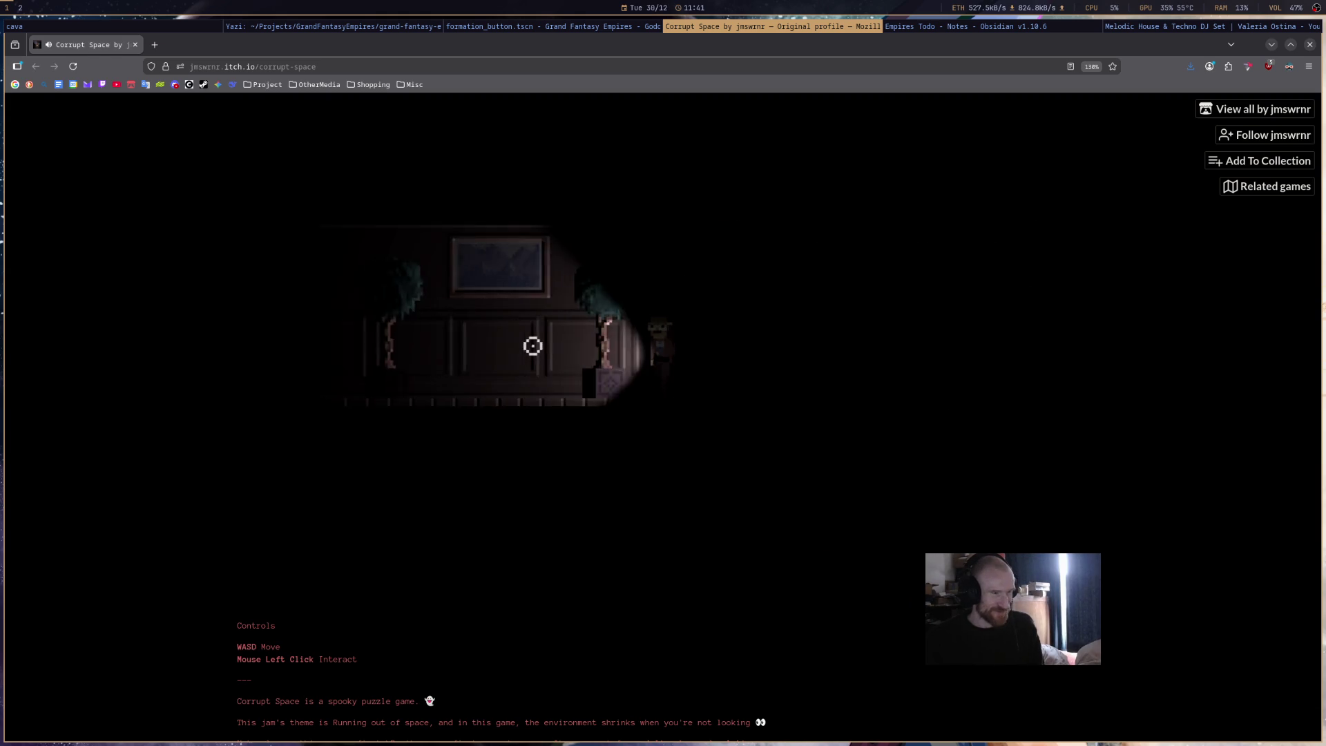
pyautogui.press('d')
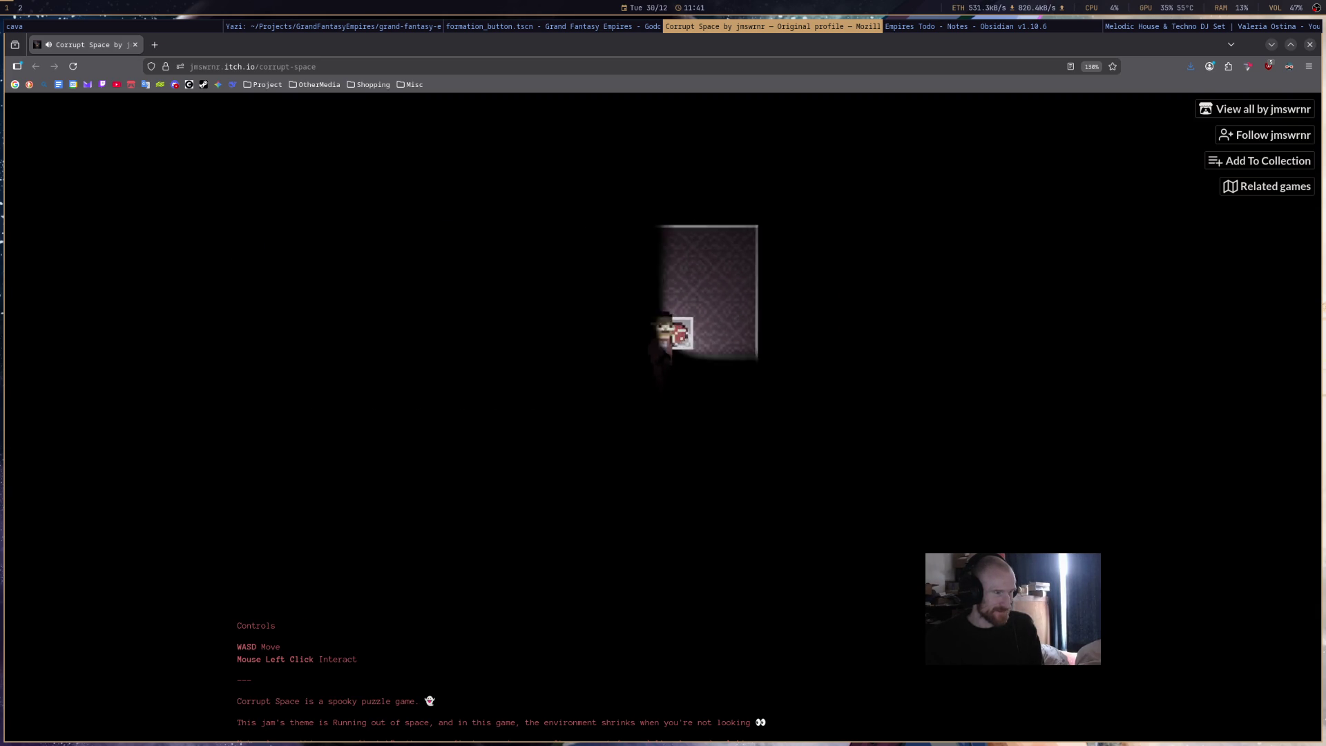
# - Walk left past the birdcage, then right through the vase room and press the framed red button
pyautogui.press('d')
pyautogui.press('a')
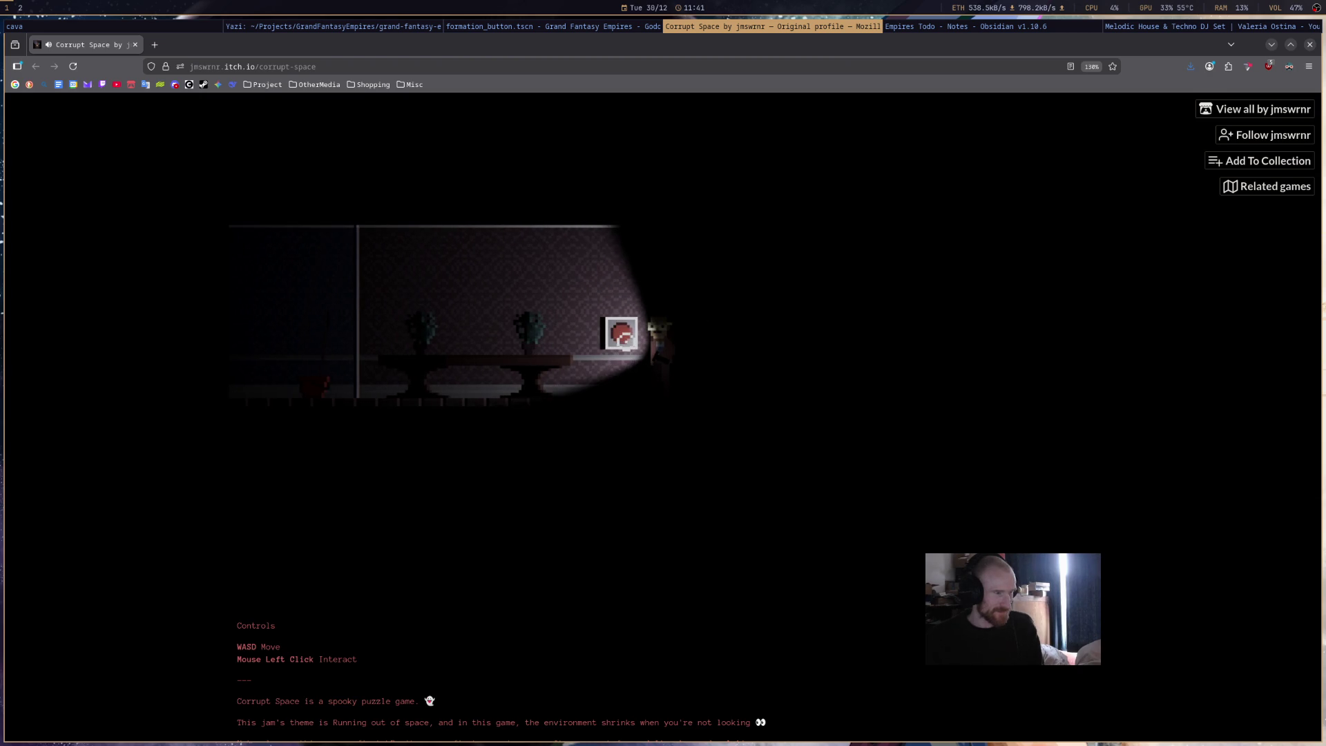
pyautogui.press('a')
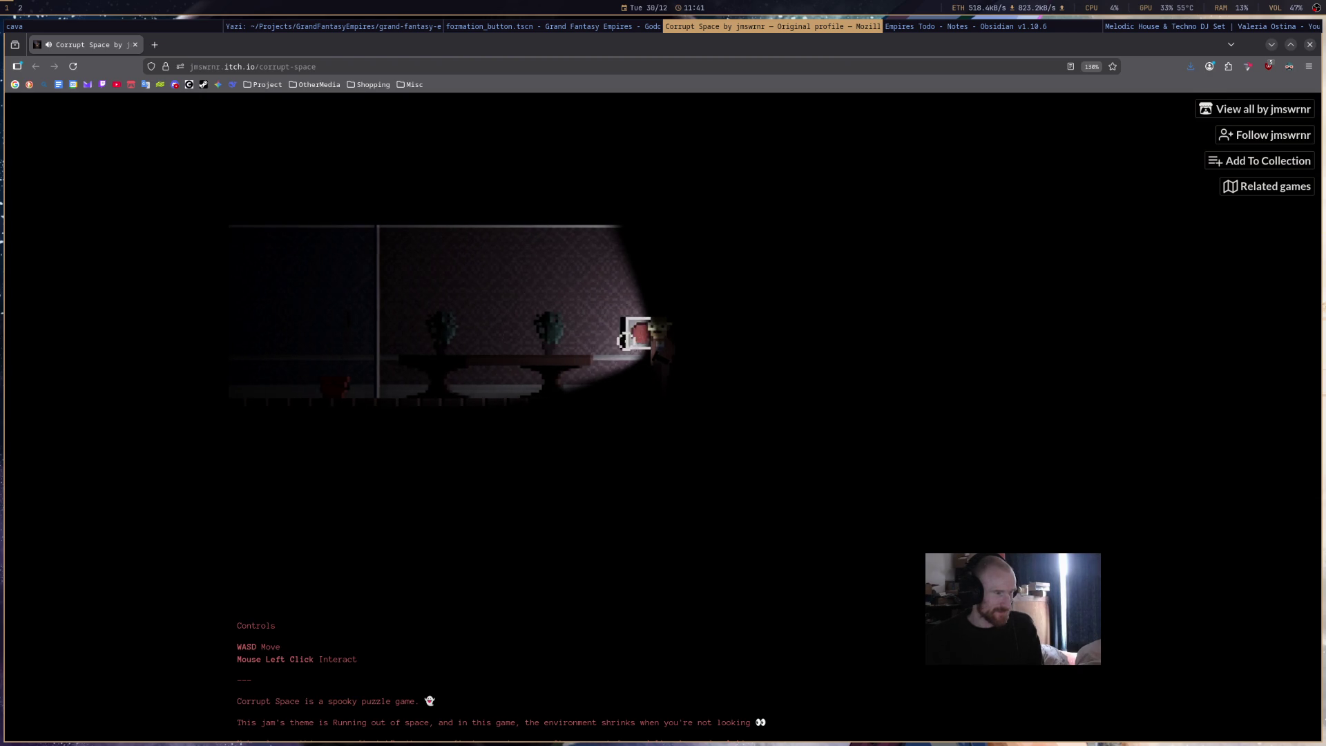
pyautogui.press('a')
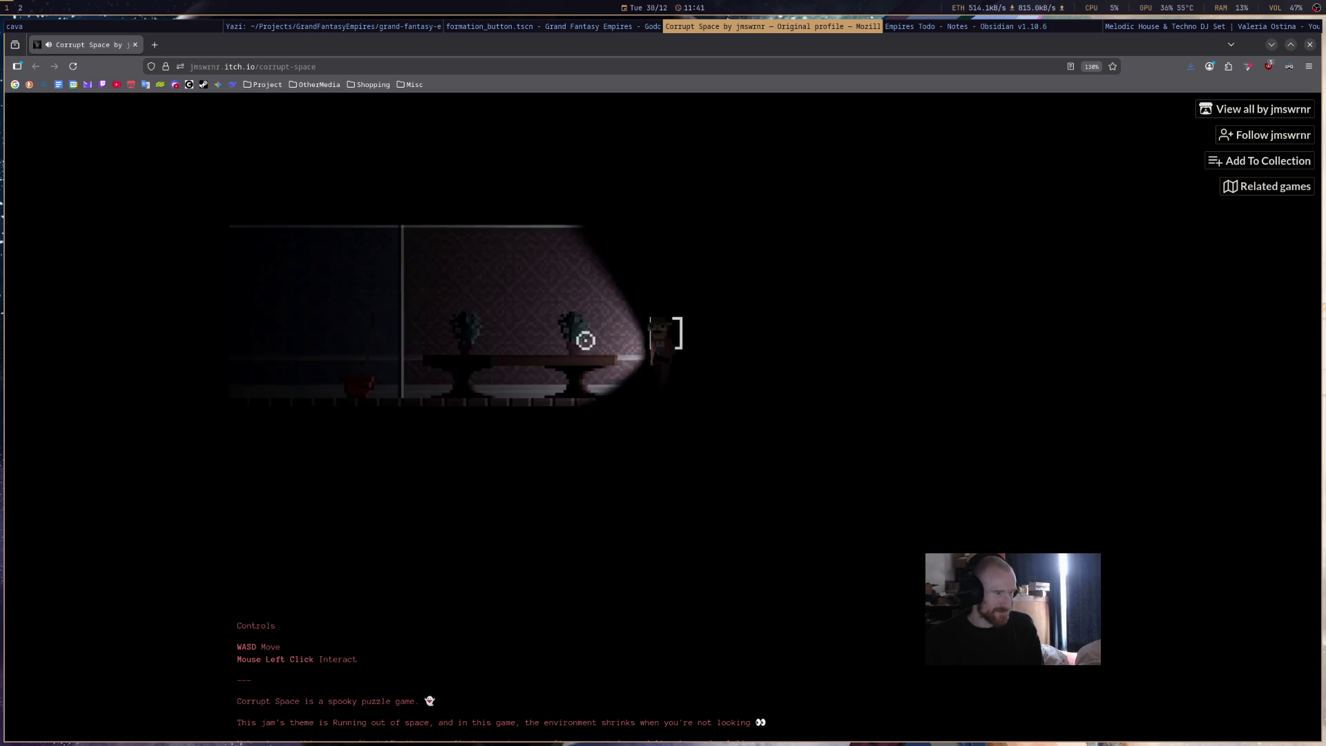
pyautogui.press('d')
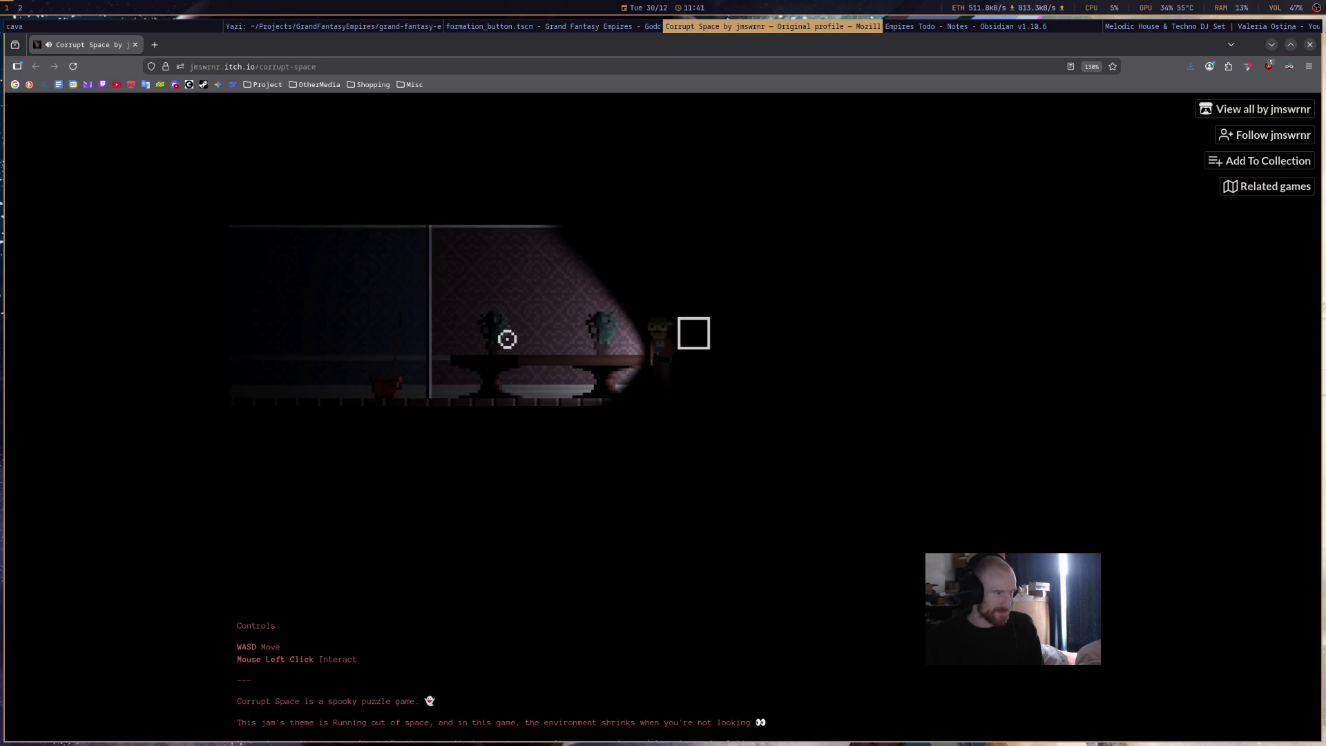
pyautogui.press('d')
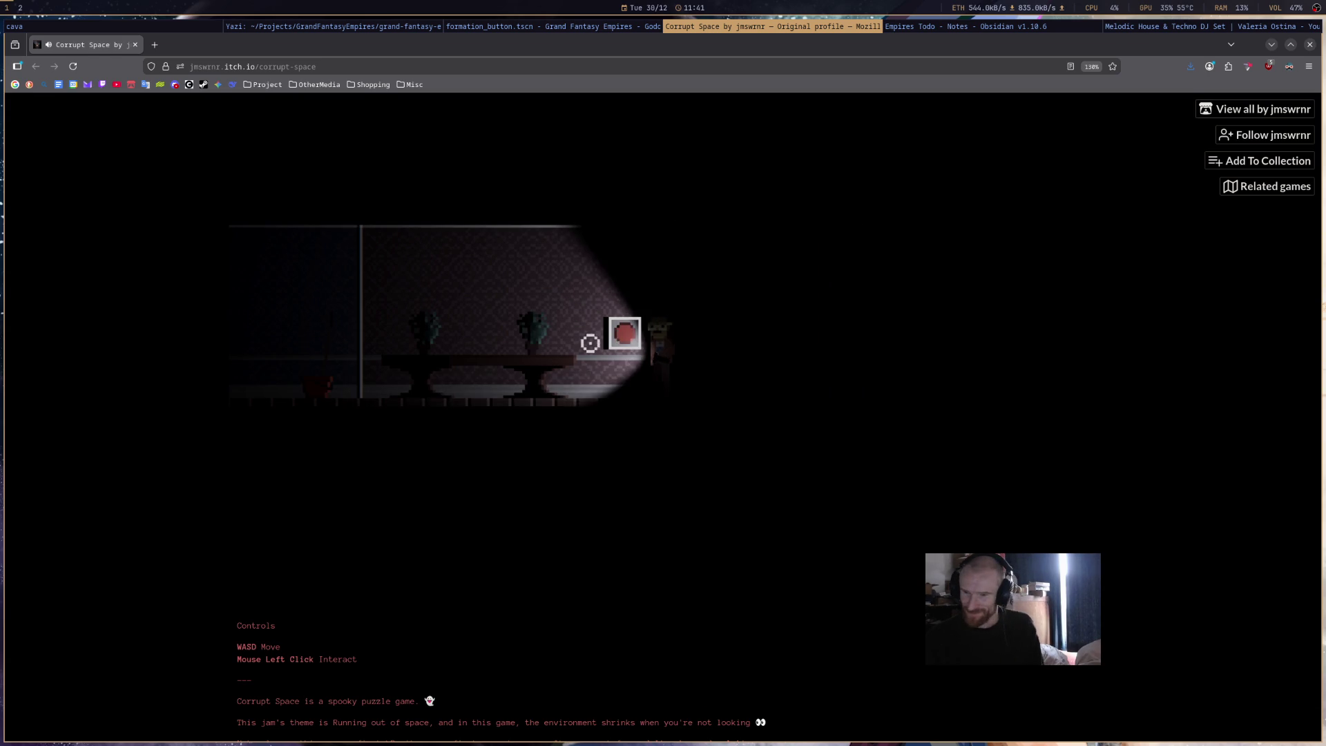
pyautogui.click(590, 342)
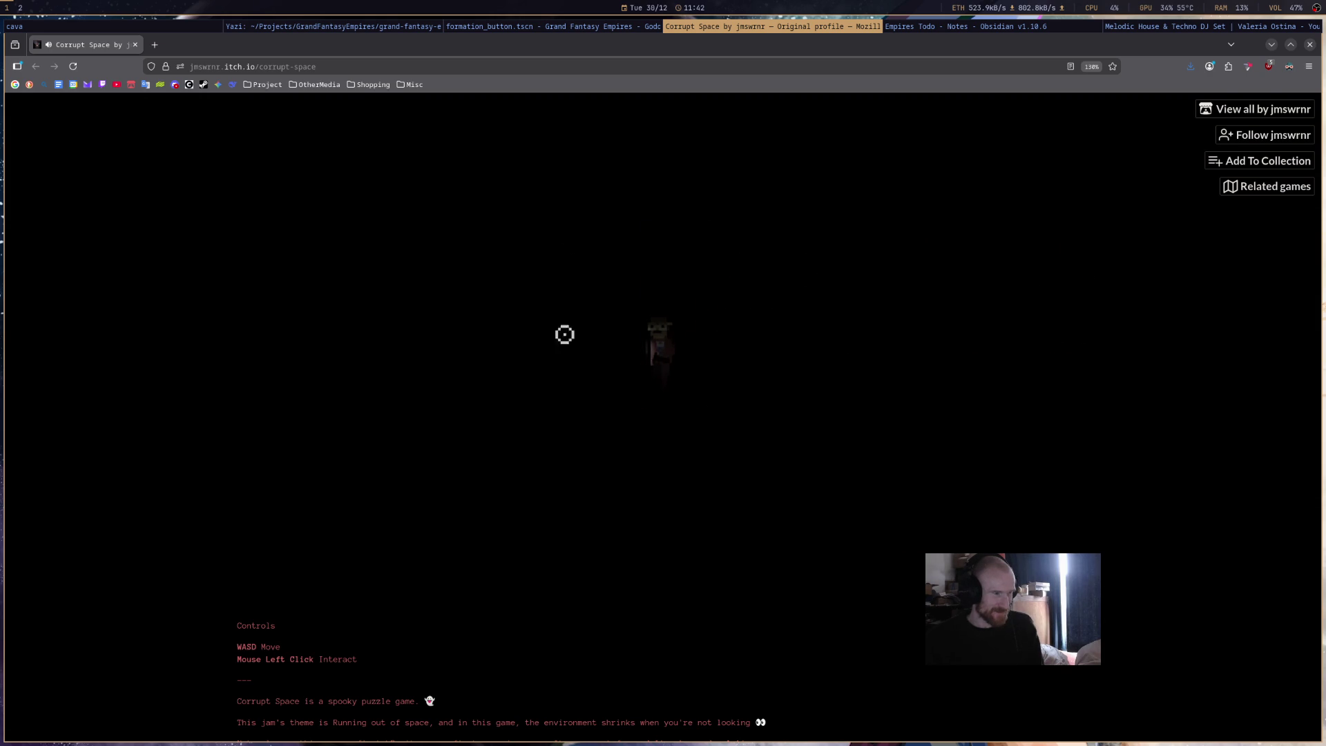
# - Walk through the birdcage room up to door 13 and enter it
pyautogui.press('d')
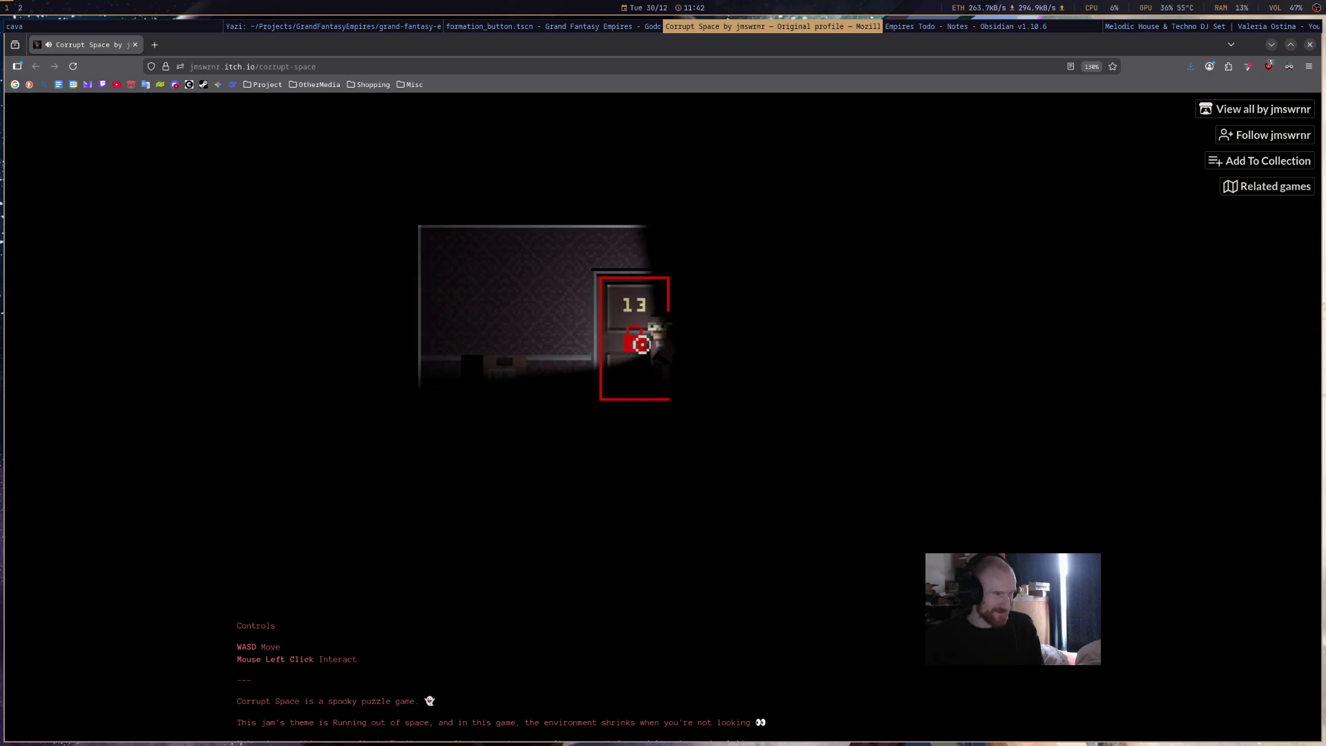
pyautogui.press('a')
pyautogui.press('d')
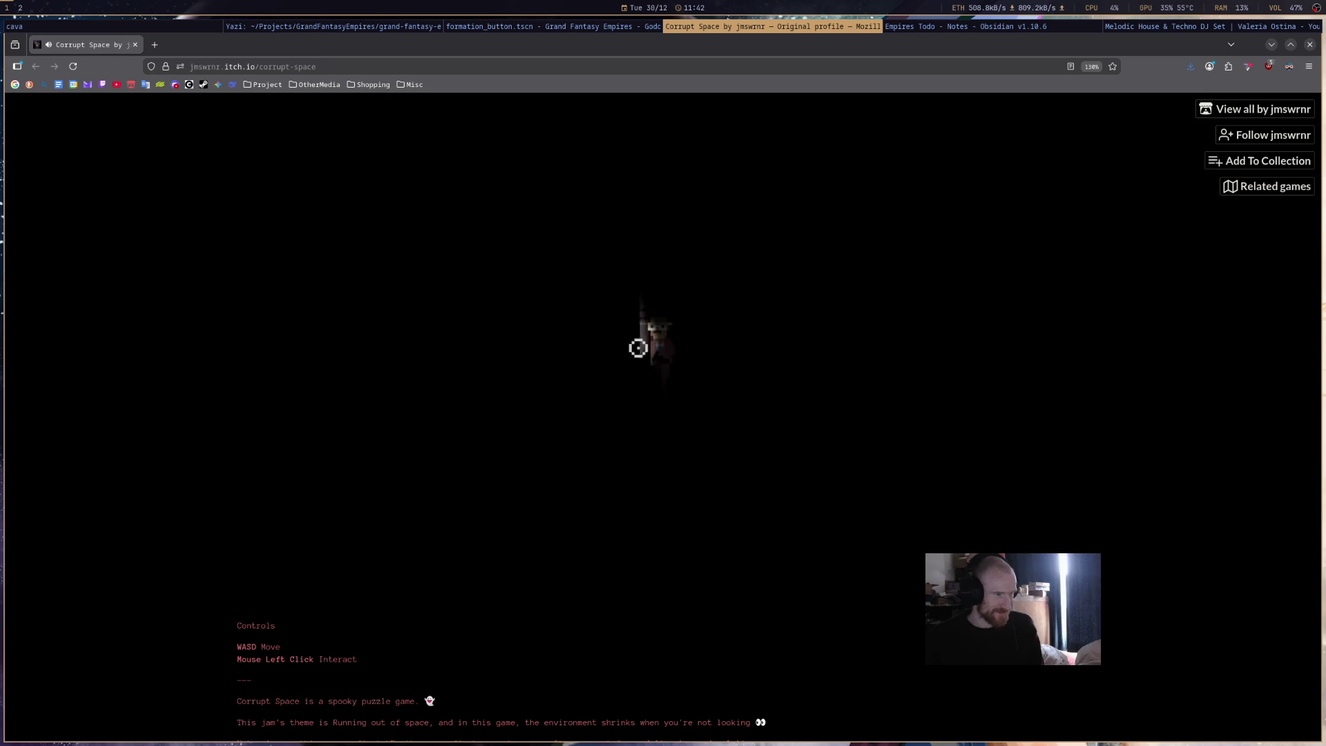
pyautogui.press('d')
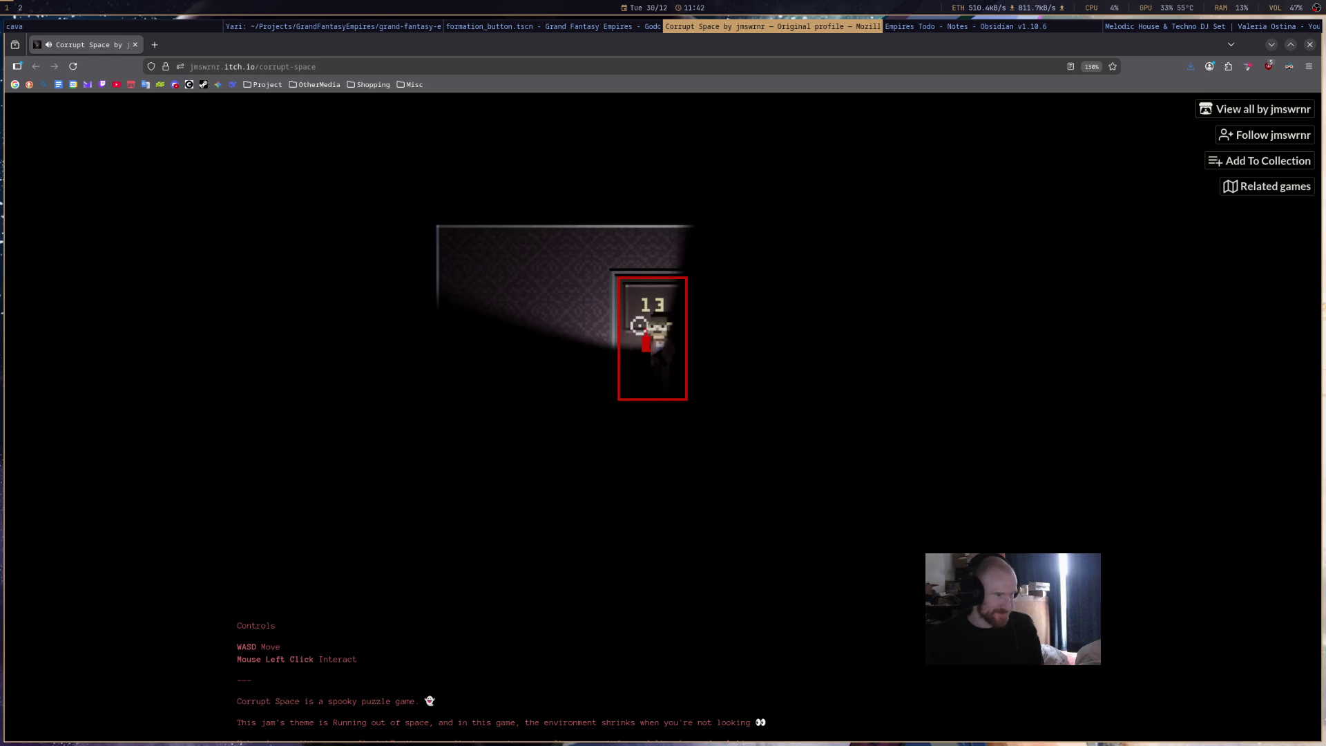
pyautogui.click(639, 325)
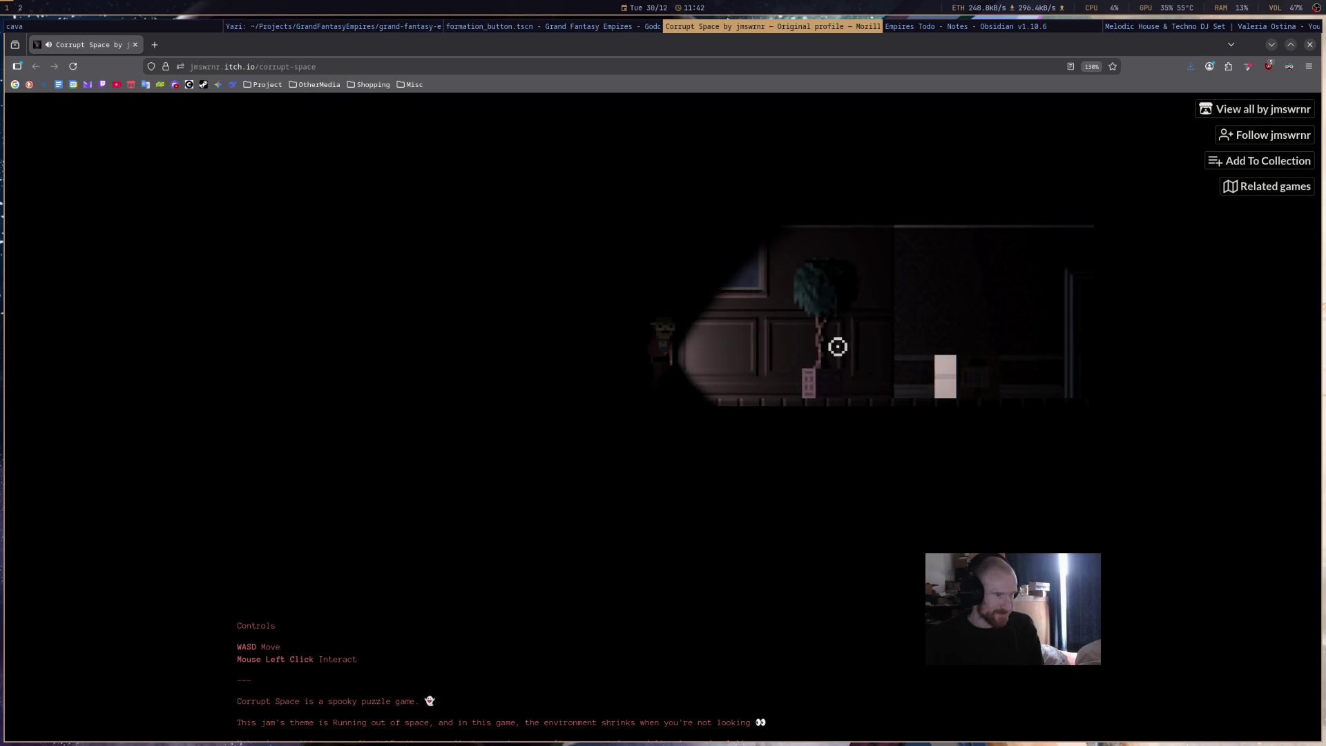
# - Explore the hallway up to the red wall picture, then walk back to door 13
pyautogui.click(780, 349)
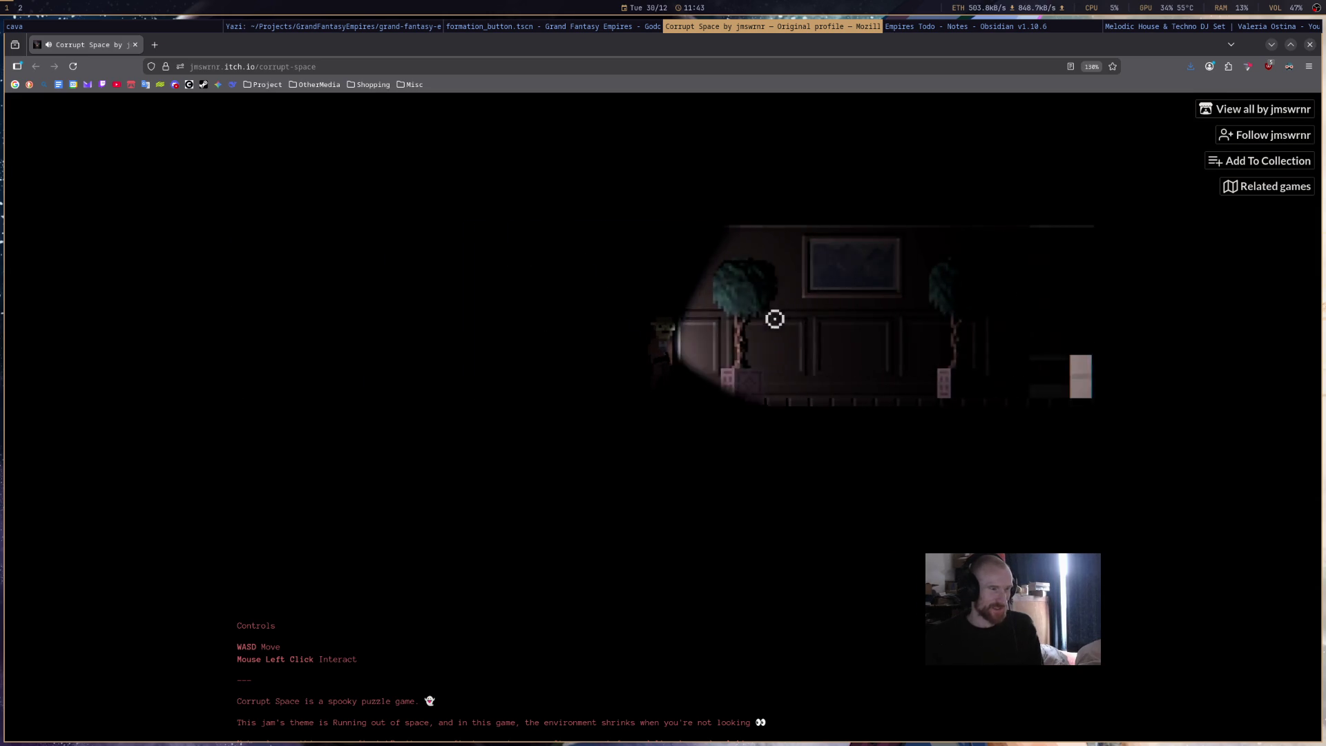
pyautogui.press('d')
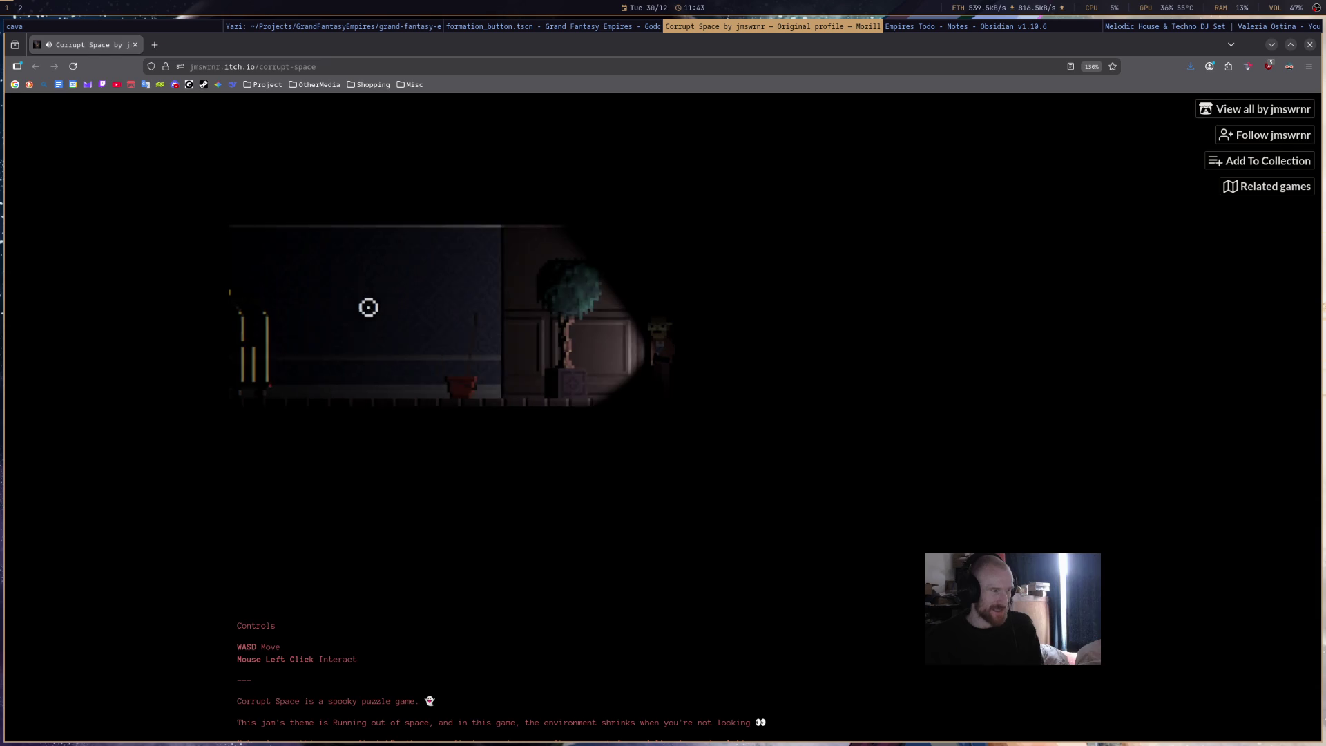
pyautogui.press('d')
pyautogui.press('d')
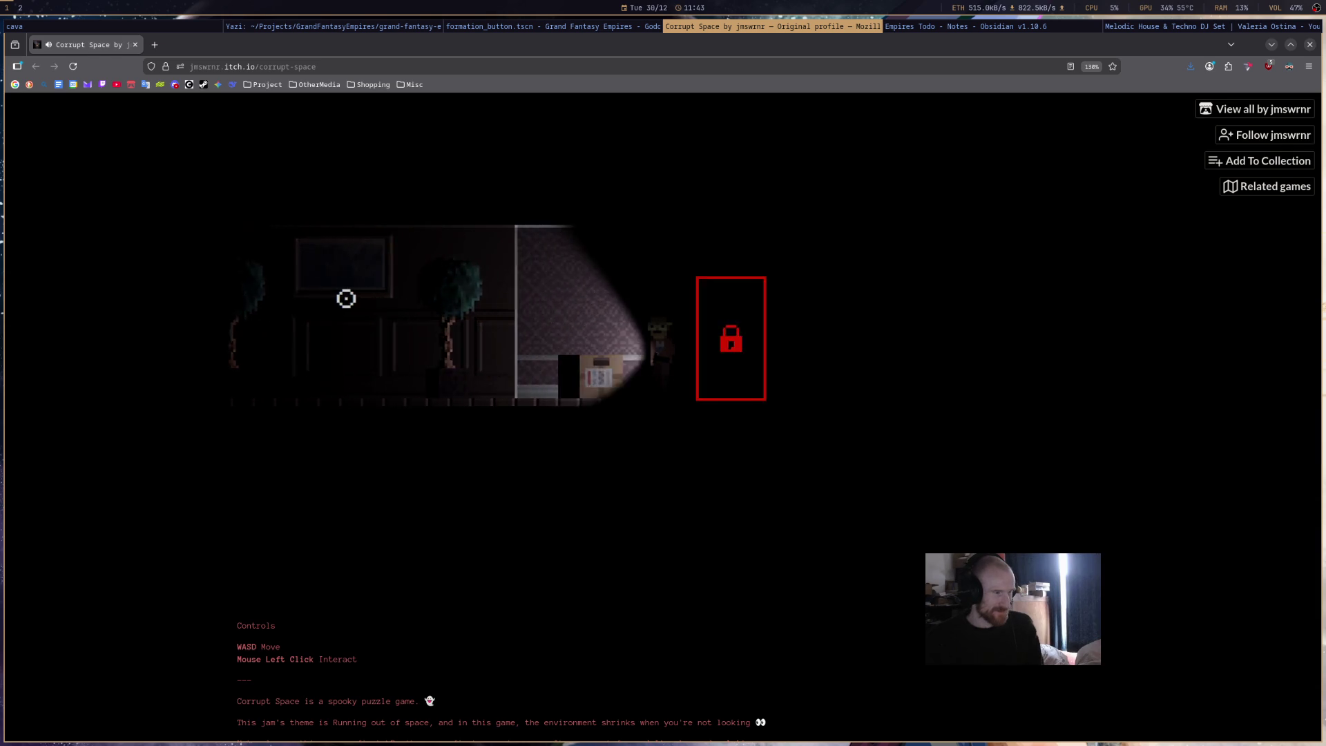
pyautogui.press('d')
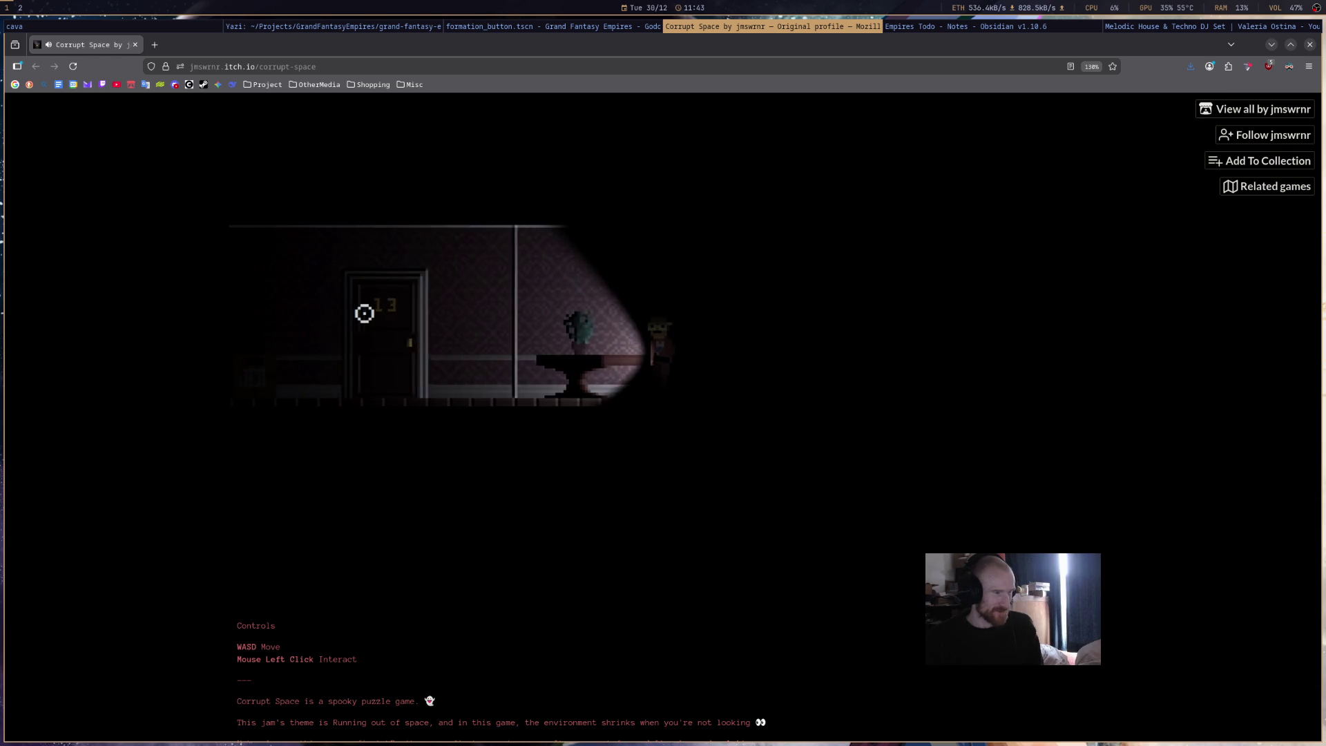
pyautogui.press('d')
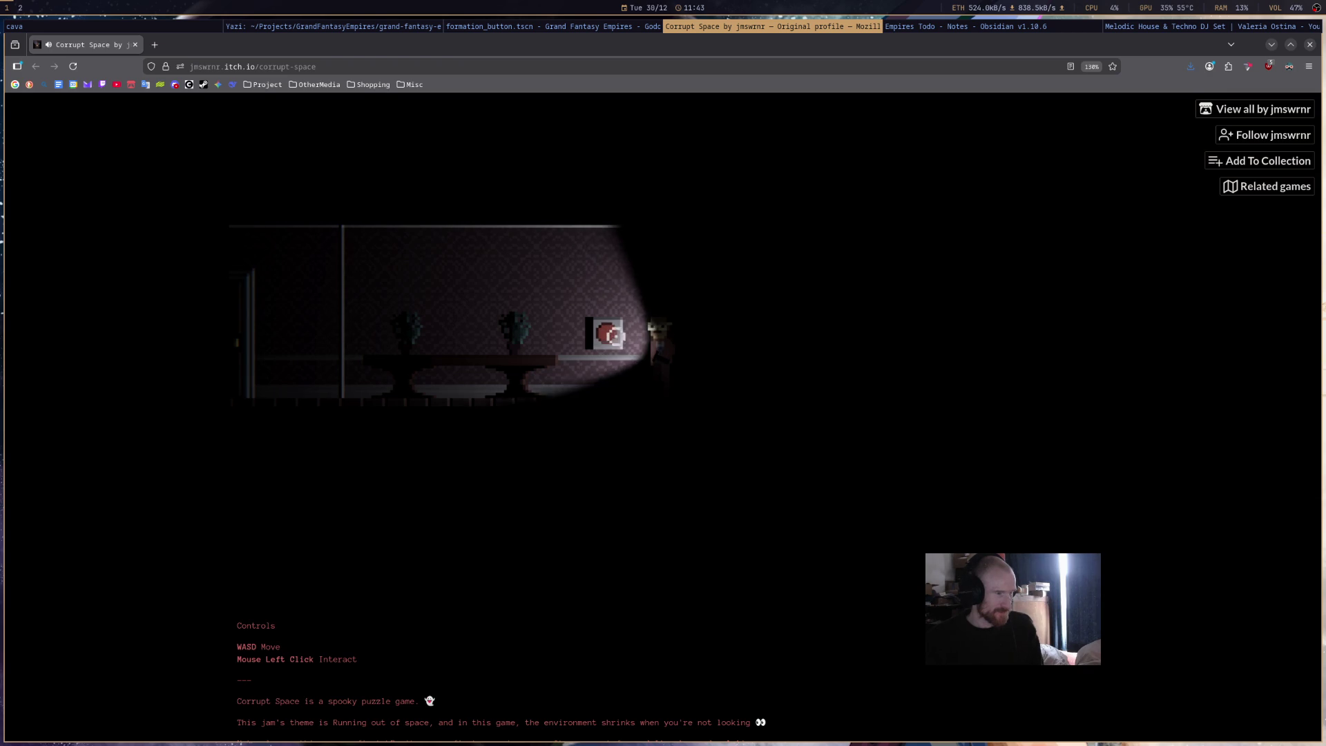
pyautogui.press('a')
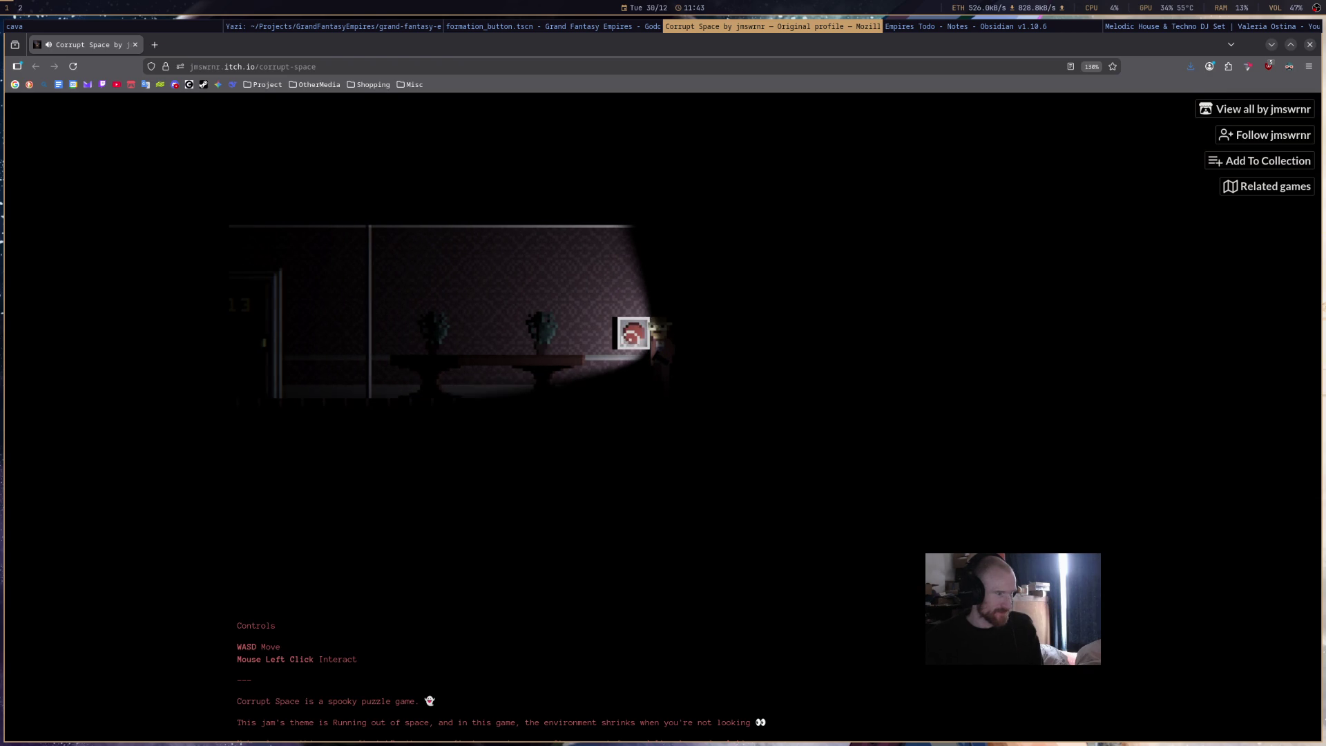
pyautogui.press('a')
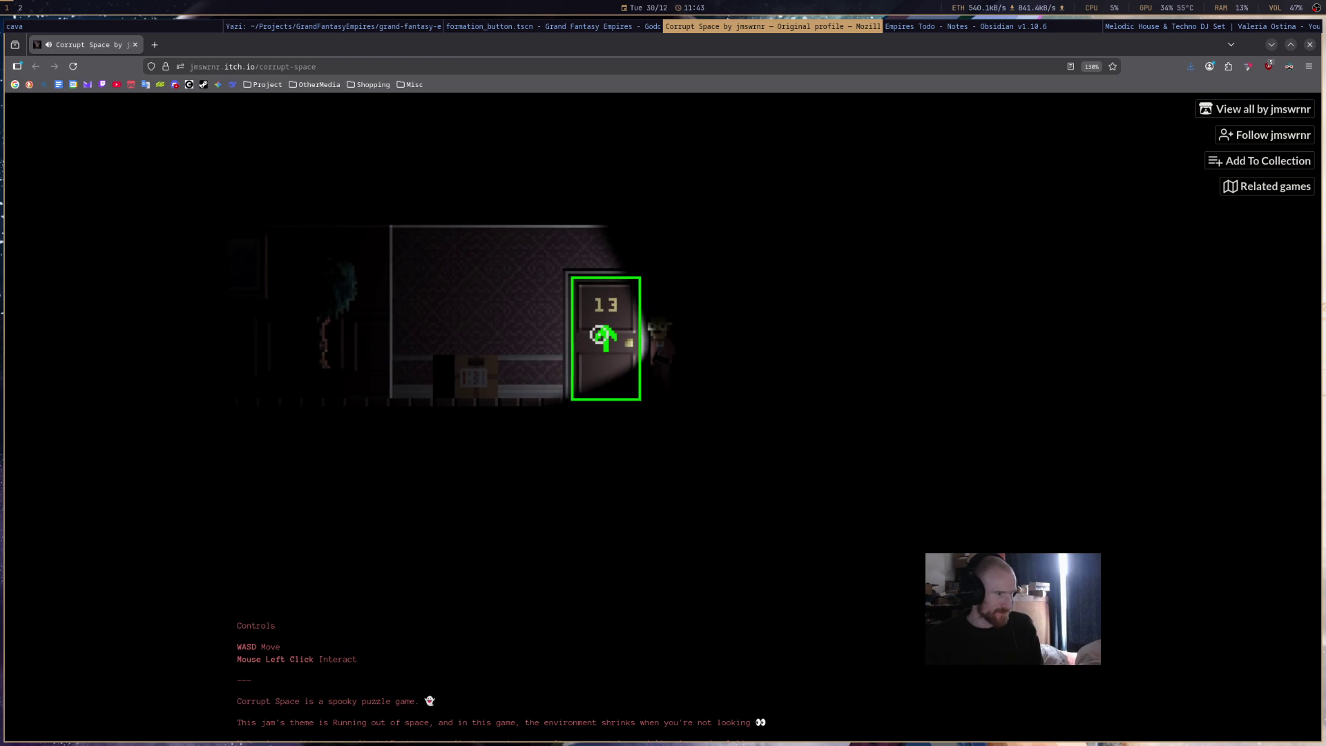
# - Open the unlocked door 13 and step through it
pyautogui.click(600, 336)
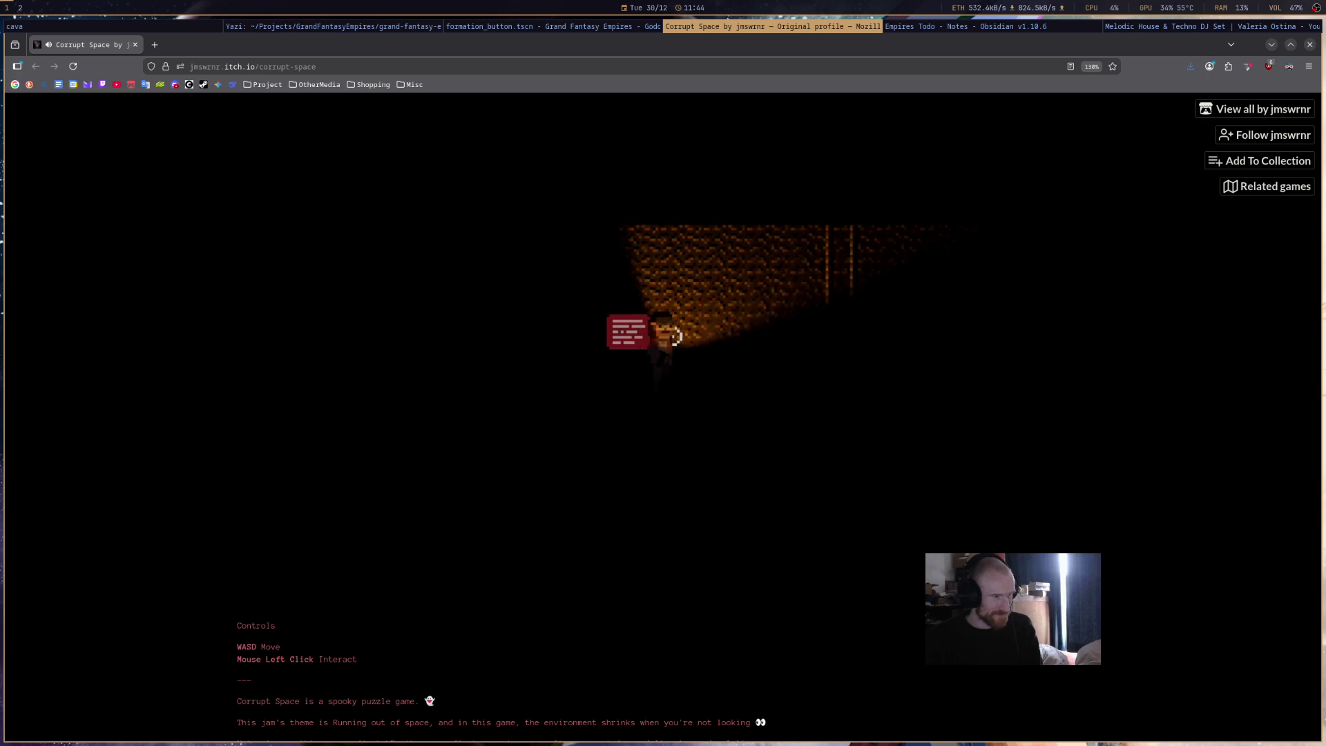
# - Walk back and forth across the brick room, passing over the red note
pyautogui.press('d')
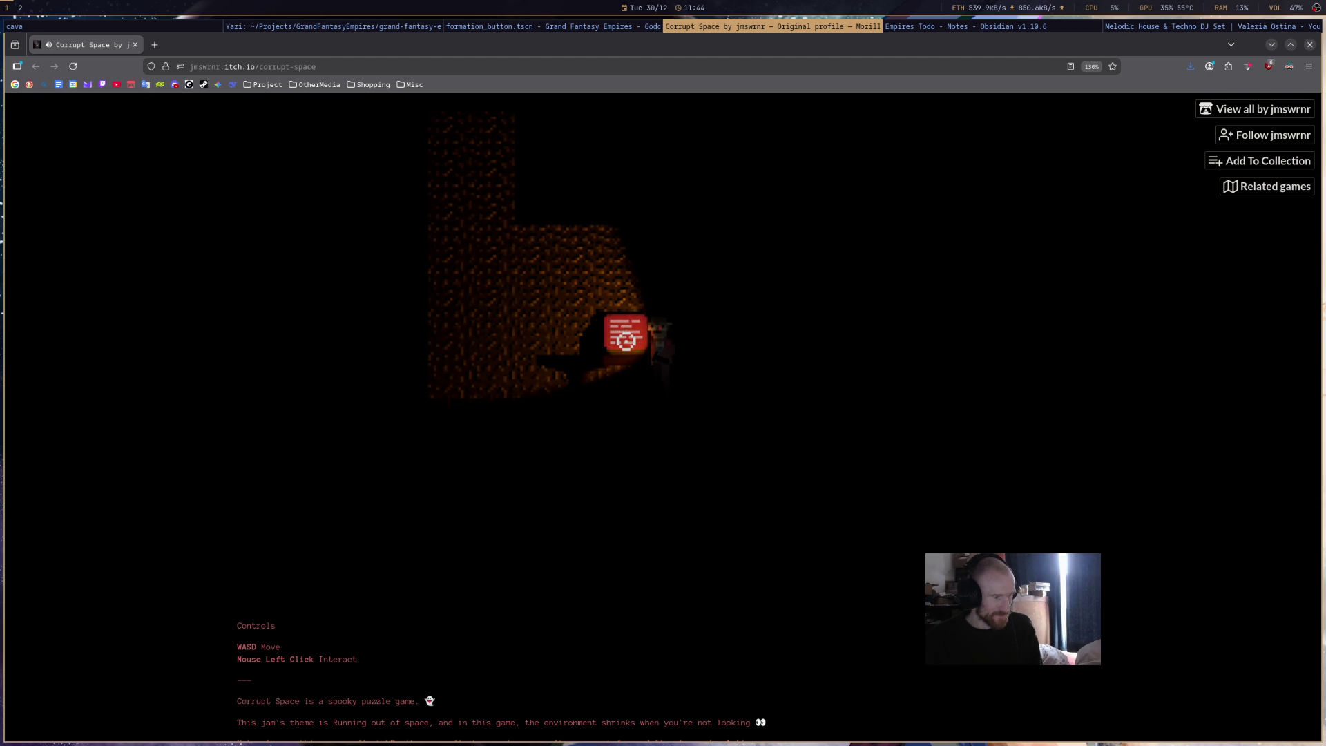
pyautogui.press('a')
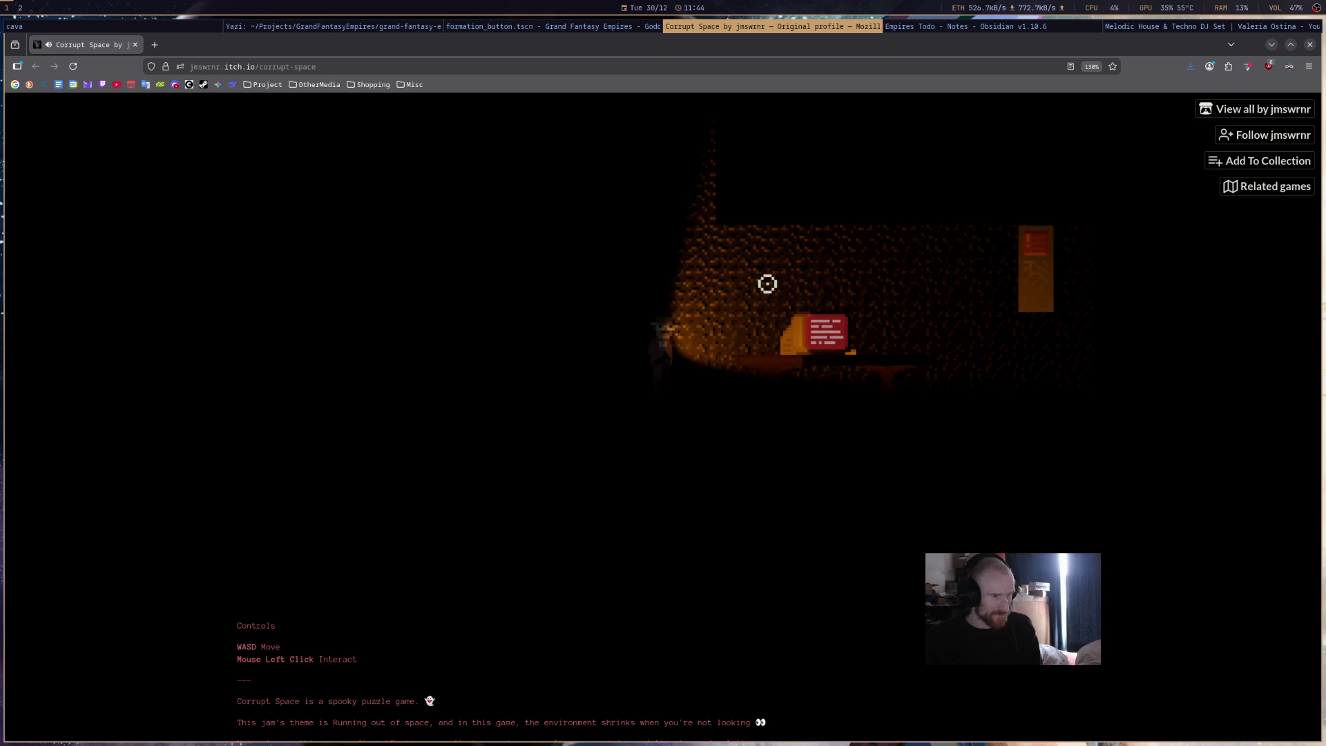
pyautogui.press('d')
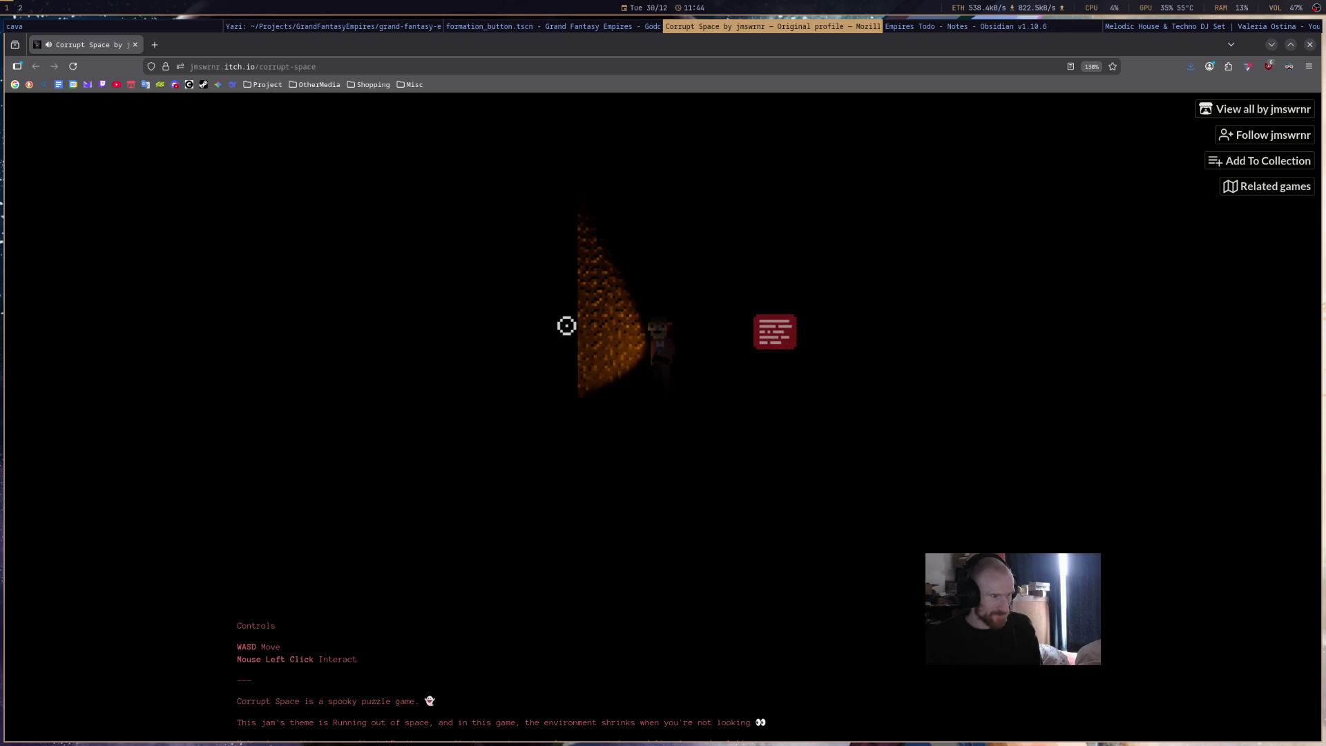
pyautogui.press('d')
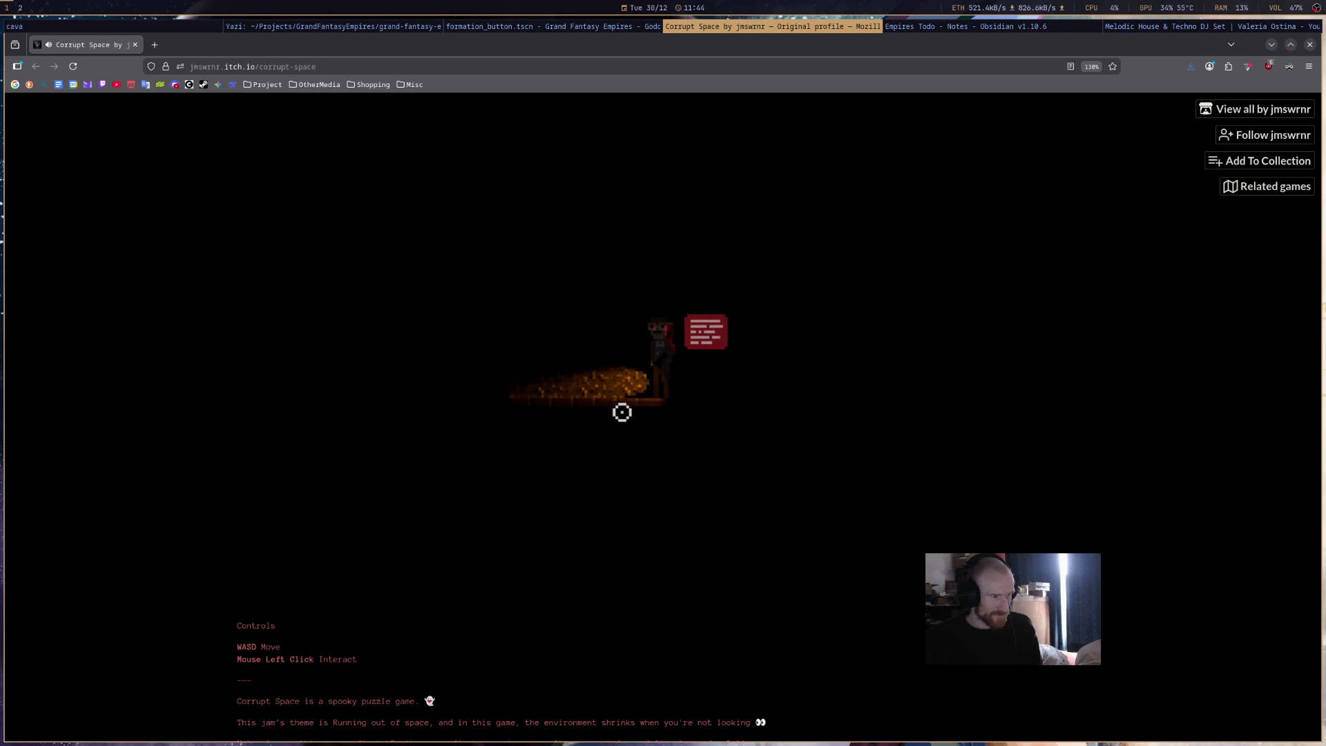
pyautogui.press('d')
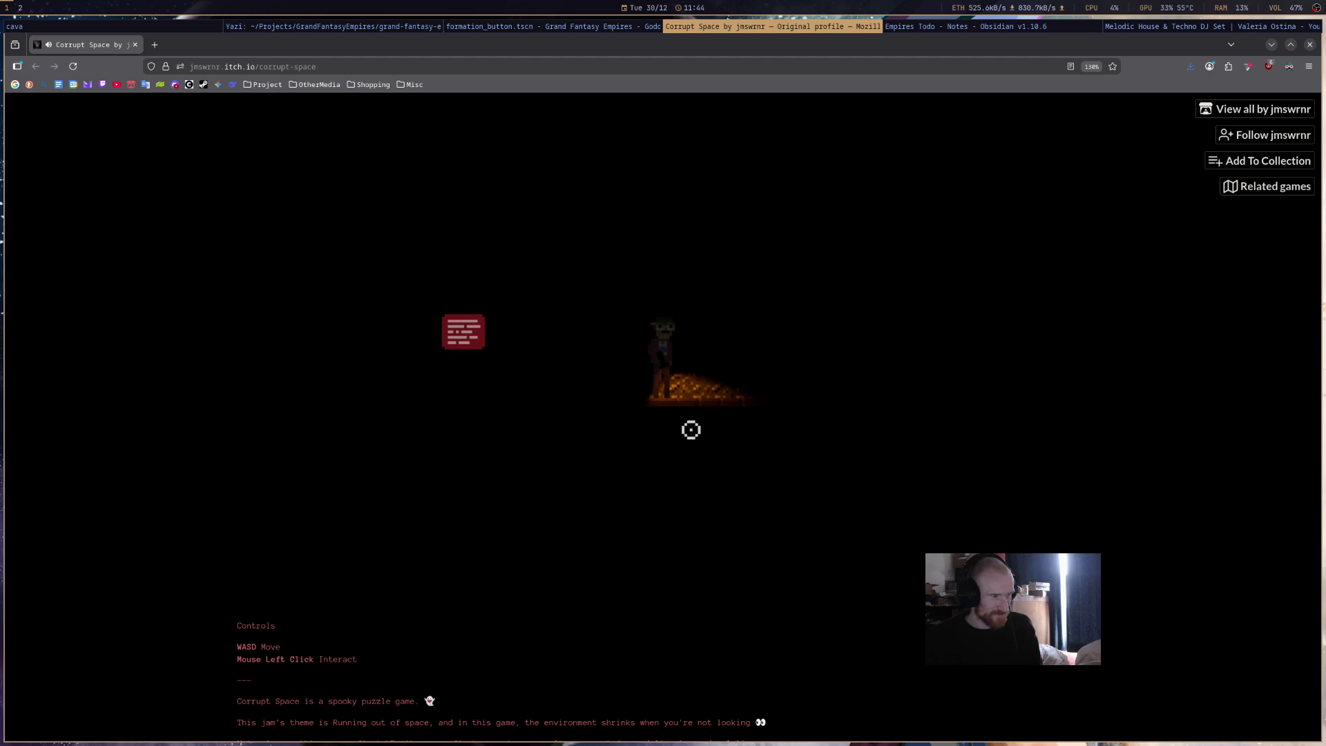
pyautogui.press('a')
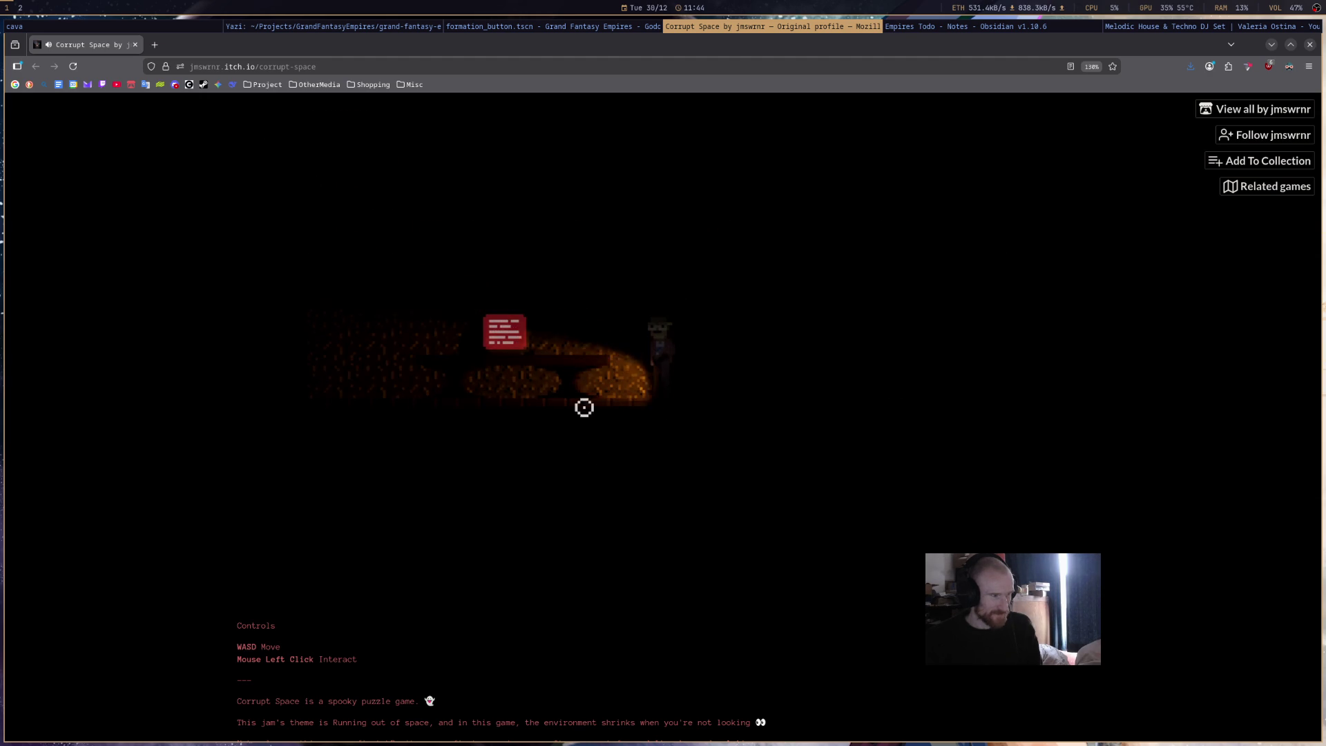
pyautogui.press('a')
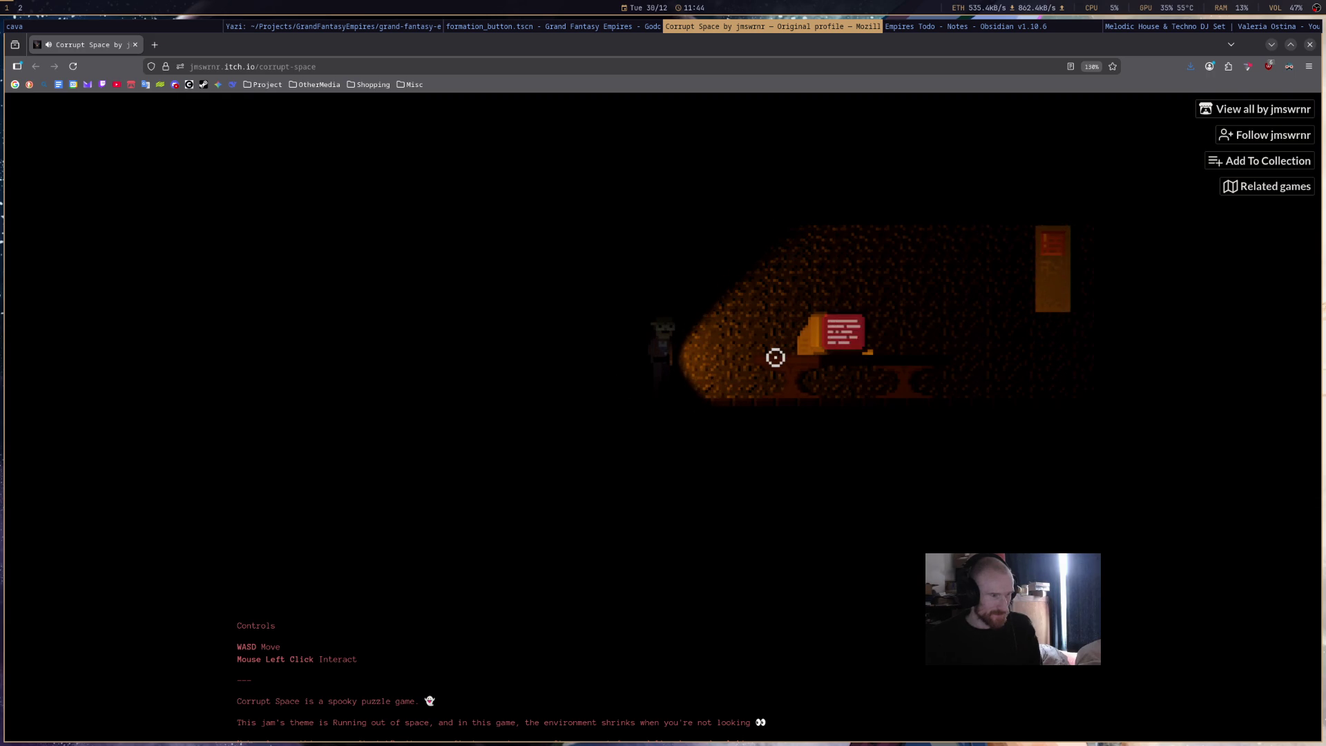
pyautogui.press('d')
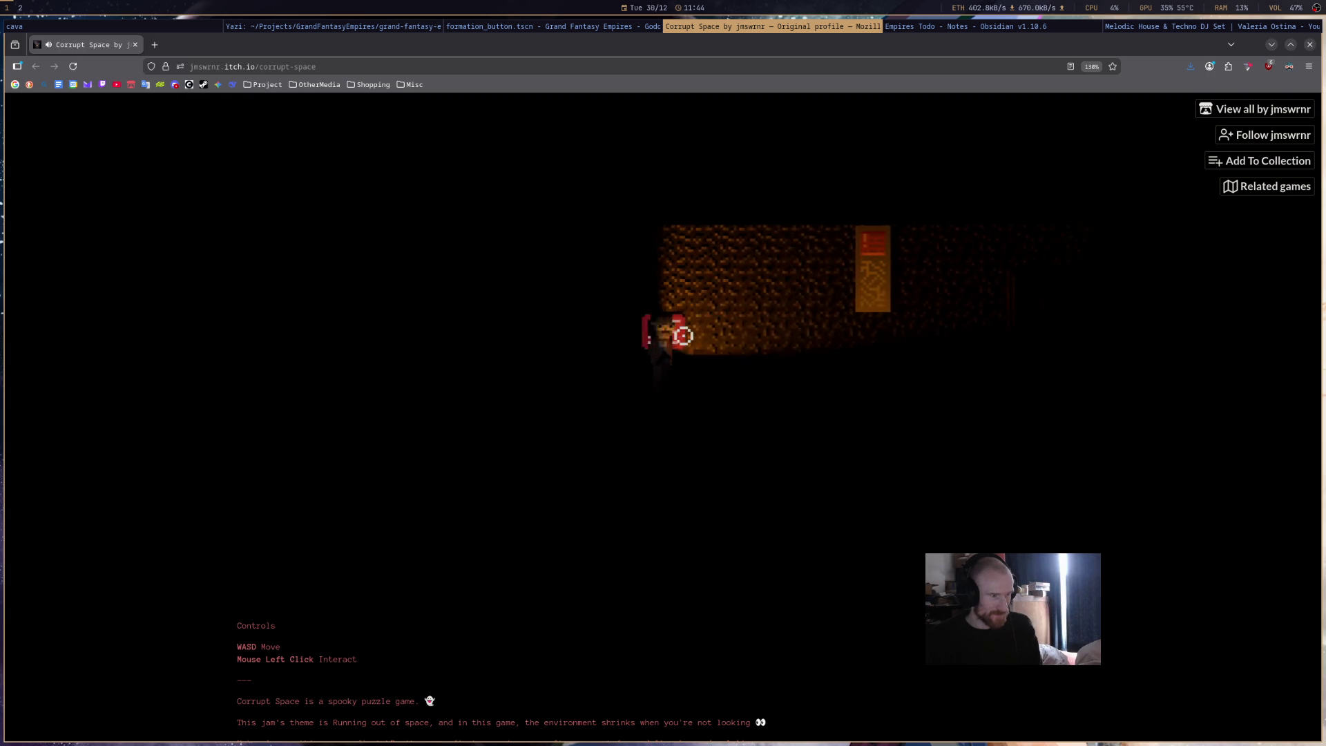
pyautogui.press('d')
pyautogui.press('d')
pyautogui.press('a')
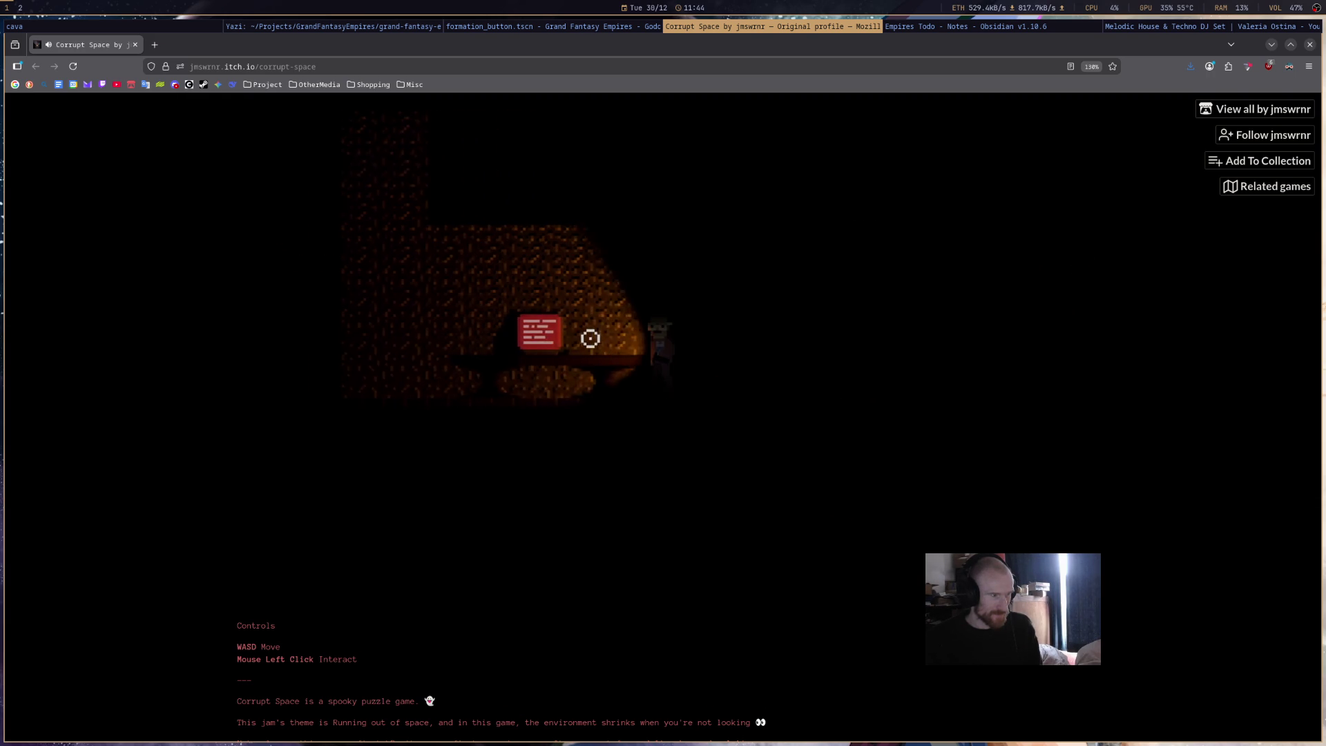
pyautogui.press('a')
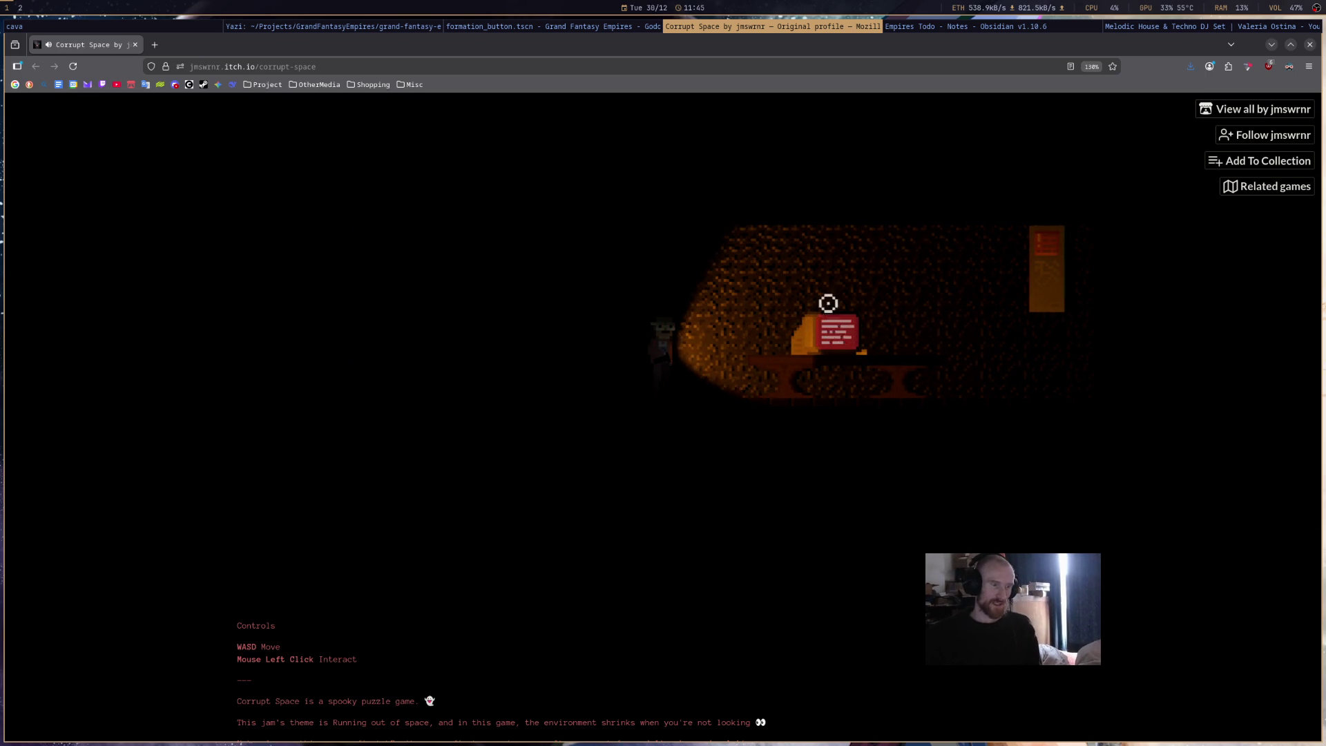
# - Keep pacing the room as the floor shrinks, then reload the page with F5 to restart
pyautogui.press('d')
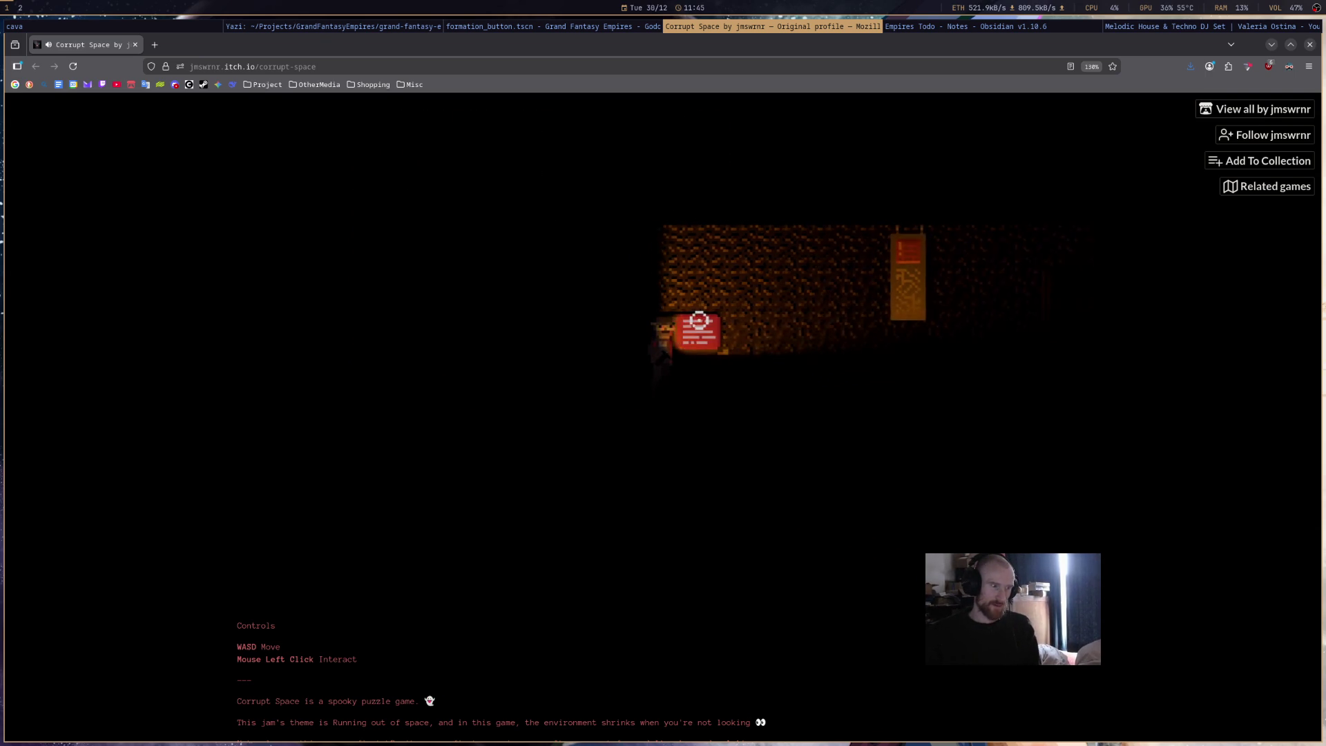
pyautogui.press('a')
pyautogui.press('d')
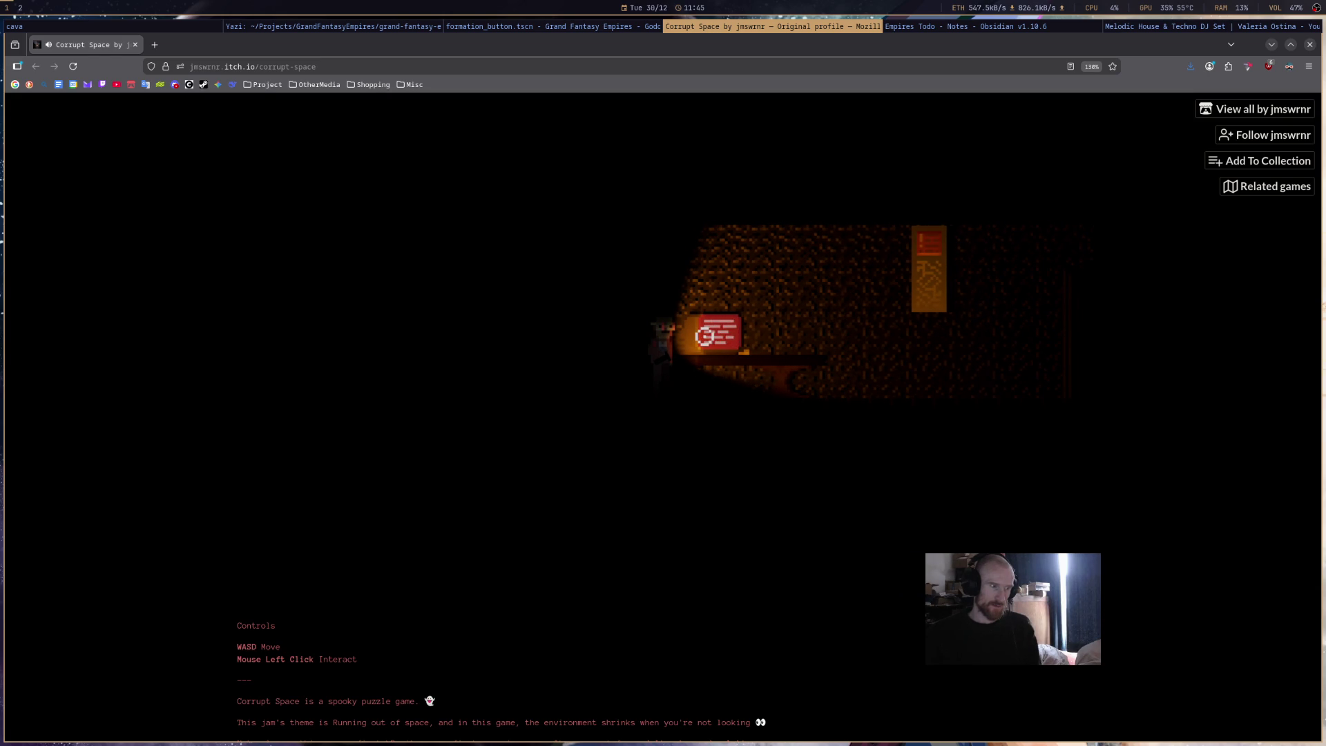
pyautogui.press('d')
pyautogui.press('d')
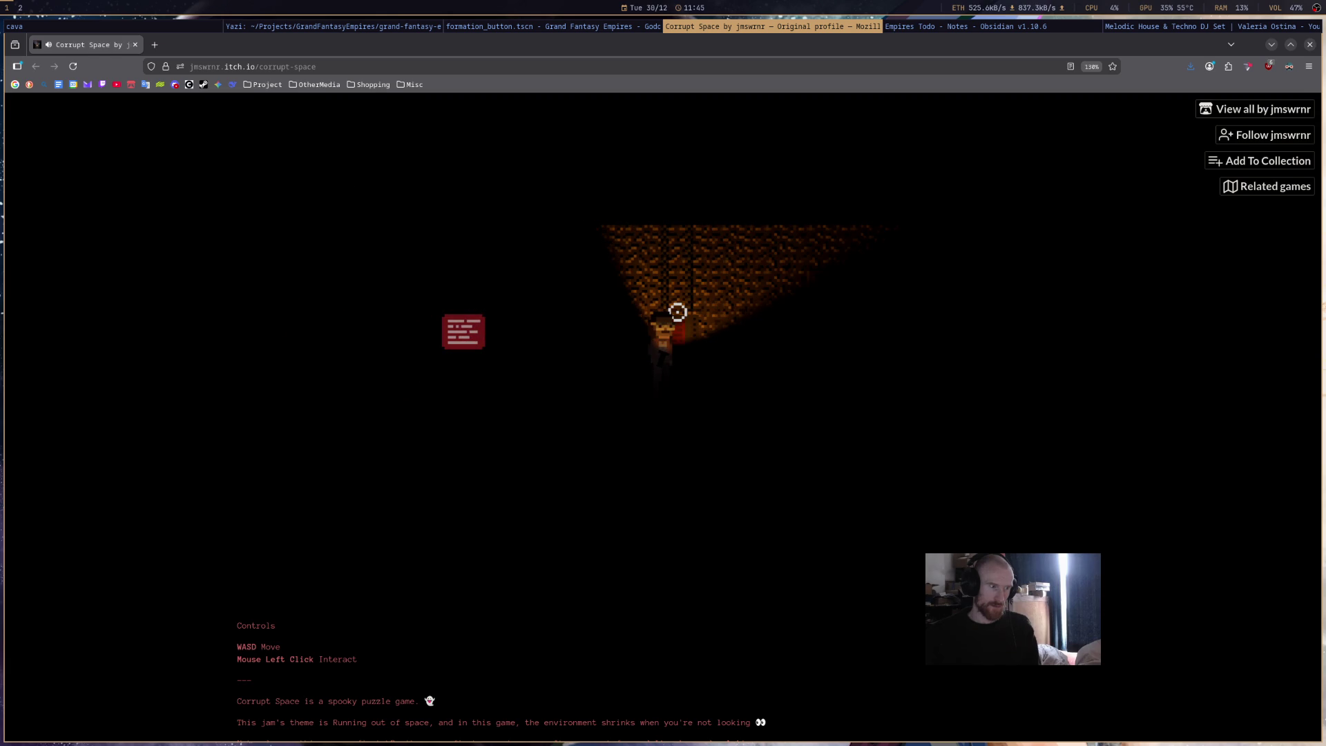
pyautogui.press('a')
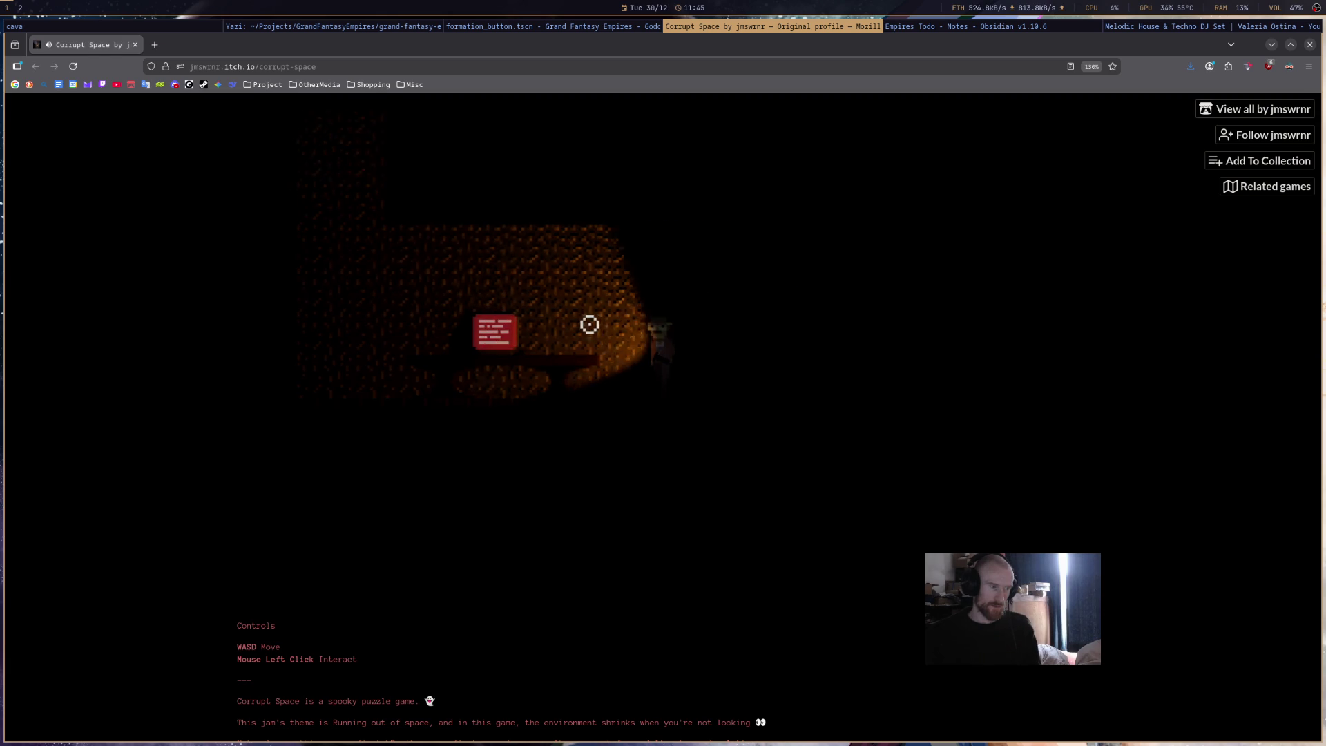
pyautogui.press('a')
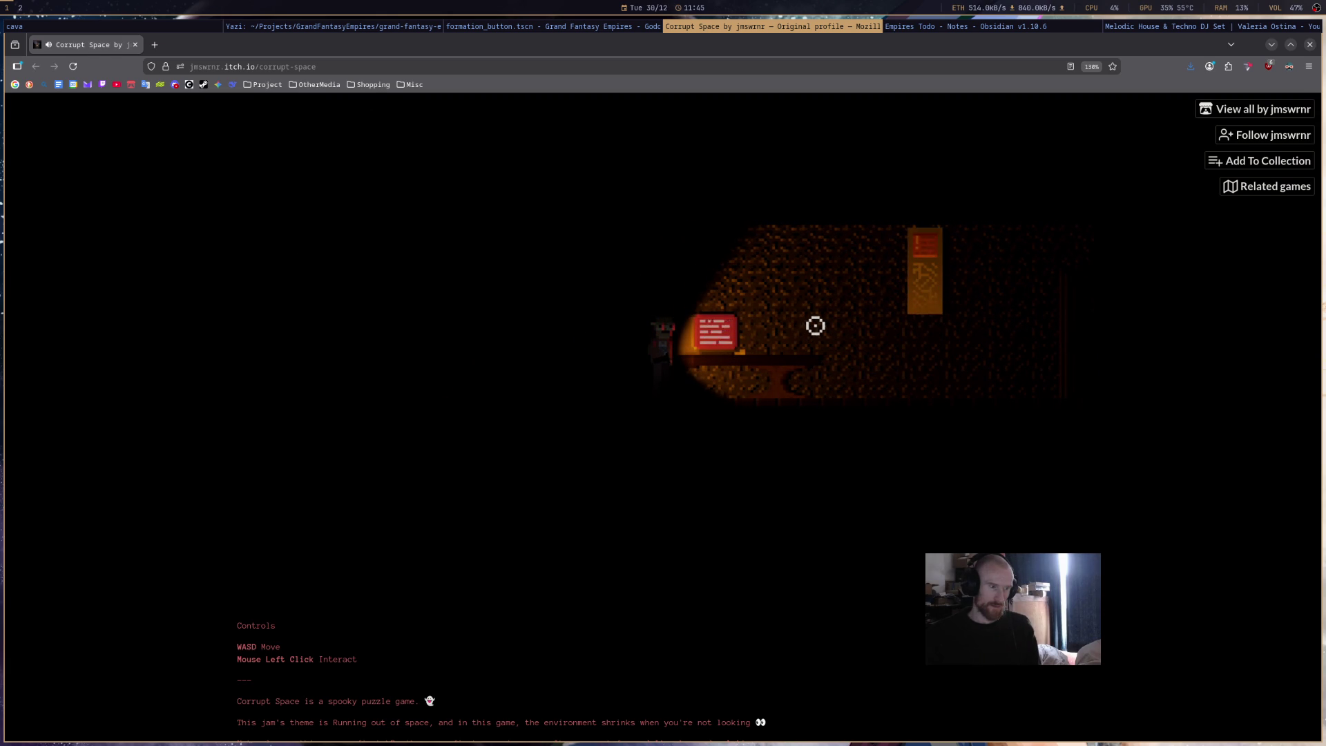
pyautogui.press('d')
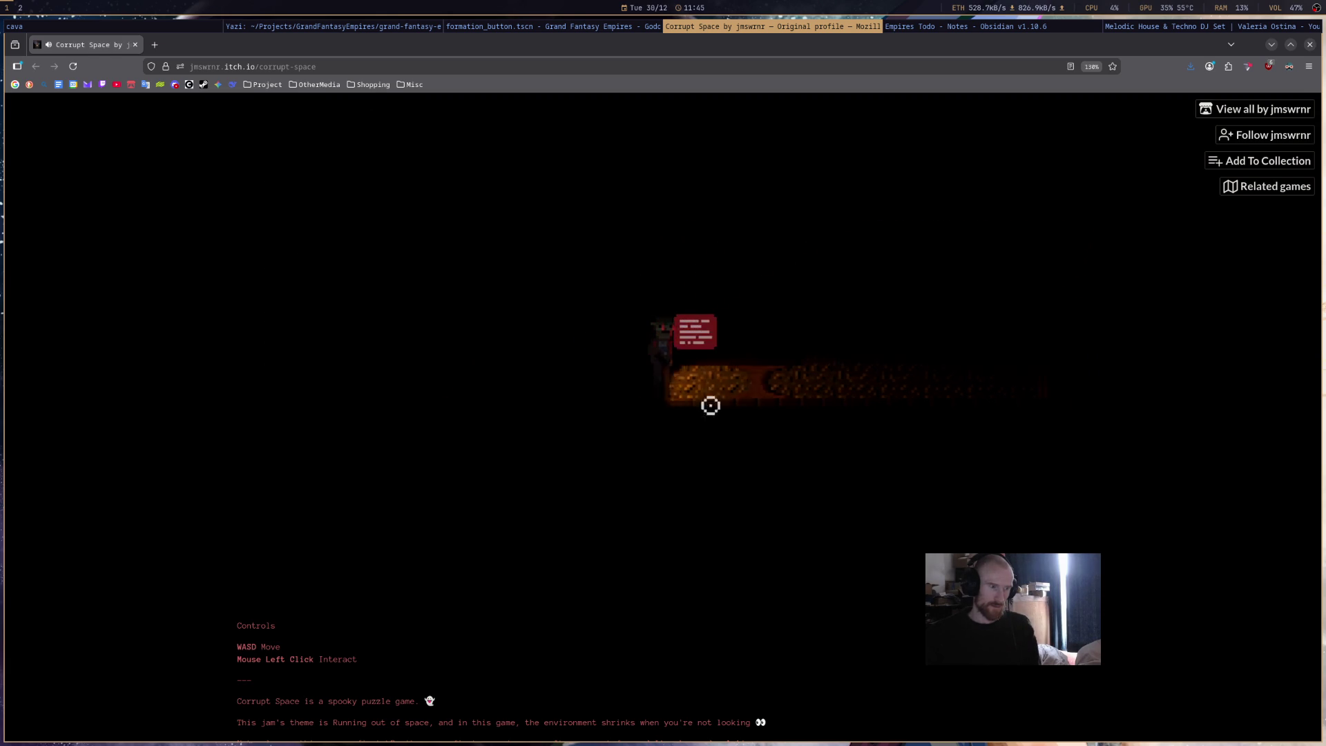
pyautogui.press('d')
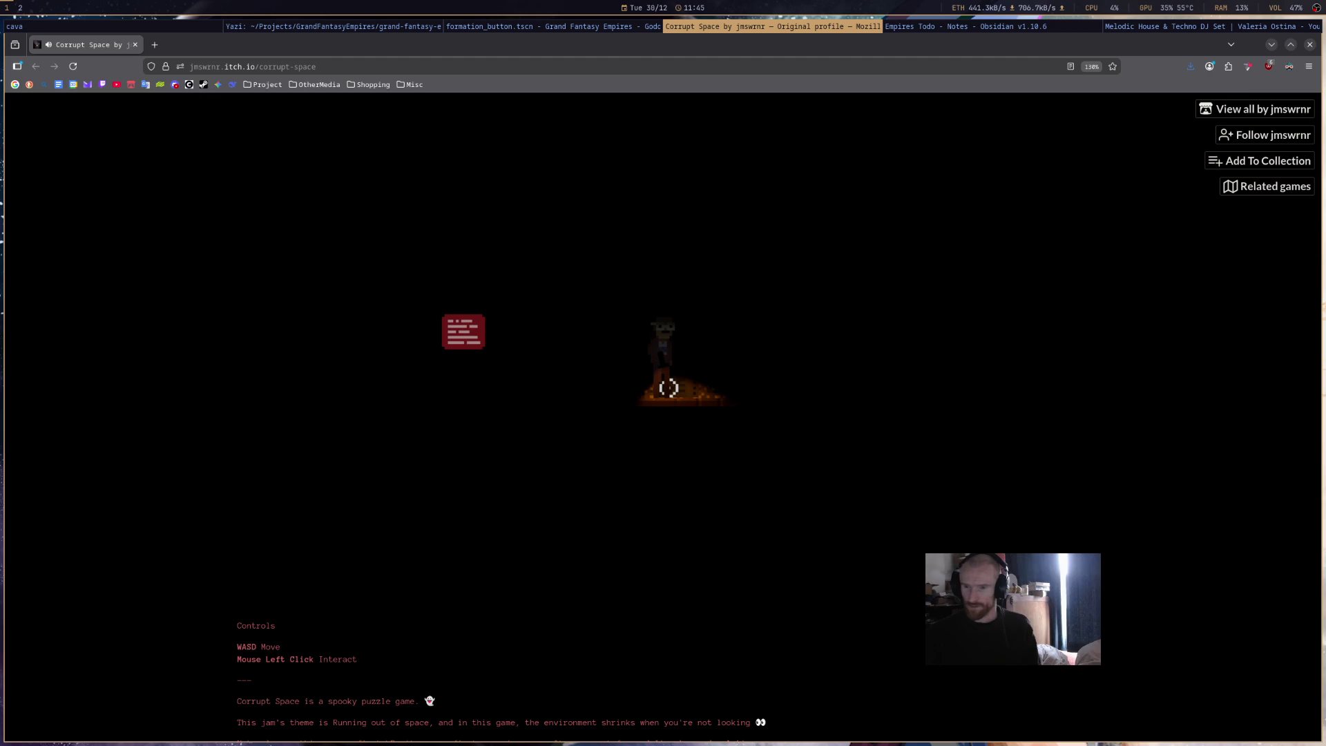
pyautogui.press('a')
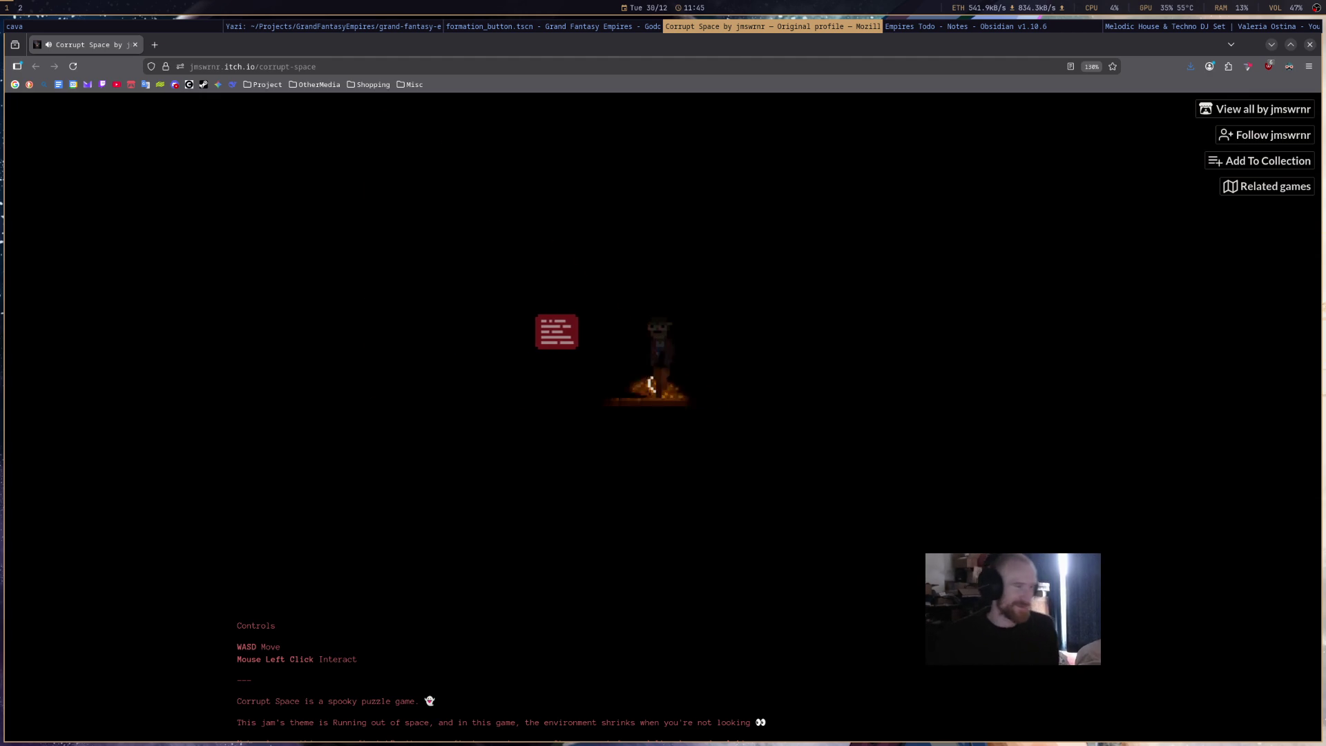
pyautogui.press('a')
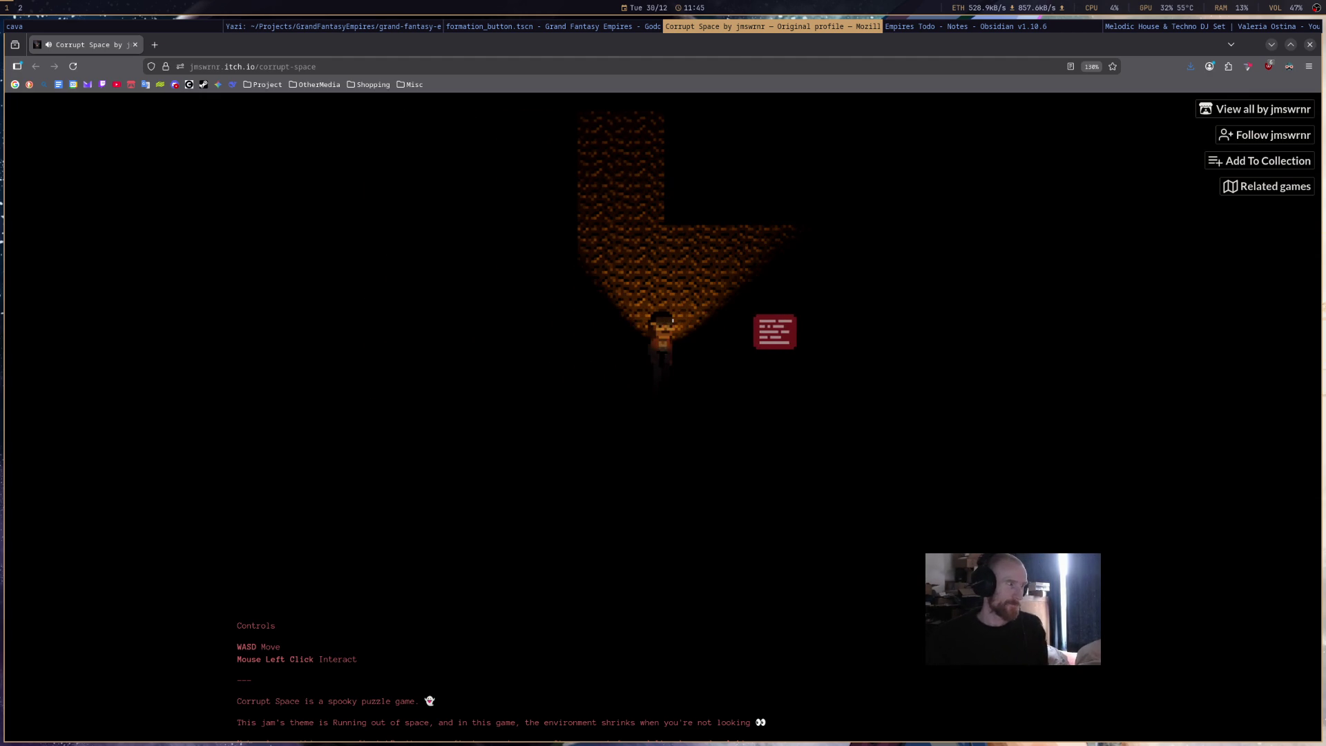
pyautogui.press('F5')
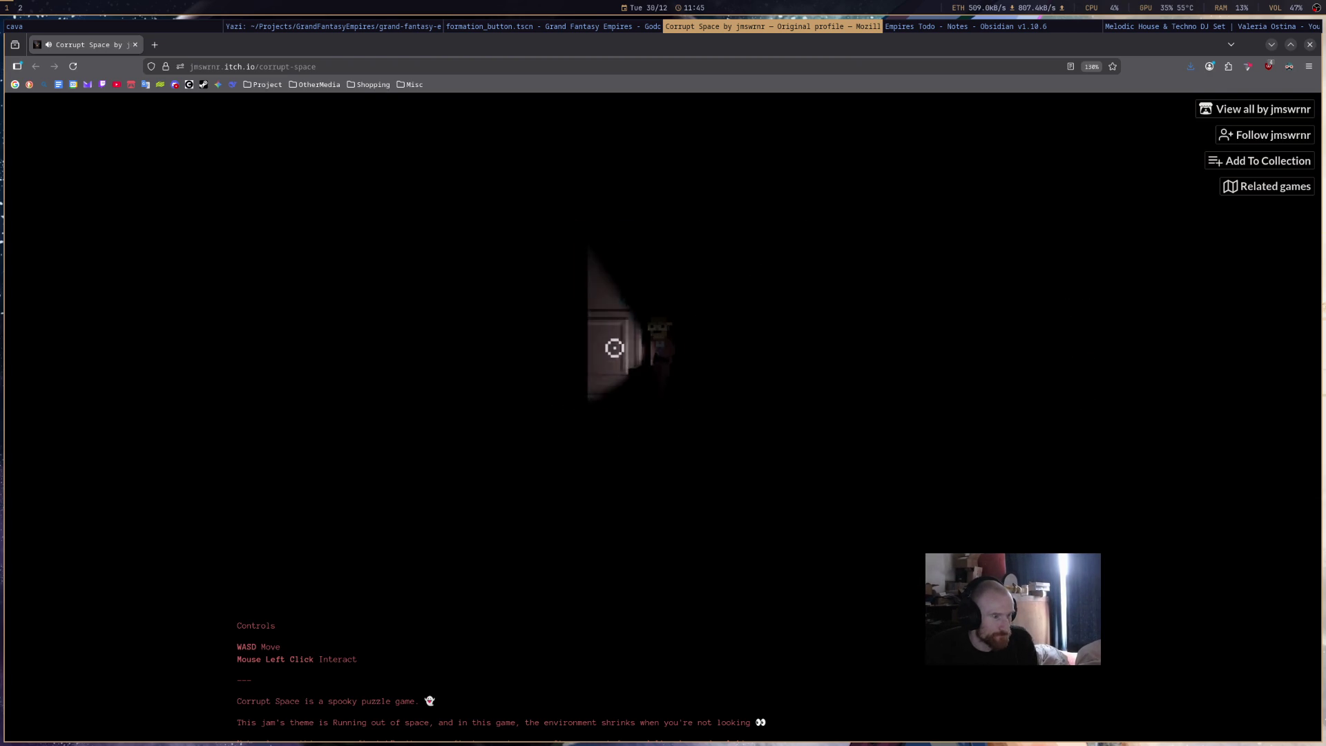
# - Walk along the hallway past the tables, back to door 13, and go through it
pyautogui.press('d')
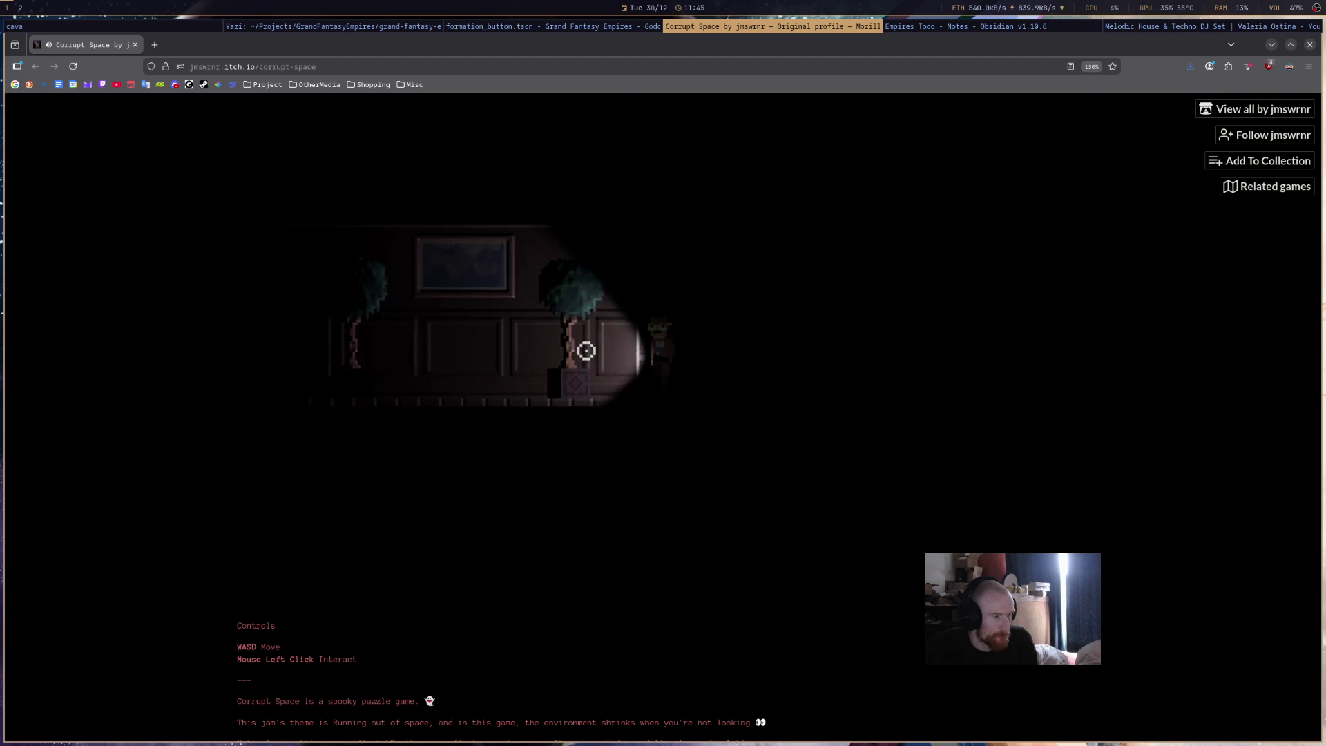
pyautogui.press('d')
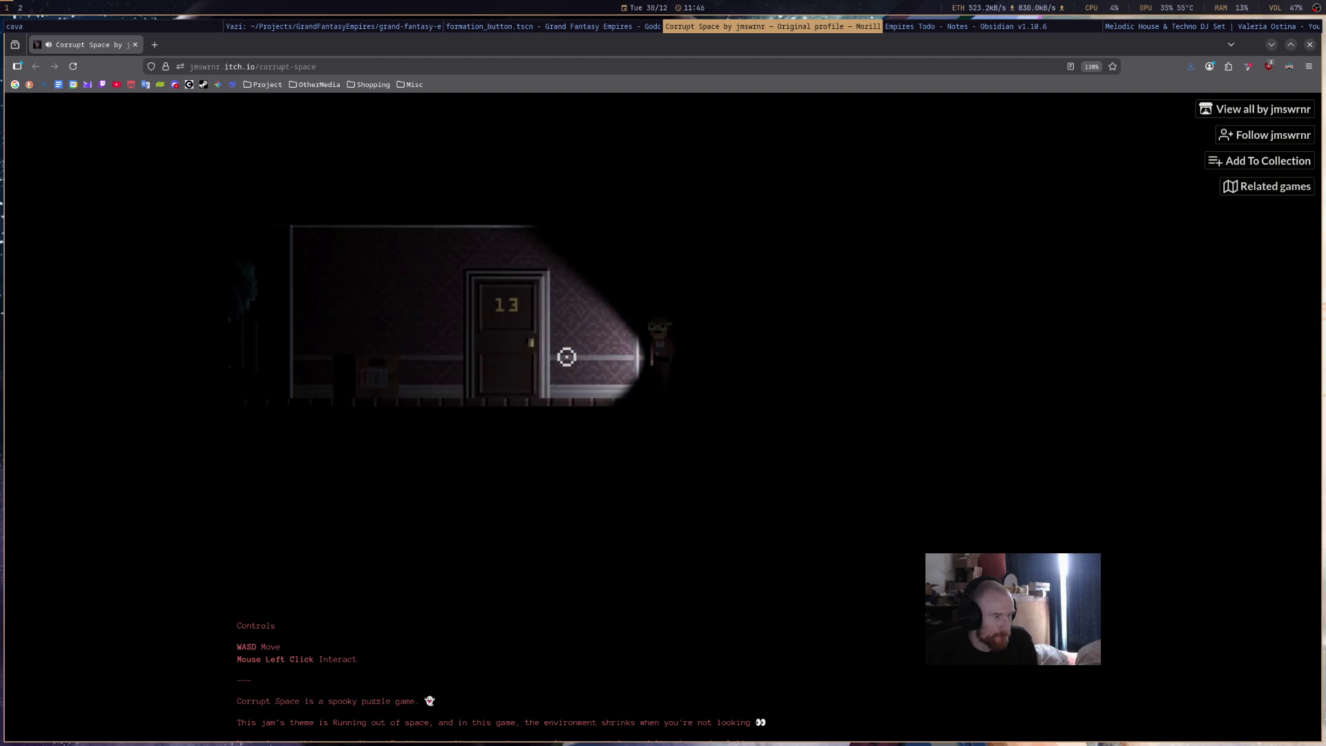
pyautogui.press('d')
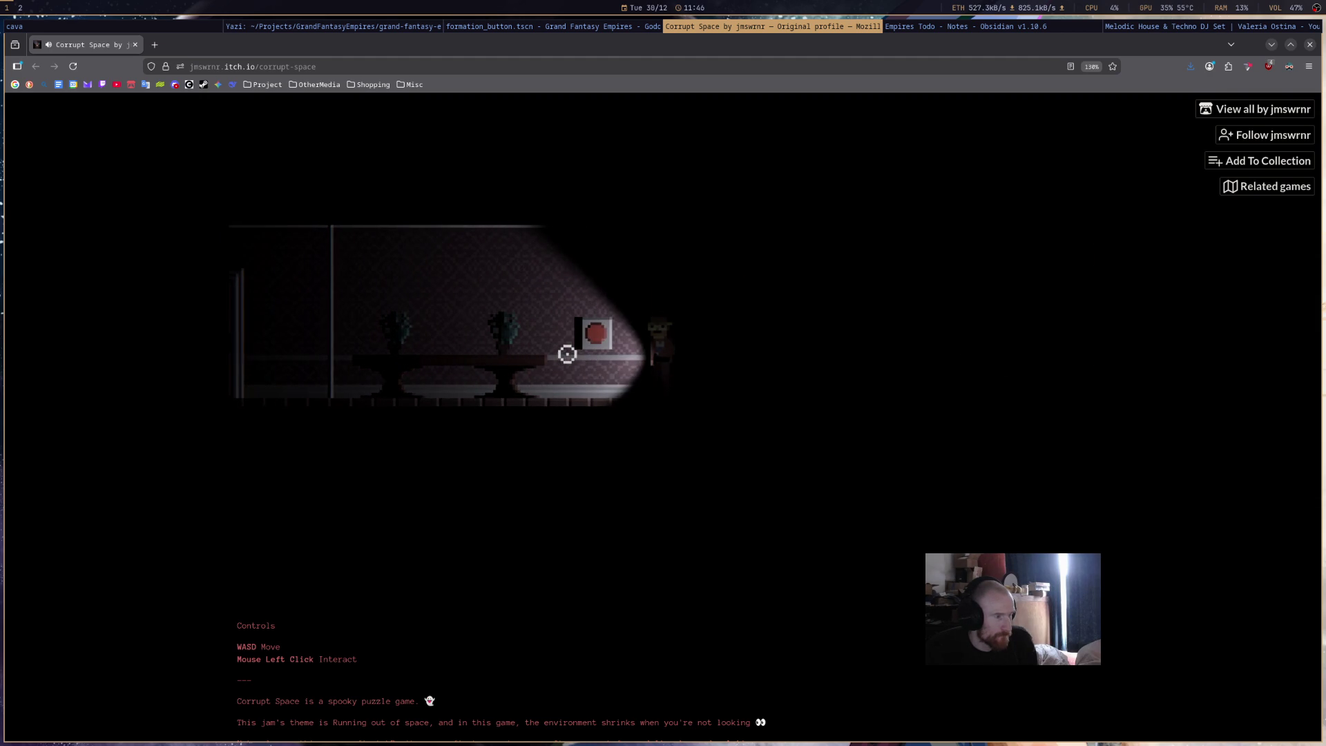
pyautogui.press('a')
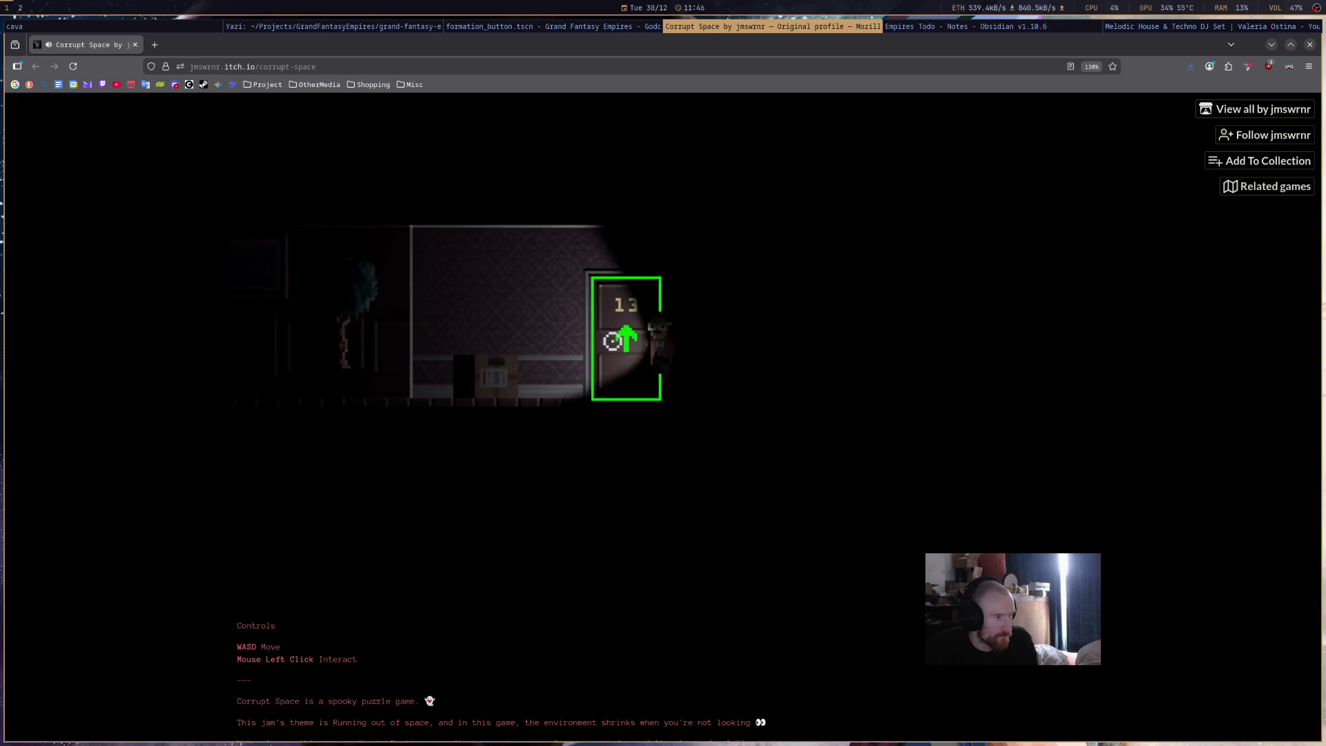
pyautogui.click(608, 337)
pyautogui.press('d')
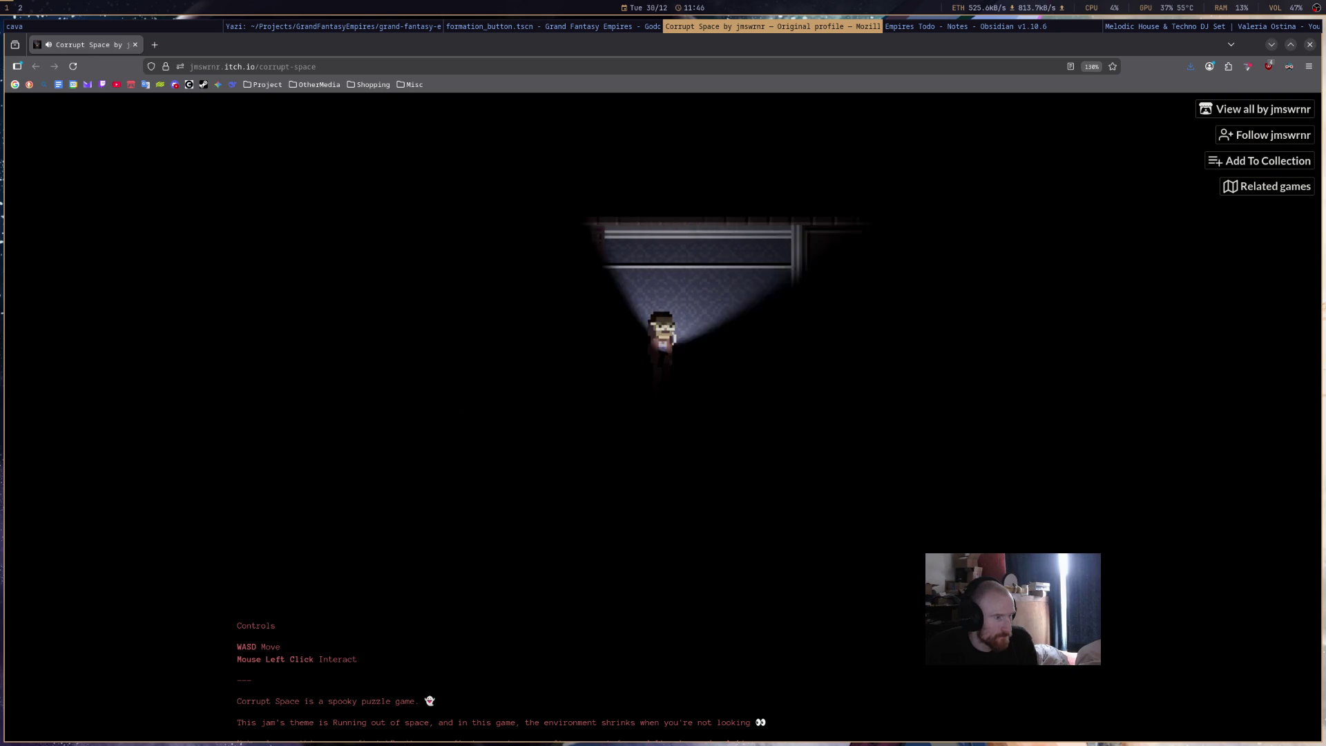
pyautogui.press('d')
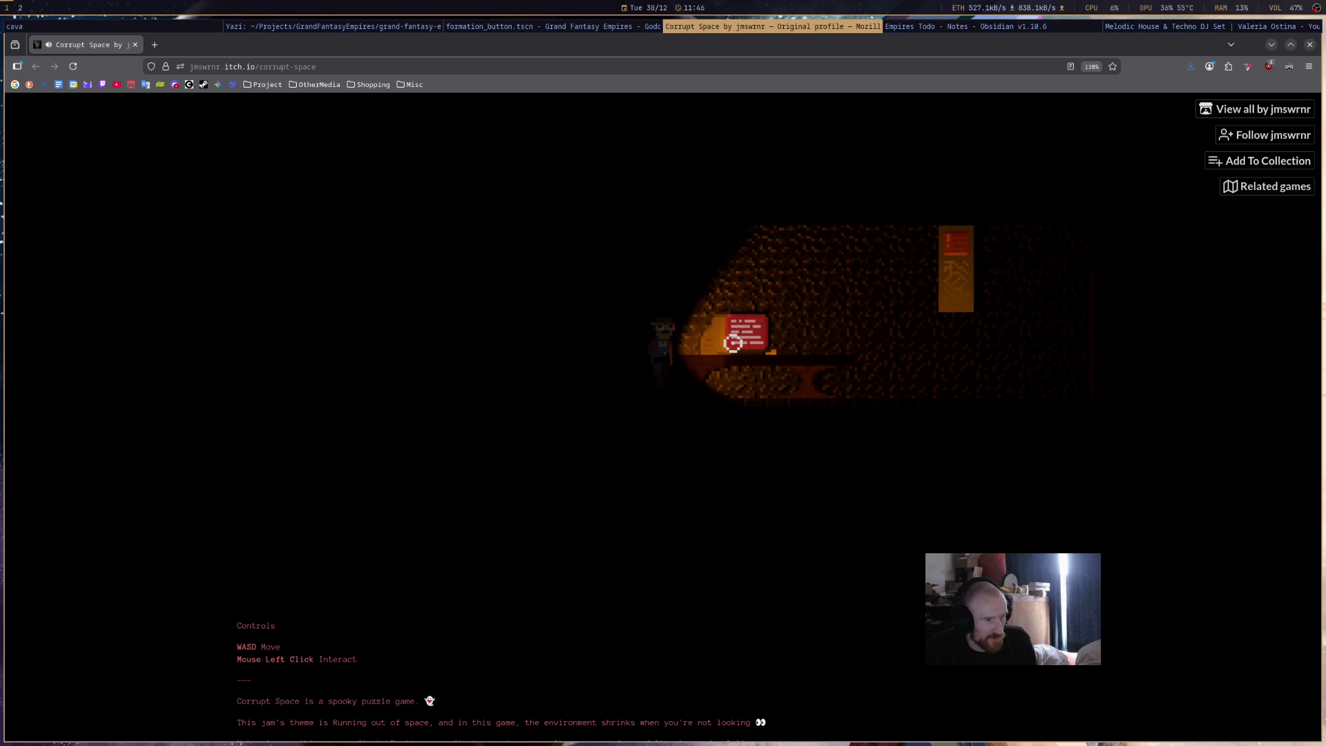
# - Pace past the note table, then press W at the door to enter the 'Thanks for playing' room
pyautogui.press('d')
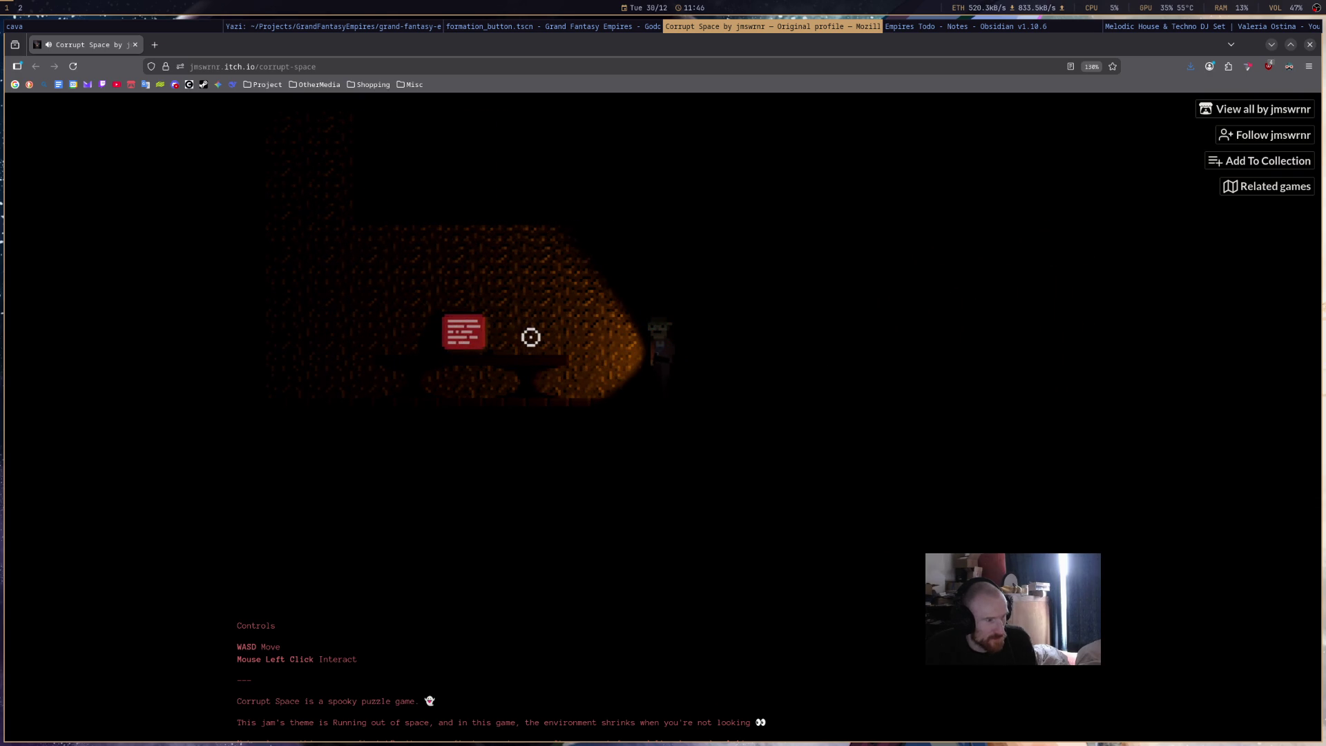
pyautogui.press('a')
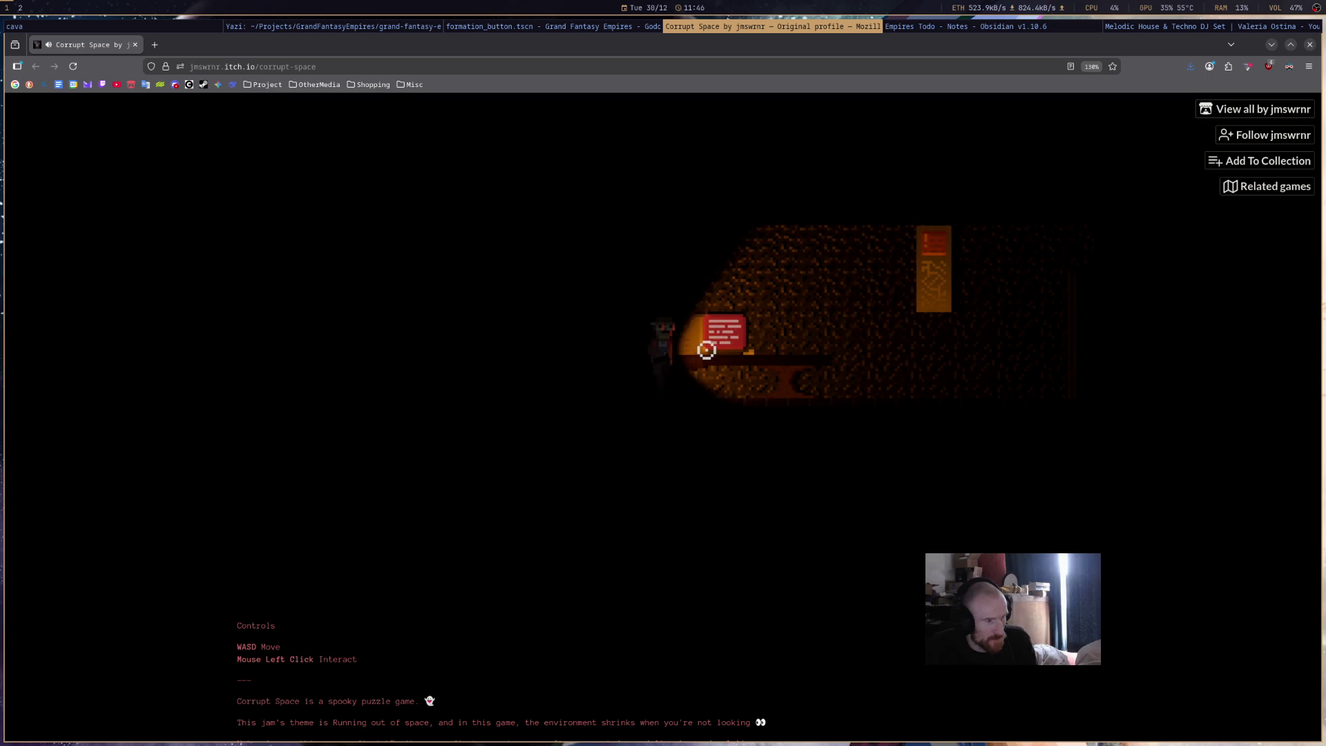
pyautogui.press('d')
pyautogui.press('a')
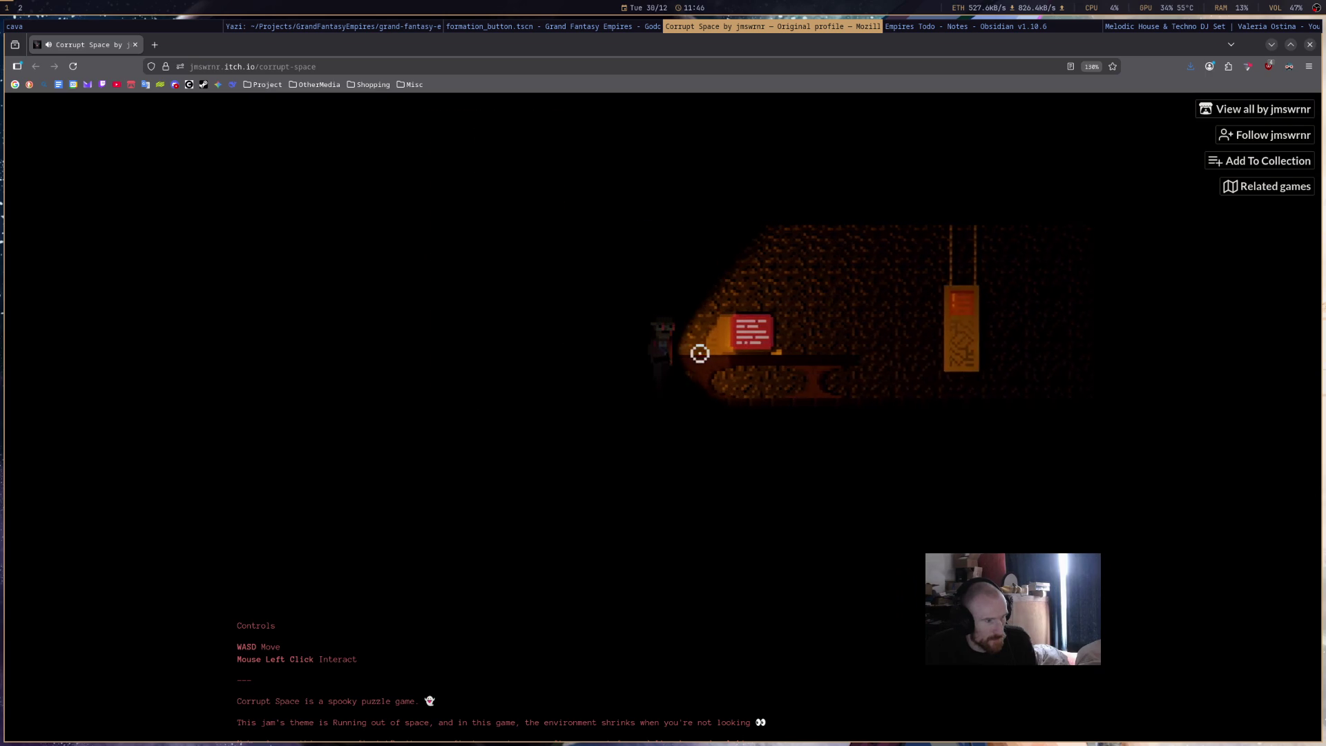
pyautogui.press('d')
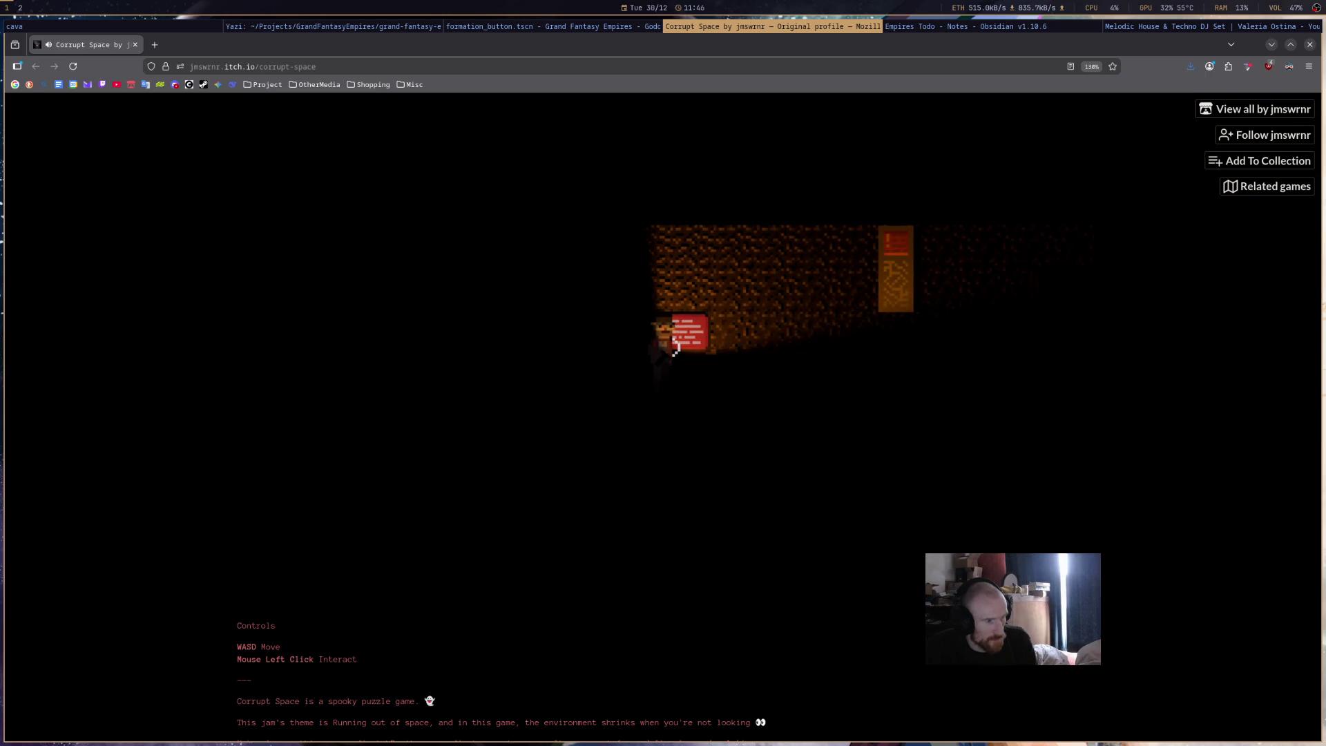
pyautogui.press('d')
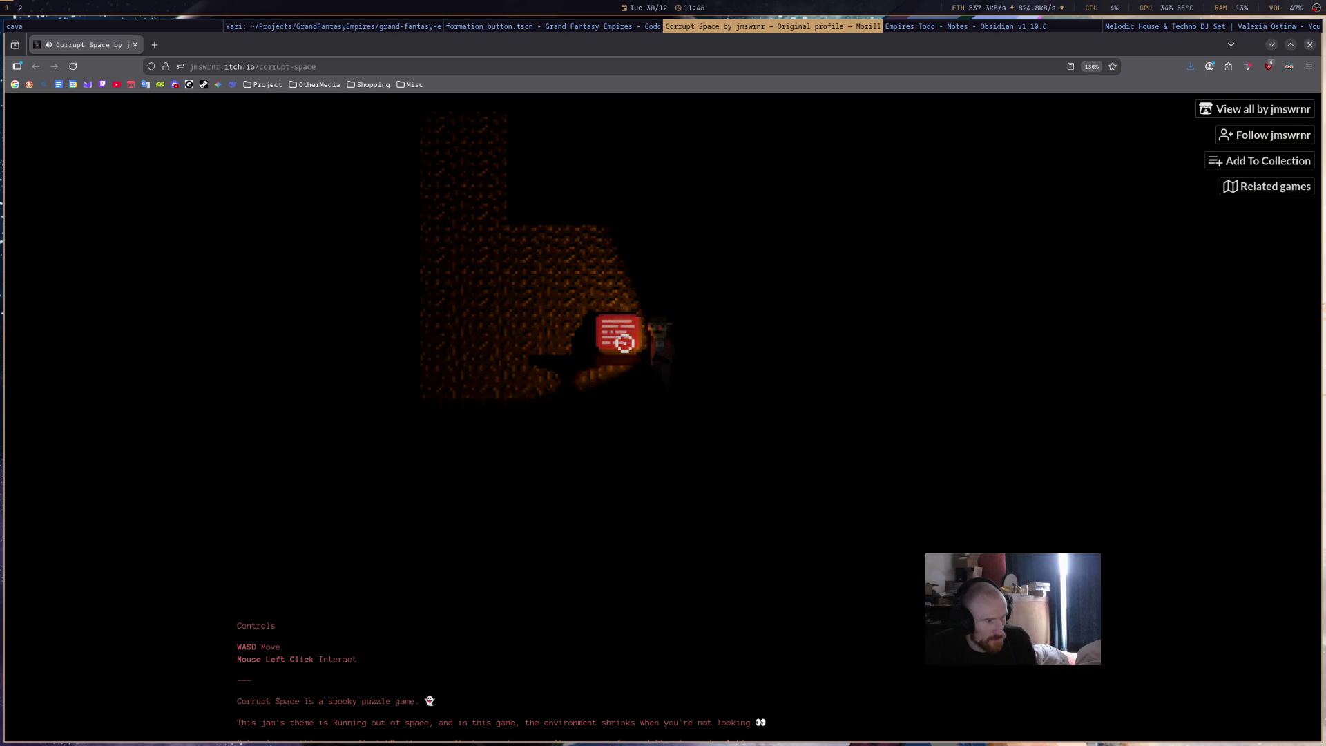
pyautogui.press('d')
pyautogui.press('w')
pyautogui.press('a')
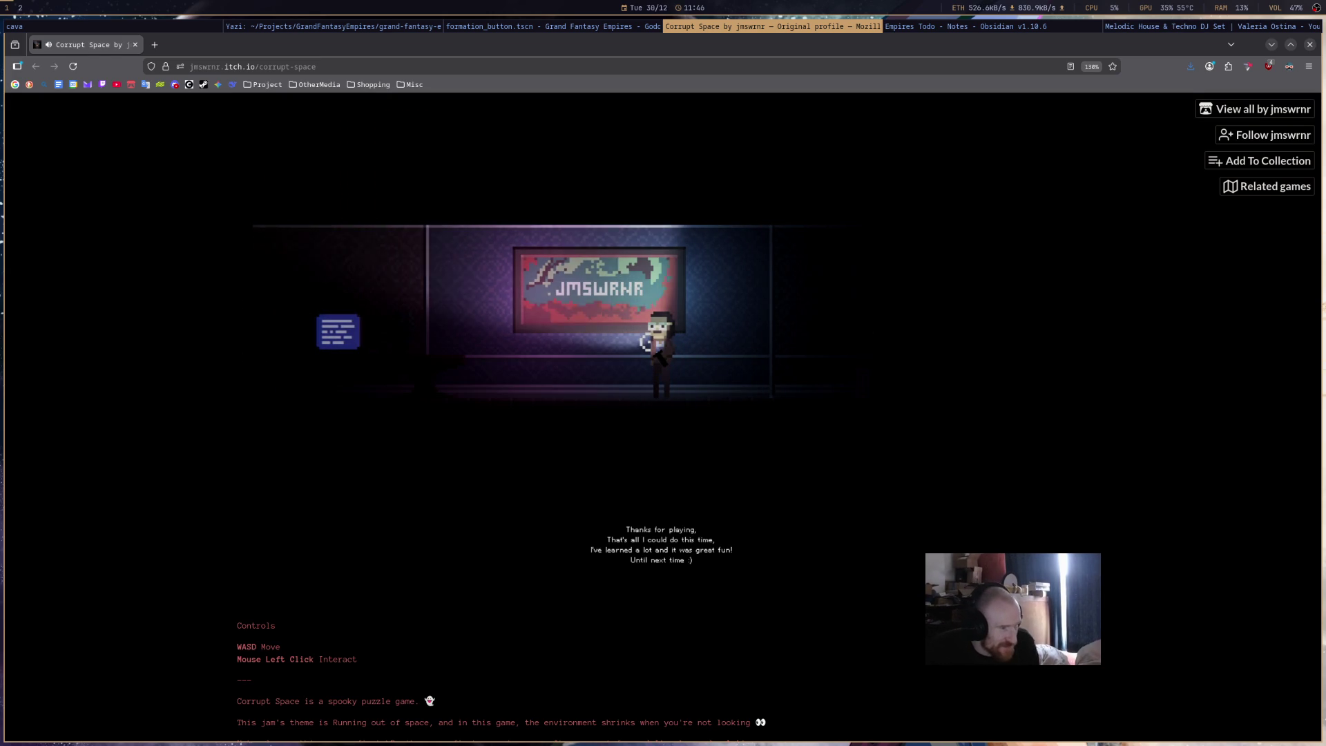
# - Walk around the final room's desk and blue note, then close the game window
pyautogui.press('a')
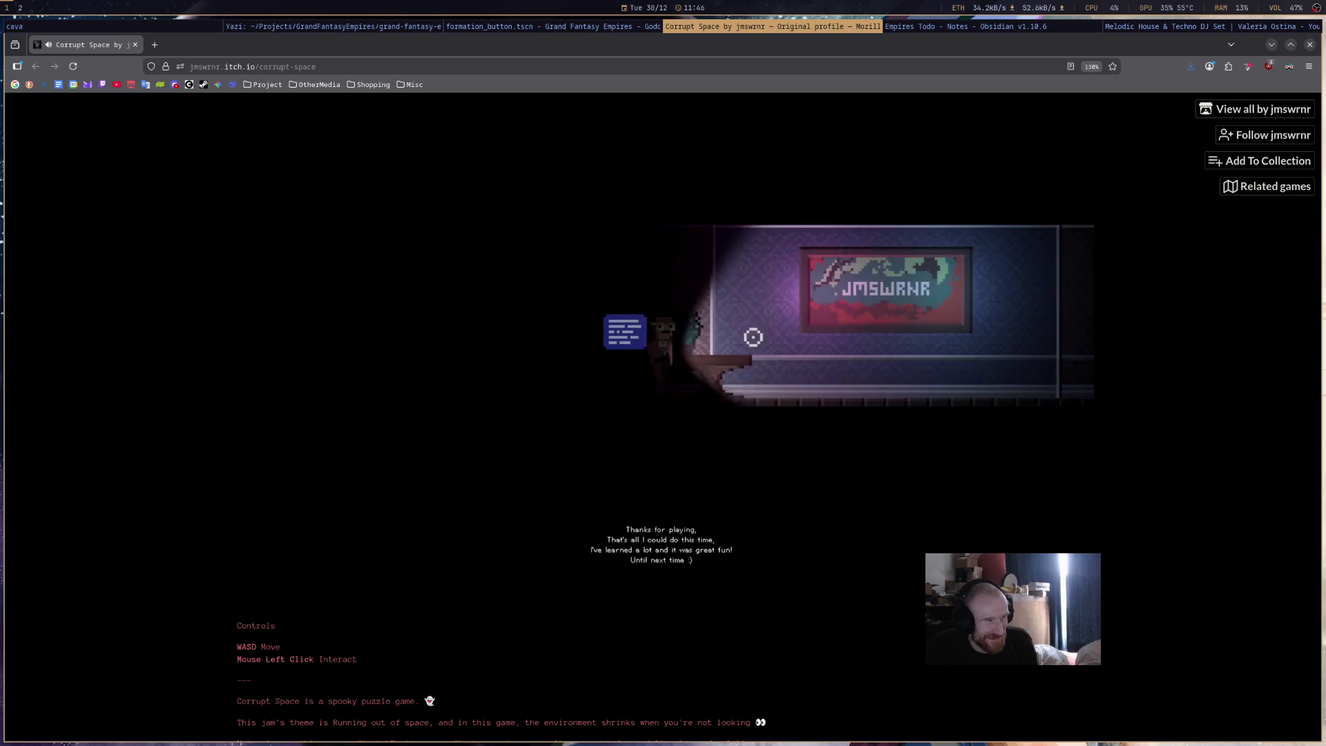
pyautogui.press('d')
pyautogui.press('d')
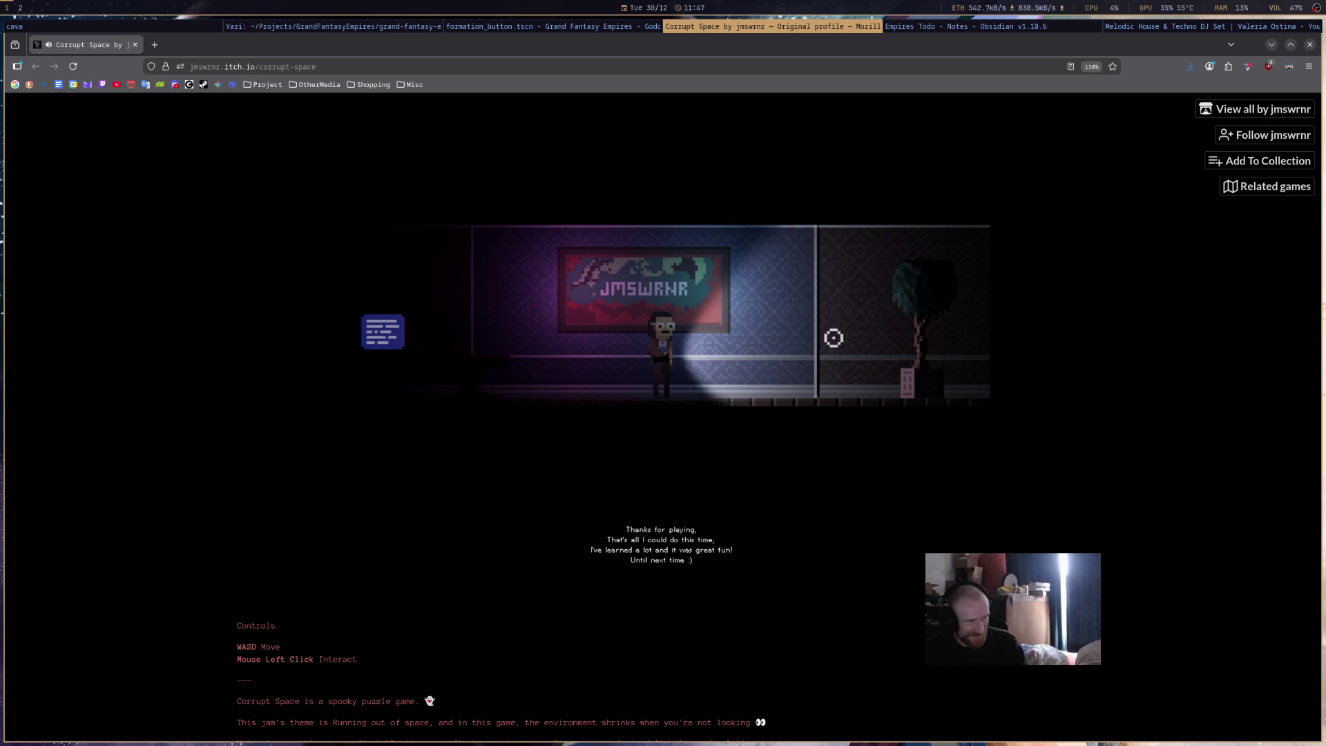
pyautogui.press('d')
pyautogui.press('d')
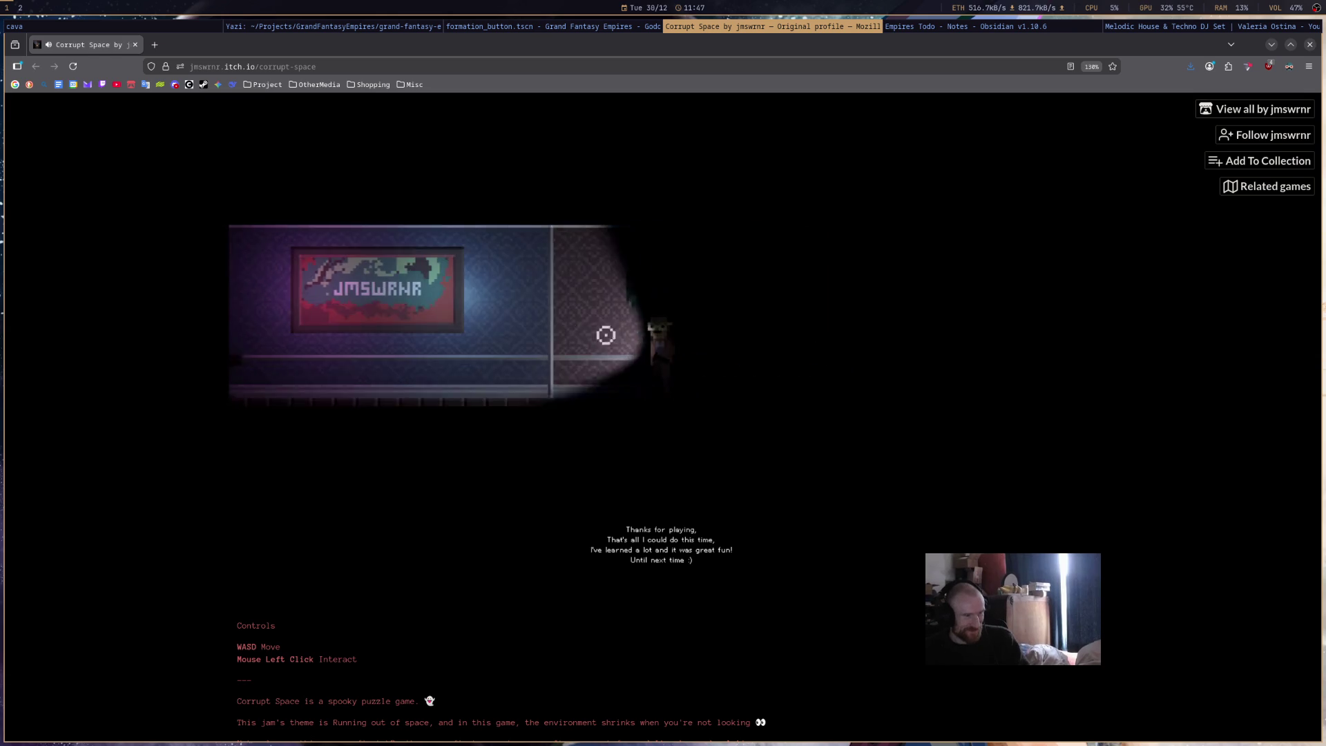
pyautogui.press('a')
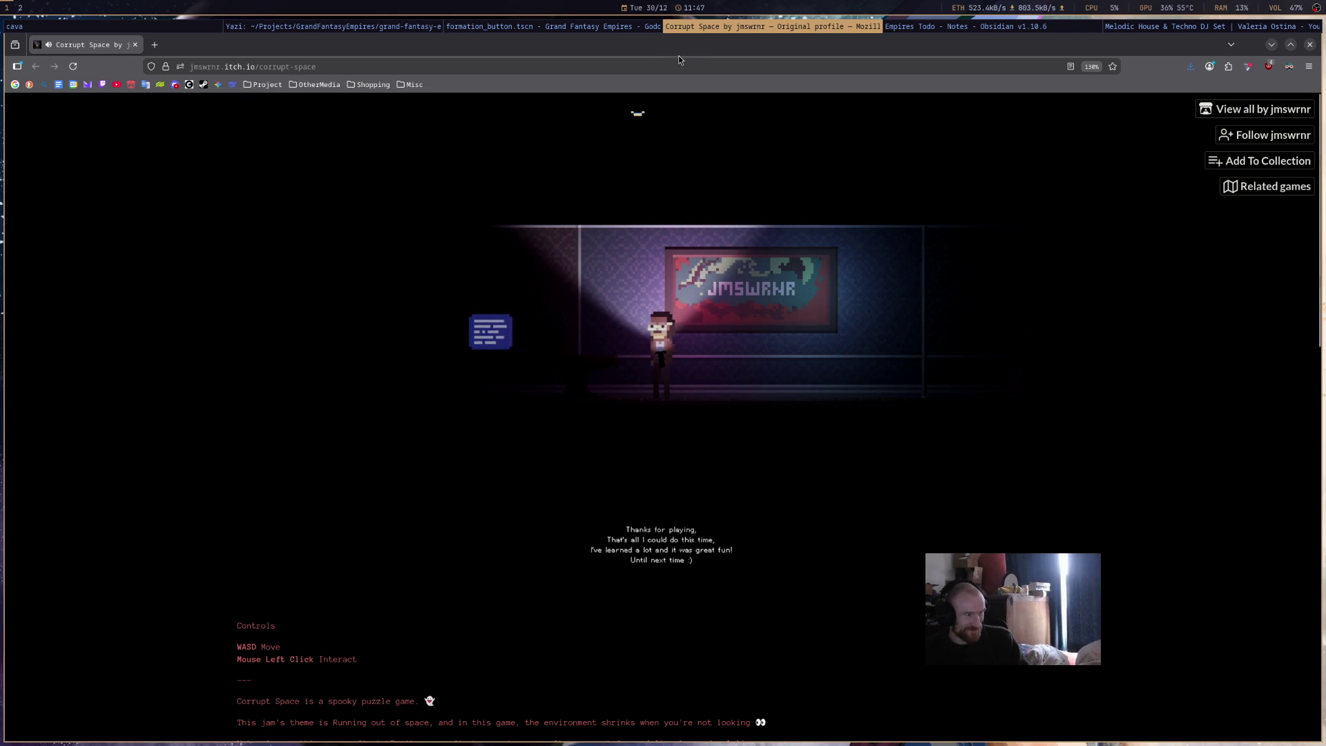
pyautogui.middleClick(816, 26)
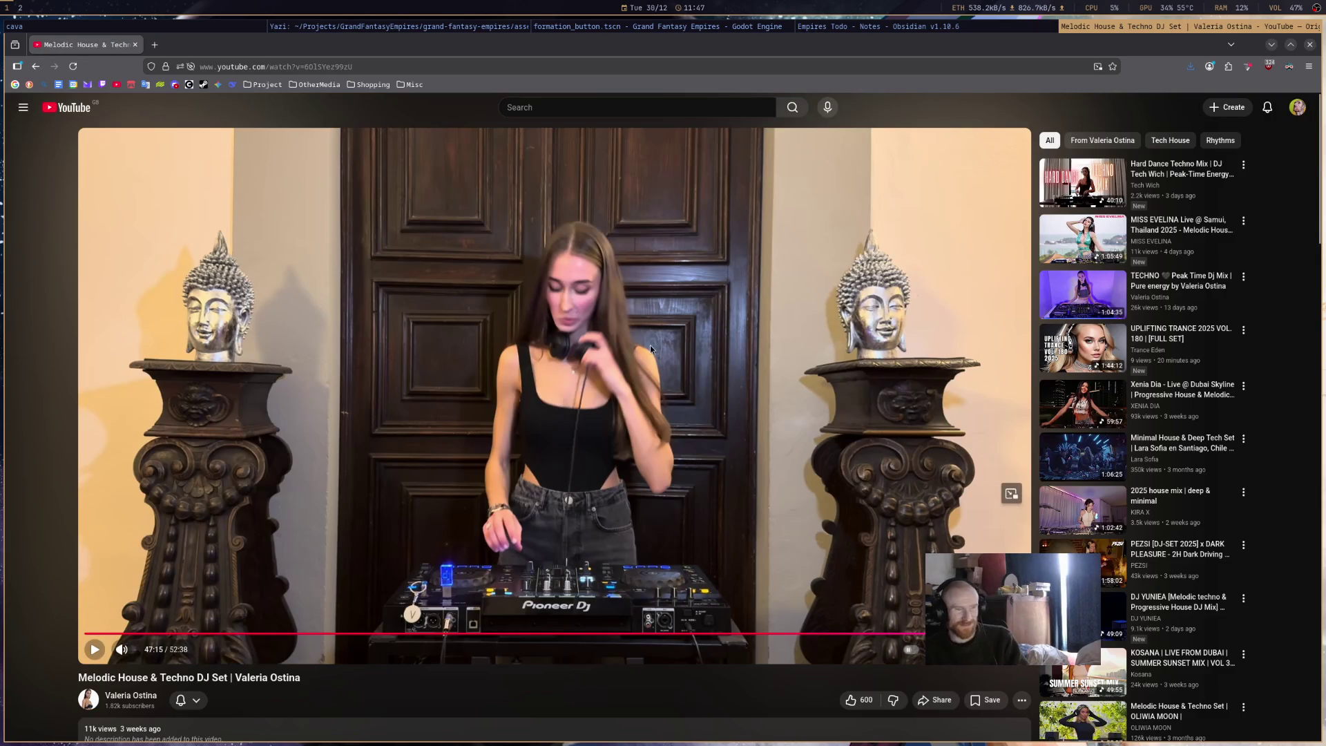
# - Scroll over the top-bar window tabs to bring formation_button.gd in Godot back into focus
pyautogui.scroll(2, 719, 31)
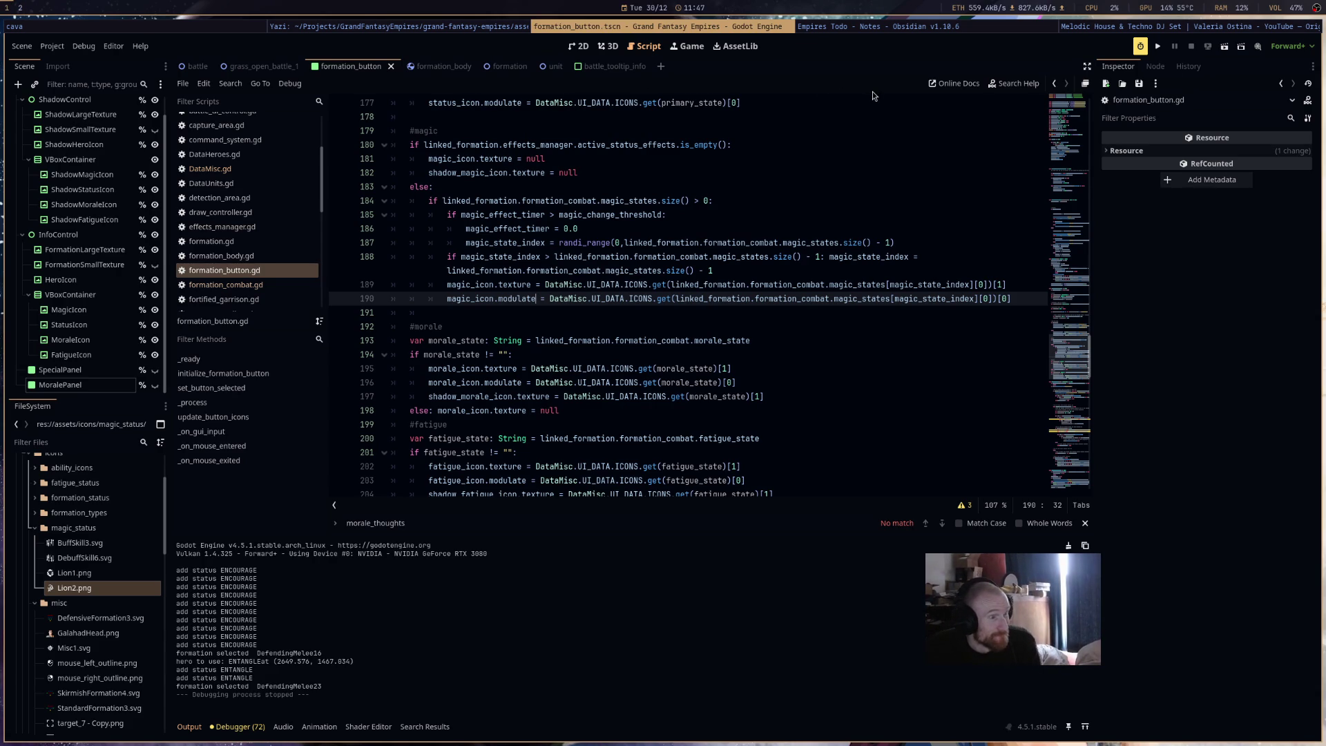
# - Switch via the YouTube window to the Empires Todo note in Obsidian
pyautogui.click(1138, 27)
pyautogui.click(997, 32)
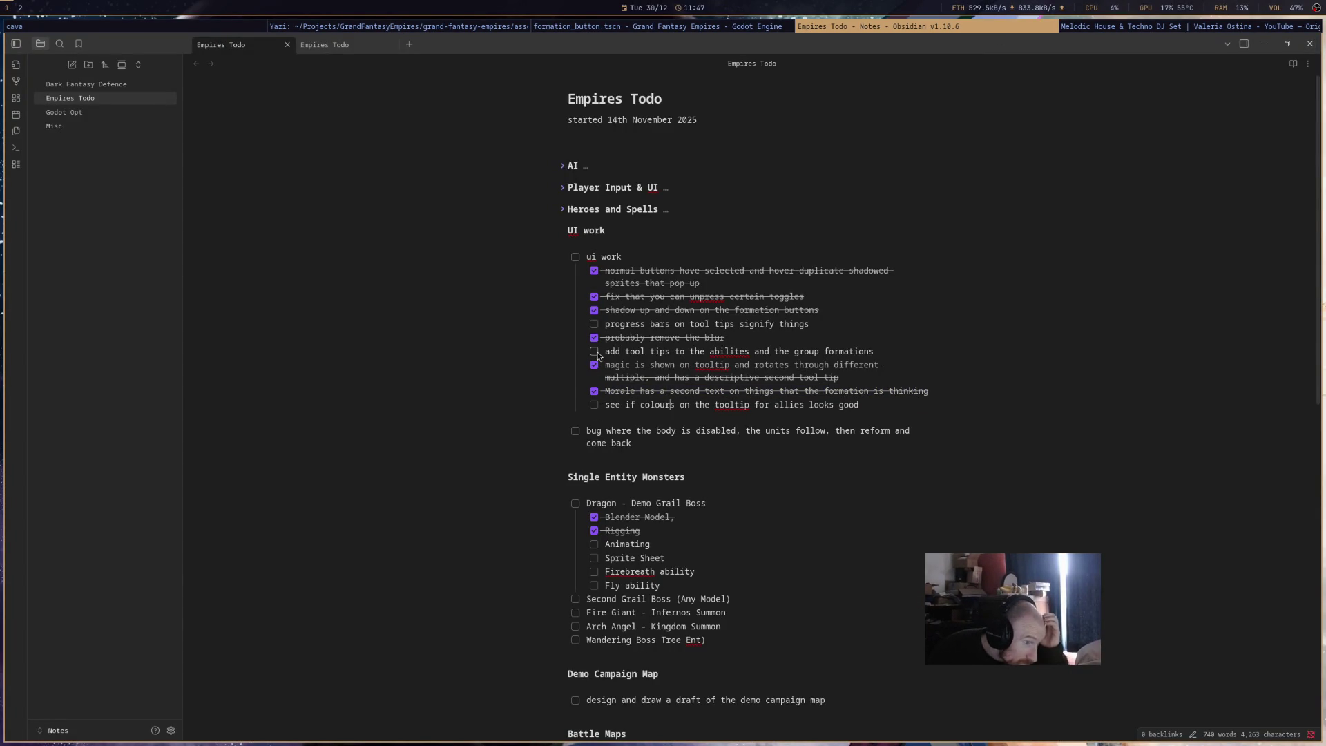
# - Review the Obsidian to-dos on progress bars, ally tooltip colours and the body-disabled bug, then return to Godot
pyautogui.moveTo(850, 325); pyautogui.dragTo(608, 327)
pyautogui.moveTo(605, 406); pyautogui.dragTo(908, 409)
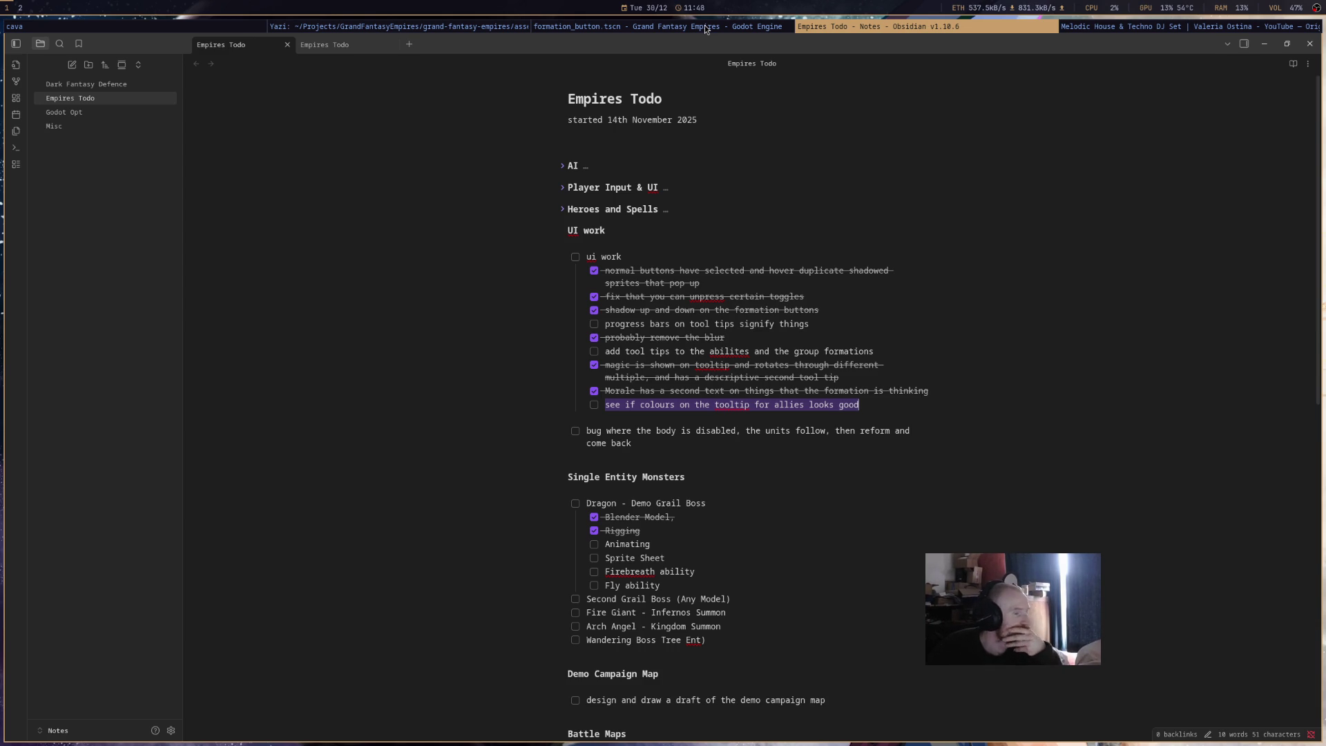
pyautogui.moveTo(681, 450); pyautogui.dragTo(562, 433)
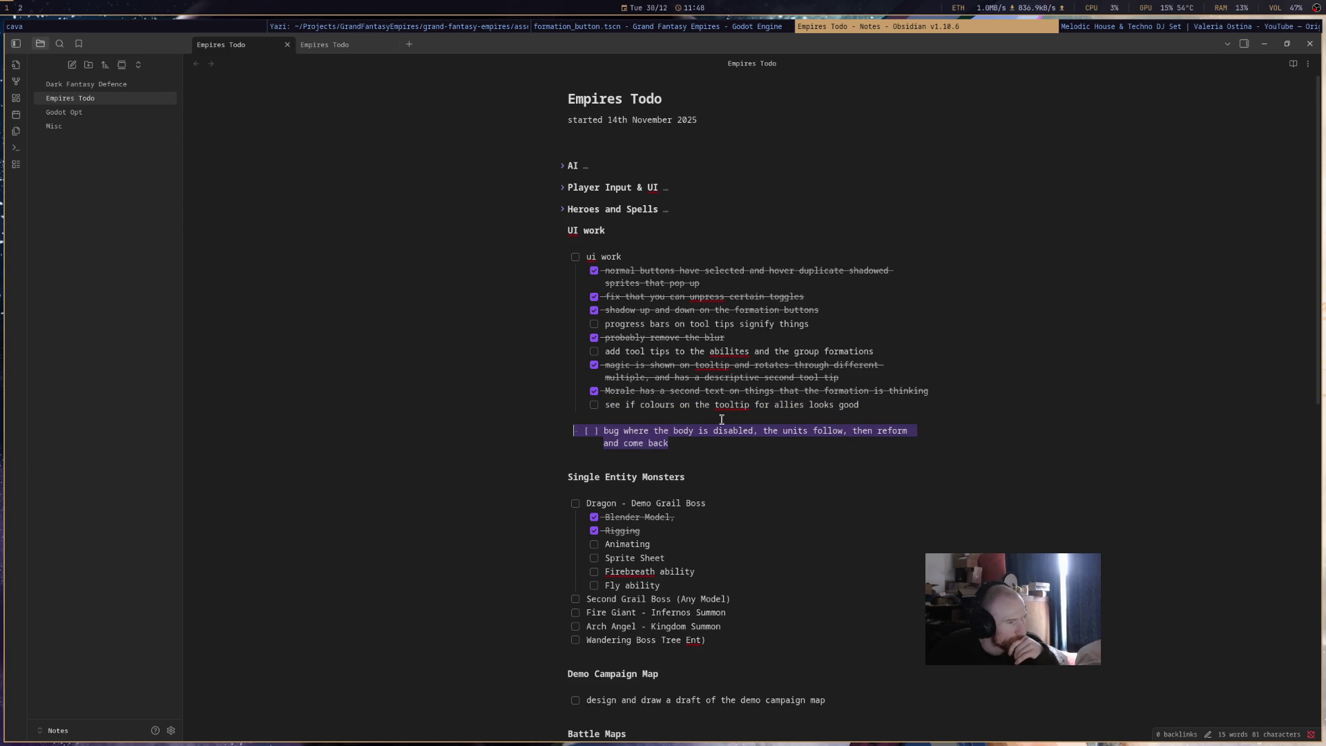
pyautogui.moveTo(604, 405); pyautogui.dragTo(901, 407)
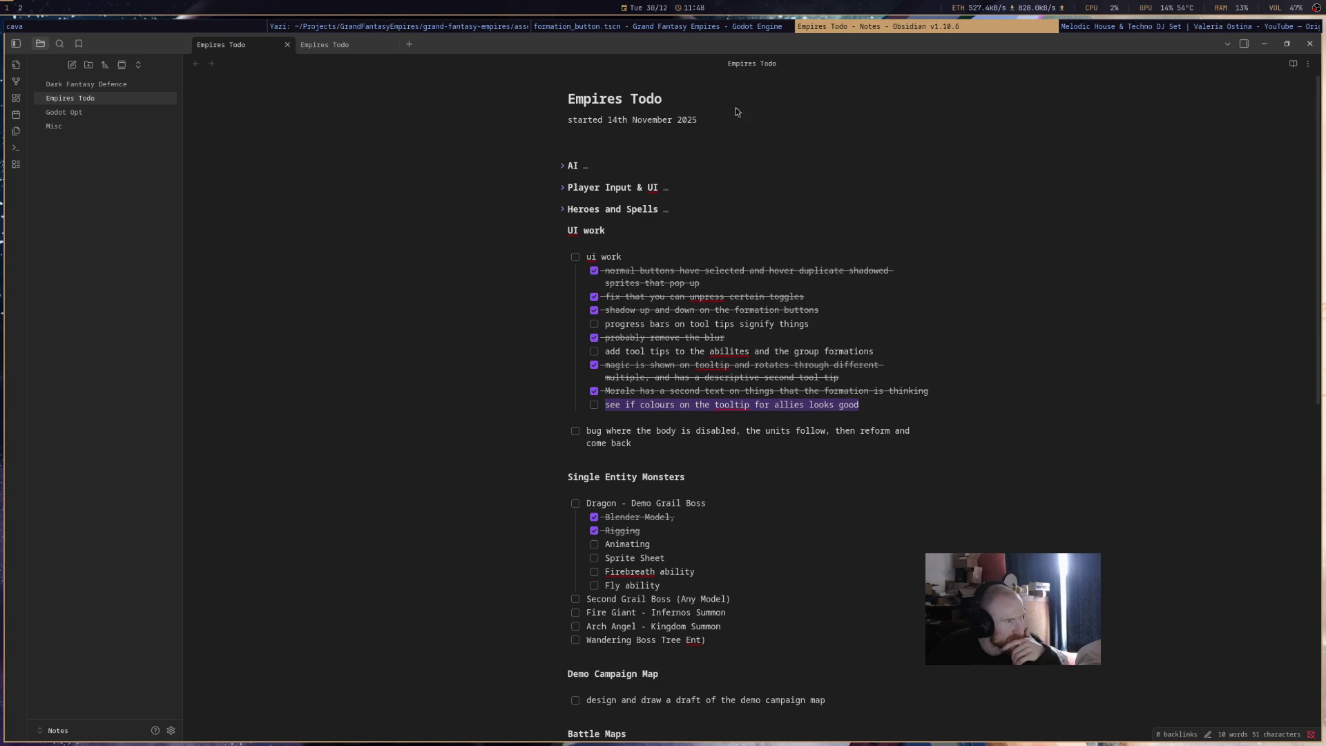
pyautogui.click(665, 25)
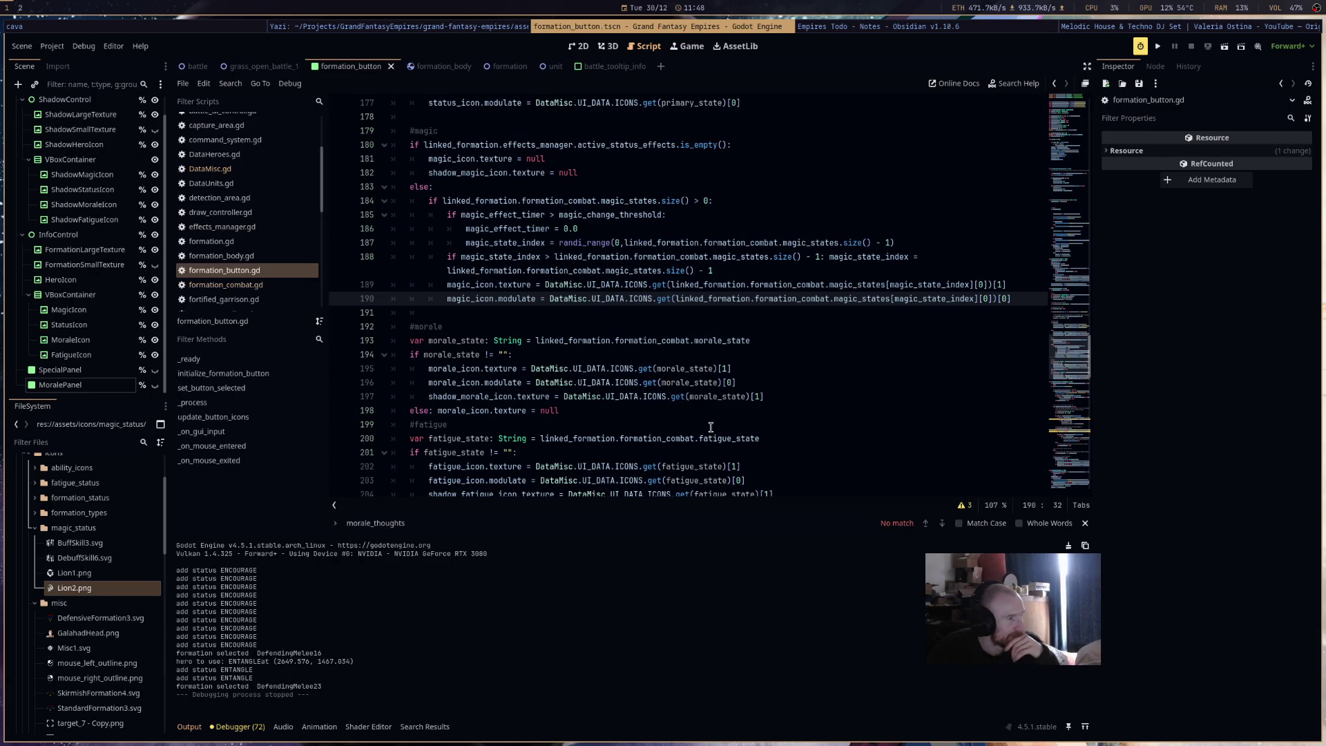
# - Open battle_tooltip.gd and go to update_battle_tooltip, placing the caret at the end of line 60
pyautogui.scroll(3, 274, 256)
pyautogui.click(279, 180)
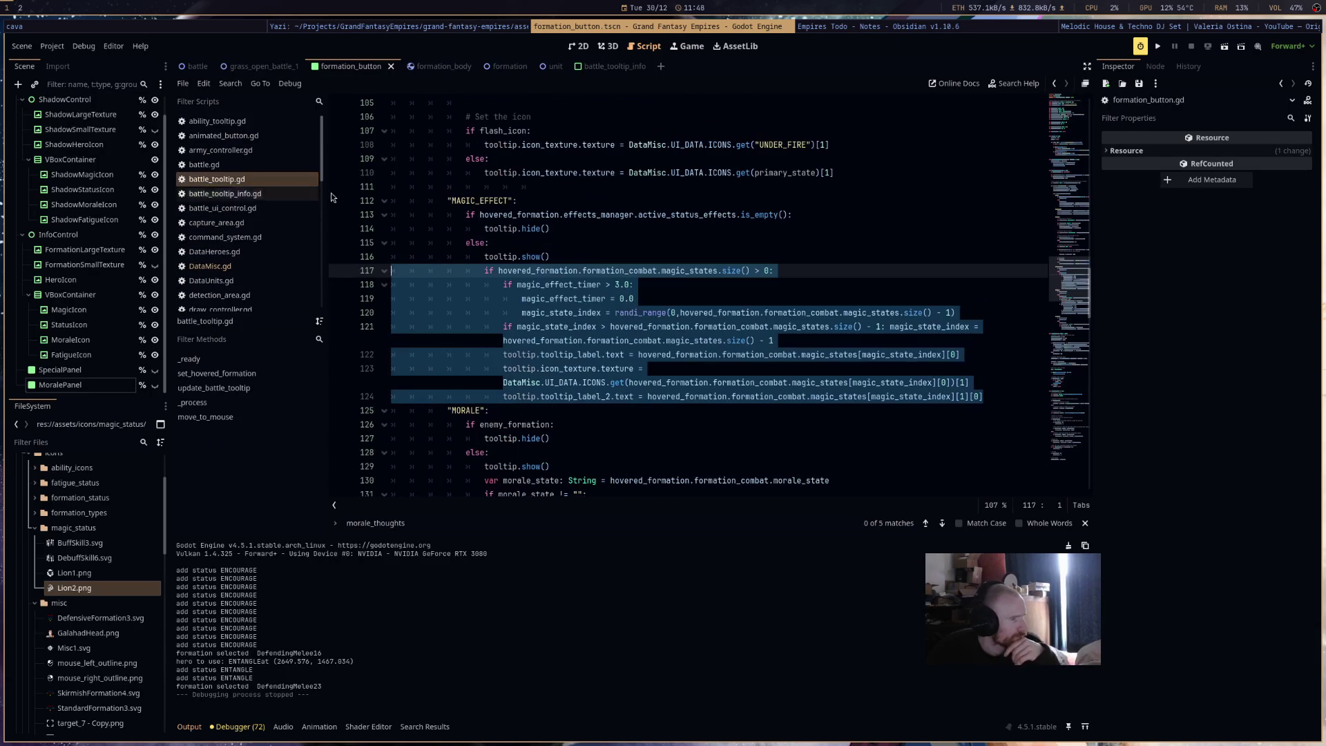
pyautogui.click(799, 354)
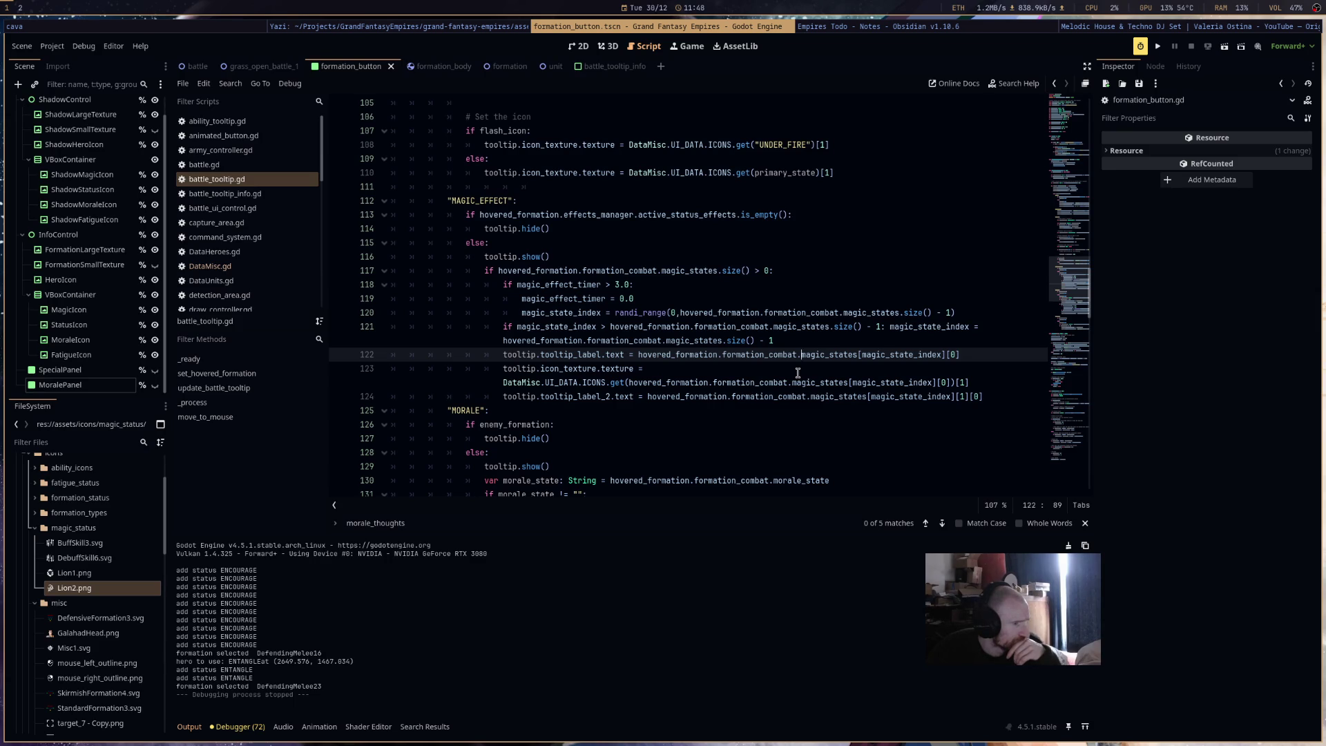
pyautogui.scroll(20, 797, 373)
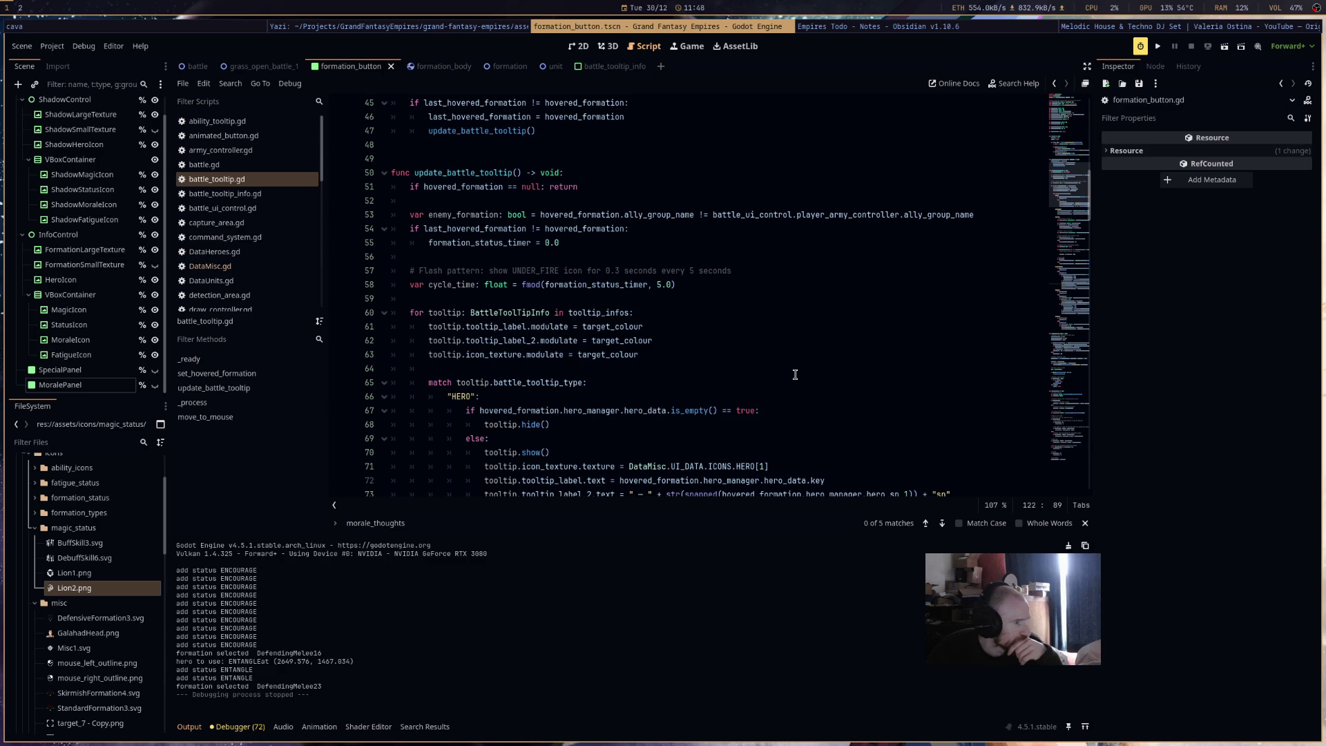
pyautogui.click(699, 309)
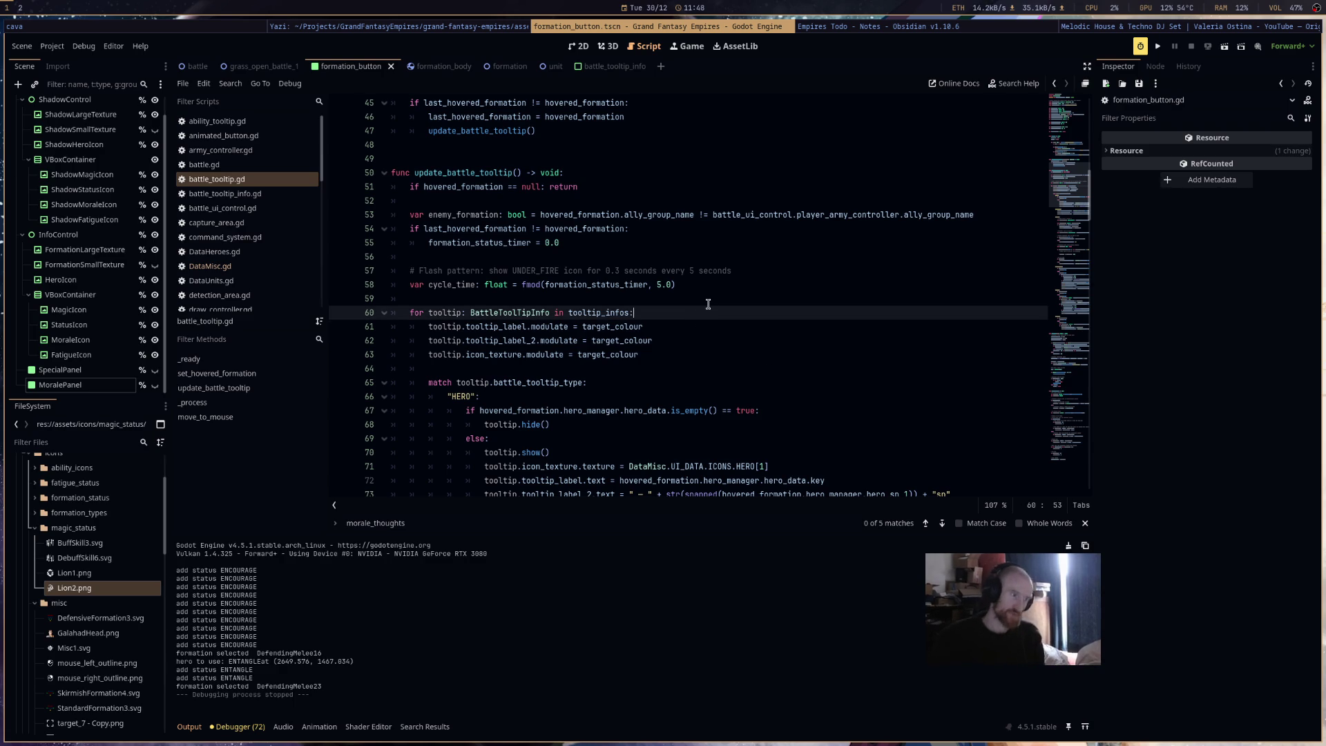
# - Add an 'if enemy_formation' check, indent the three colour assignments under it, and save
pyautogui.press('Return')
pyautogui.write('if enemy_formation')
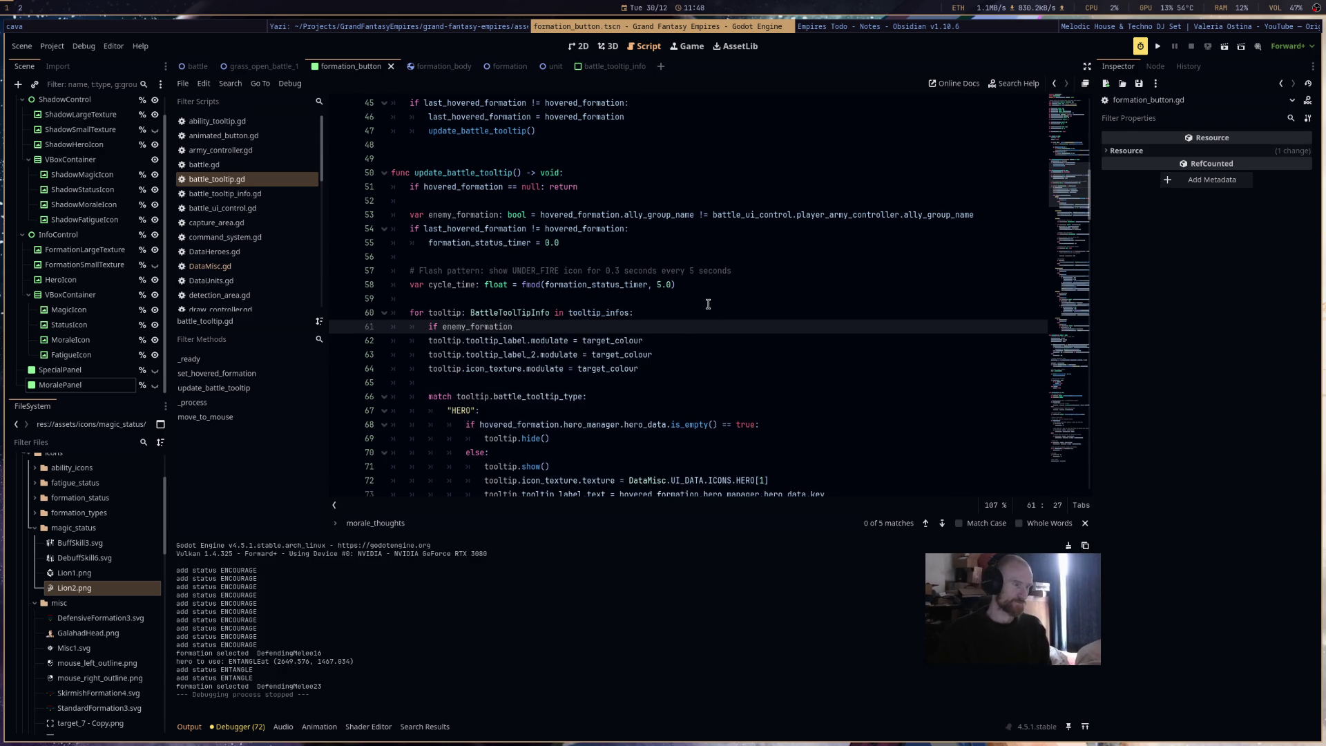
pyautogui.moveTo(698, 370); pyautogui.dragTo(392, 341)
pyautogui.press('Tab')
pyautogui.click(698, 371)
pyautogui.hotkey('ctrl', 's')
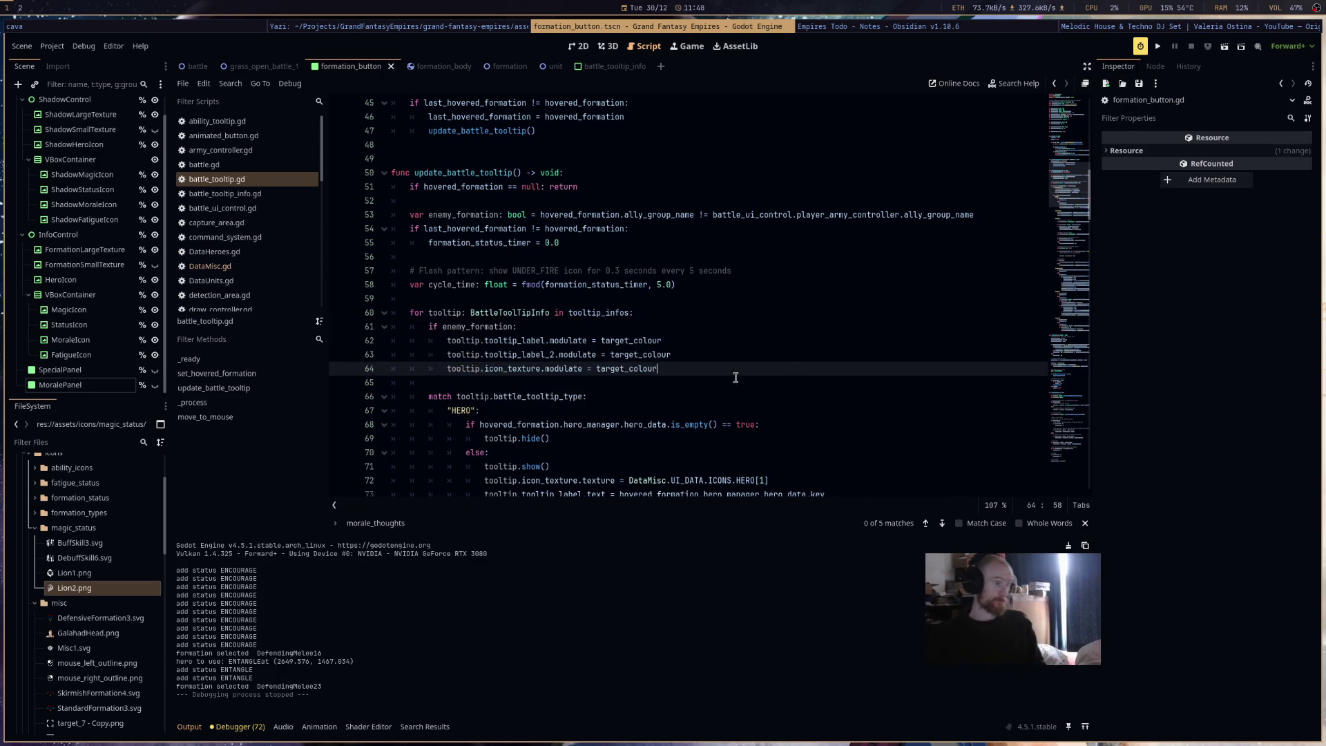
pyautogui.scroll(-4, 732, 382)
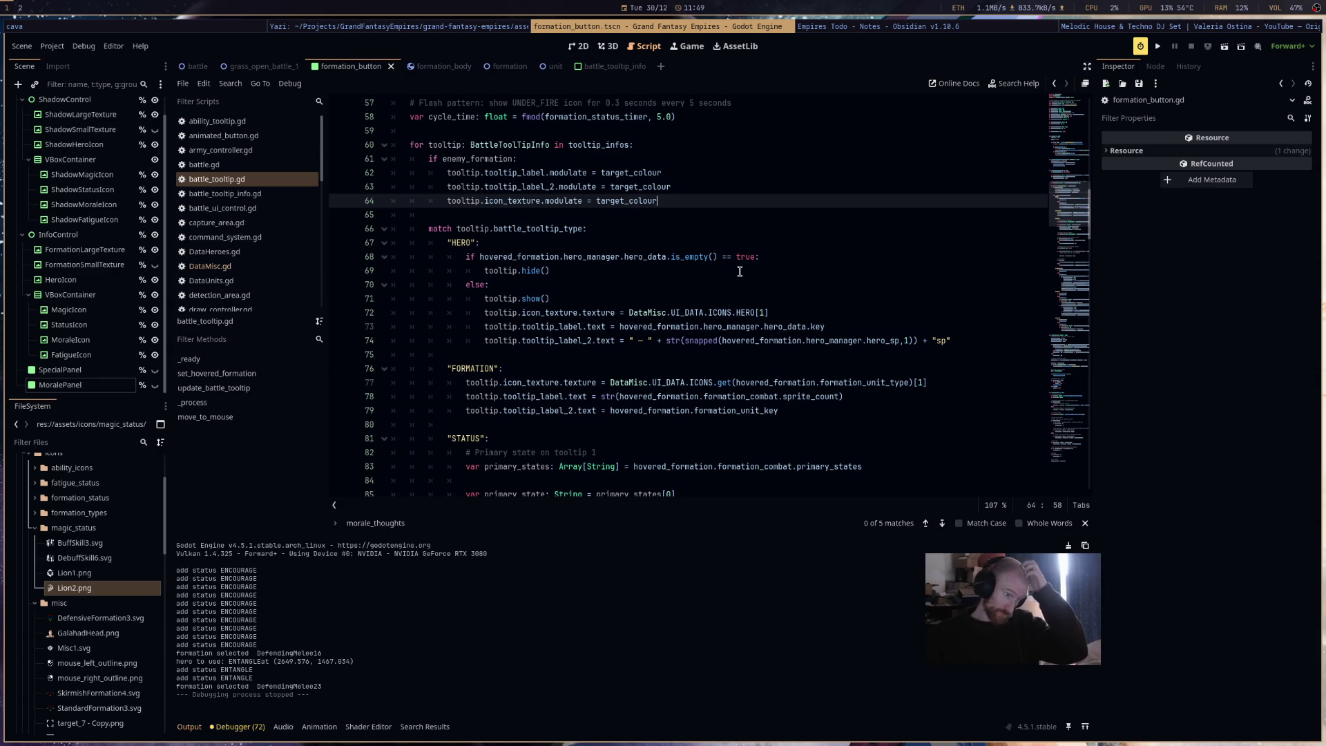
# - Start a new line under the hero icon line, trying an 'oo' completion then backing it out
pyautogui.click(803, 314)
pyautogui.press('Return')
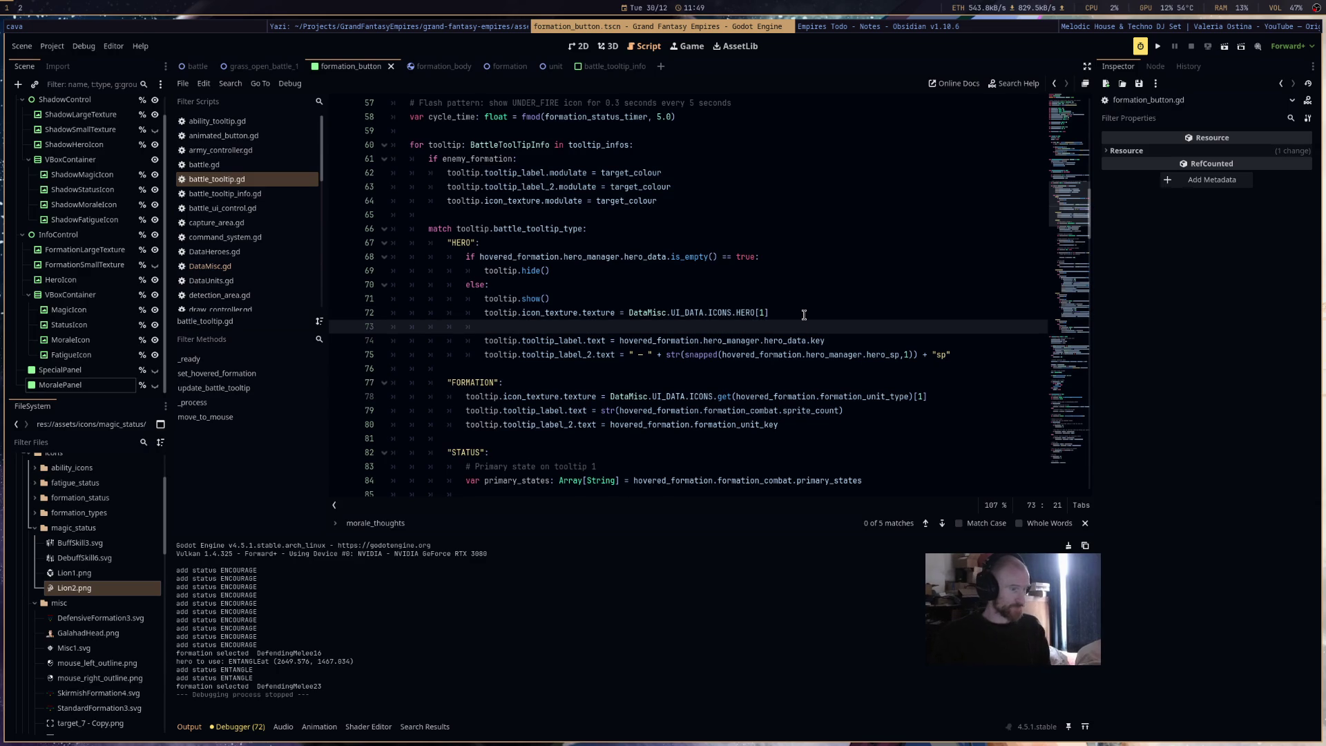
pyautogui.write('too')
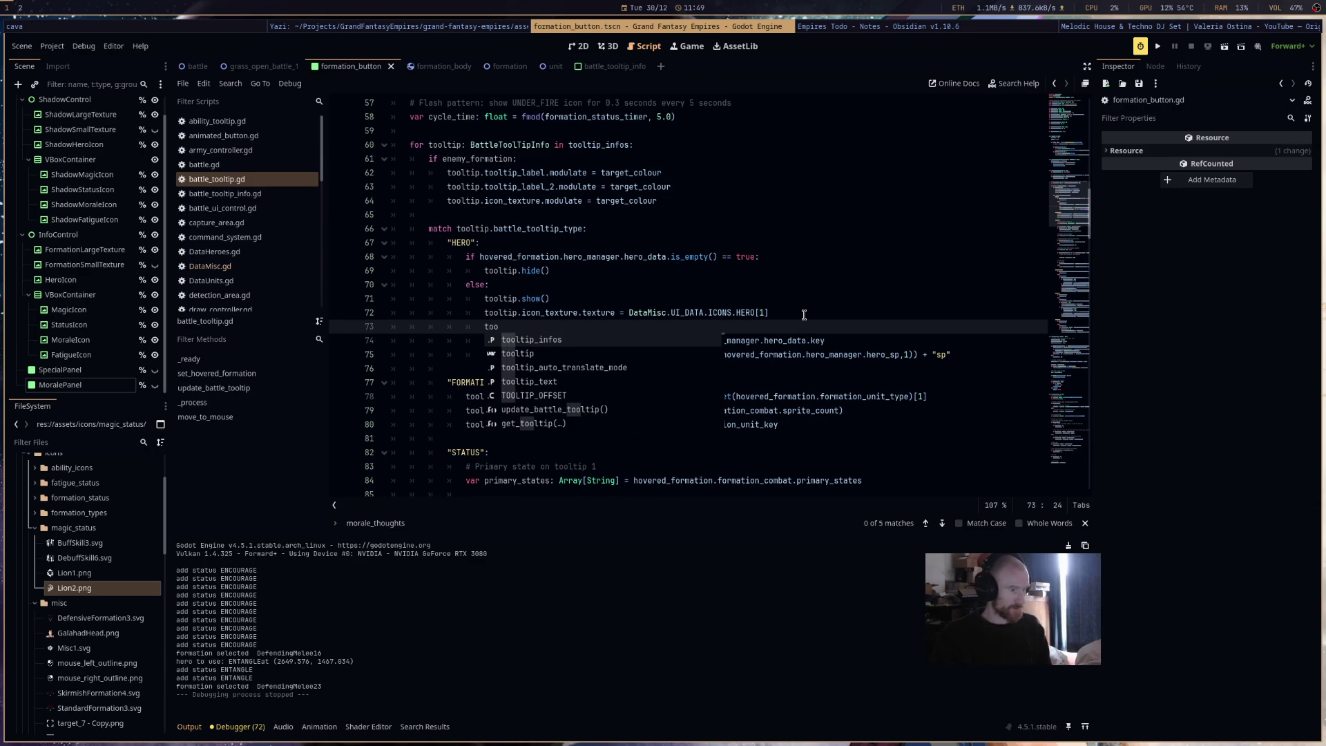
pyautogui.press('Return')
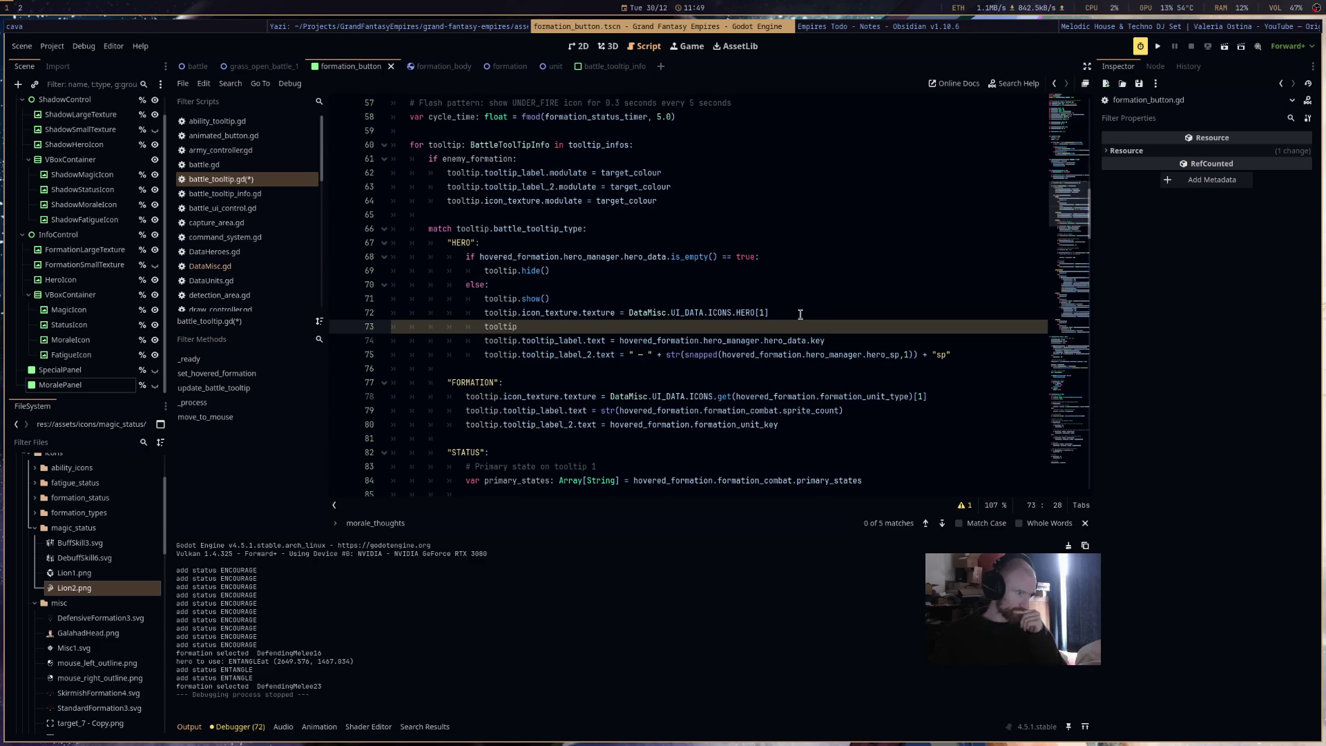
pyautogui.press('BackSpace')
pyautogui.press('BackSpace')
pyautogui.press('BackSpace')
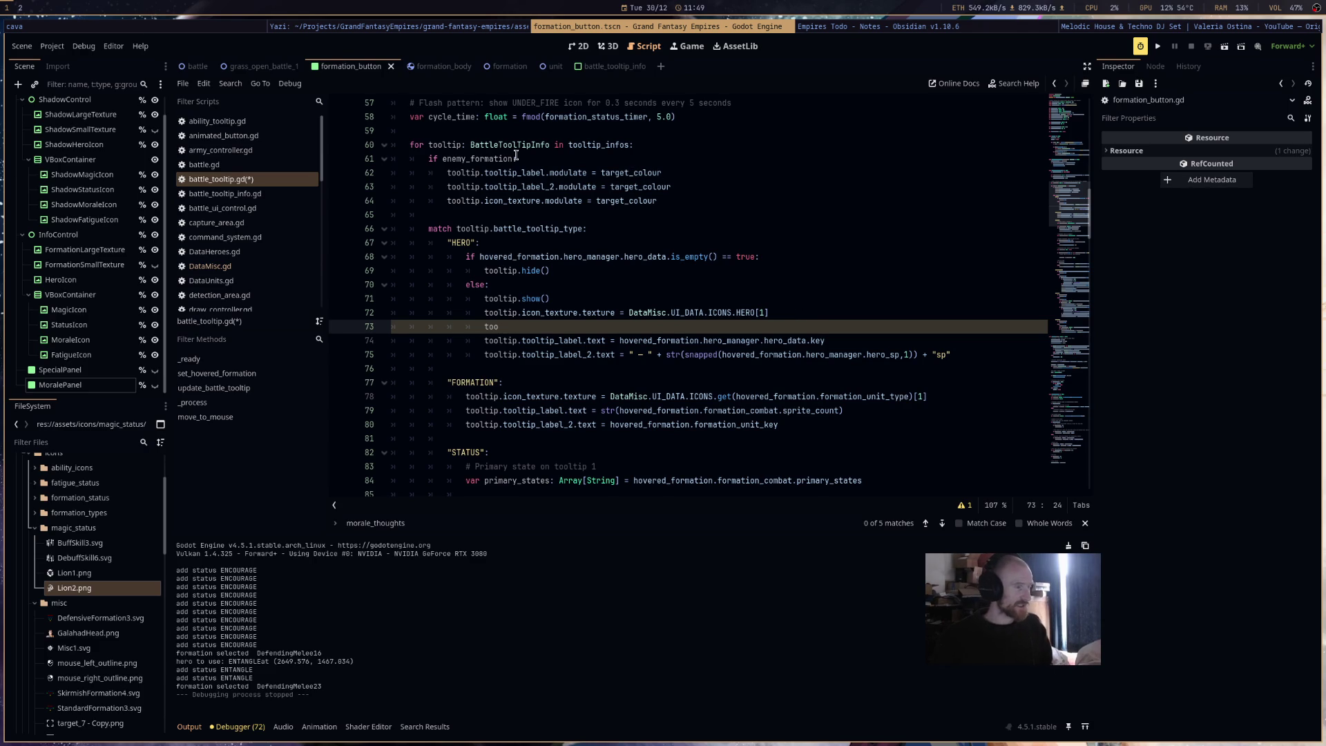
# - Move the icon tint line first in the enemy block and dedent the two label tint lines out of it
pyautogui.moveTo(660, 201); pyautogui.dragTo(446, 201)
pyautogui.hotkey('ctrl', 'x')
pyautogui.click(525, 161)
pyautogui.press('Return')
pyautogui.hotkey('ctrl', 'v')
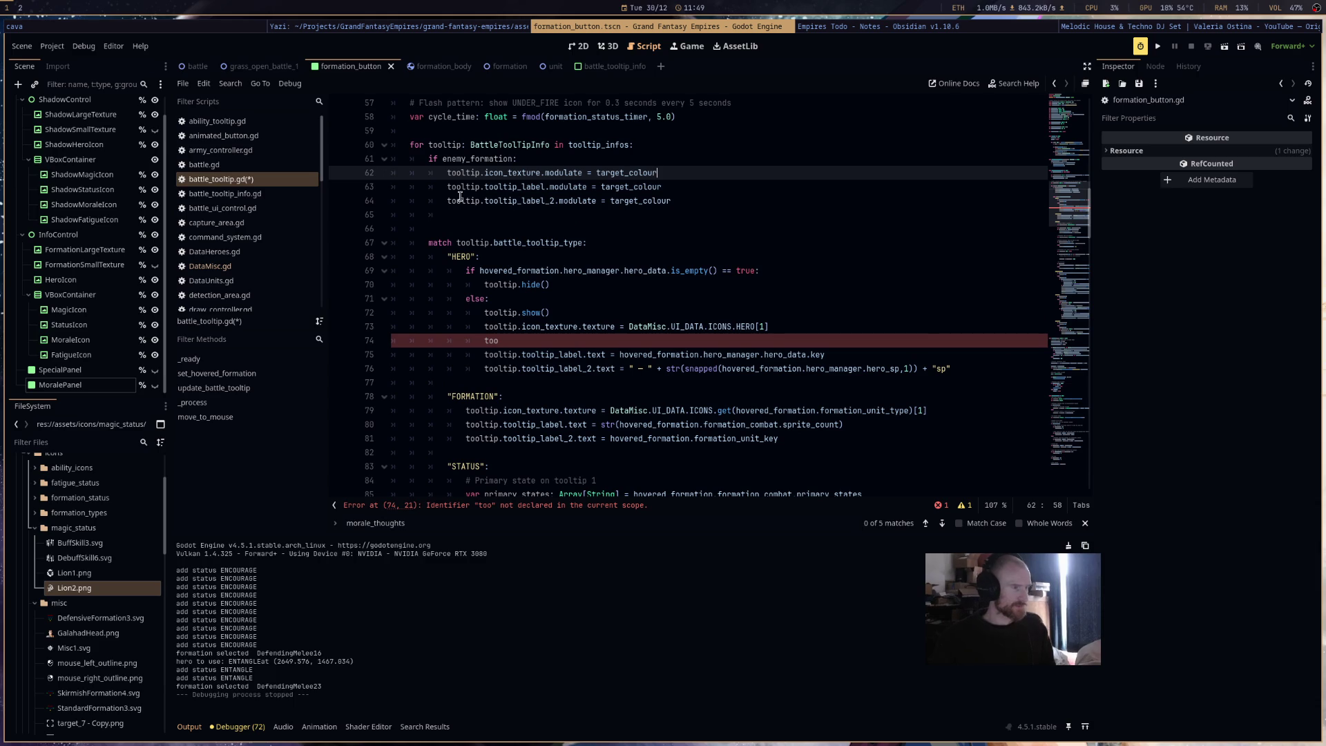
pyautogui.click(671, 201)
pyautogui.moveTo(671, 201); pyautogui.dragTo(343, 186)
pyautogui.hotkey('shift', 'Tab')
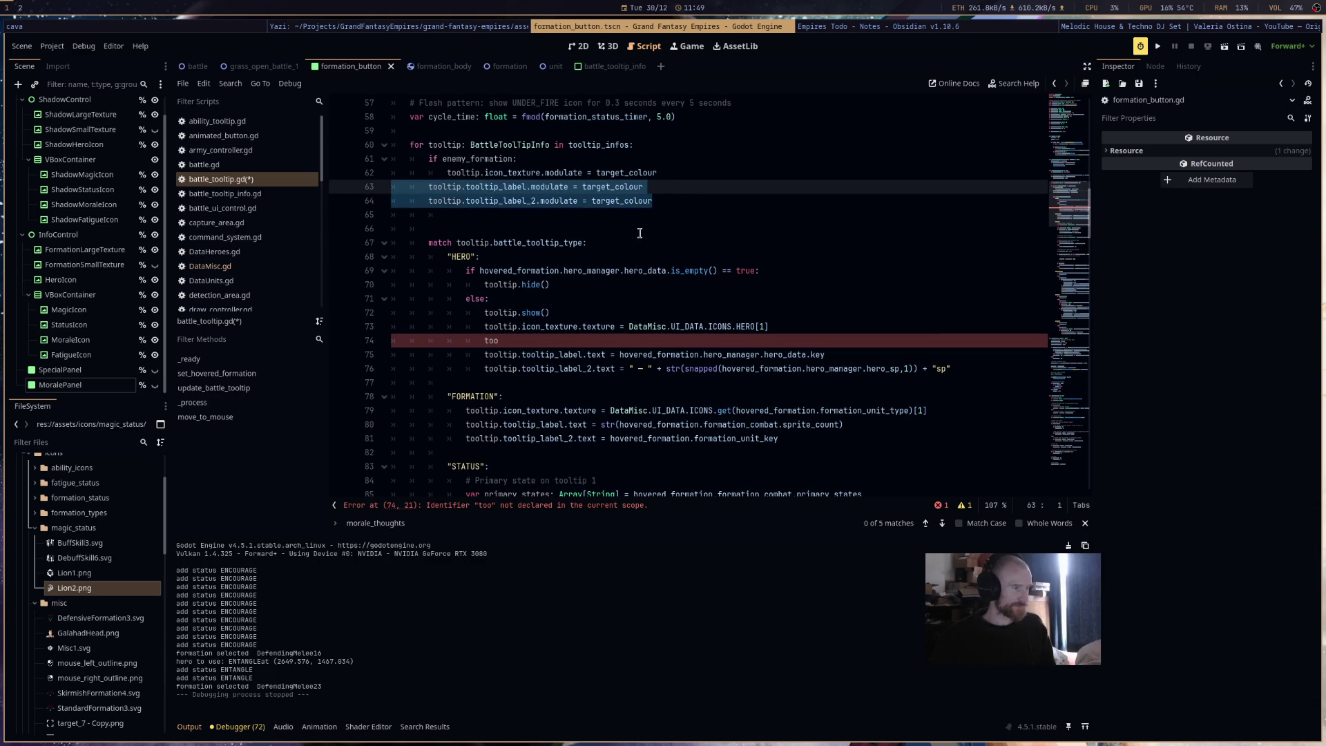
pyautogui.click(638, 230)
# - Replace the unfinished word in the hero branch with a pasted line and fix its indentation
pyautogui.click(523, 339)
pyautogui.doubleClick(523, 340)
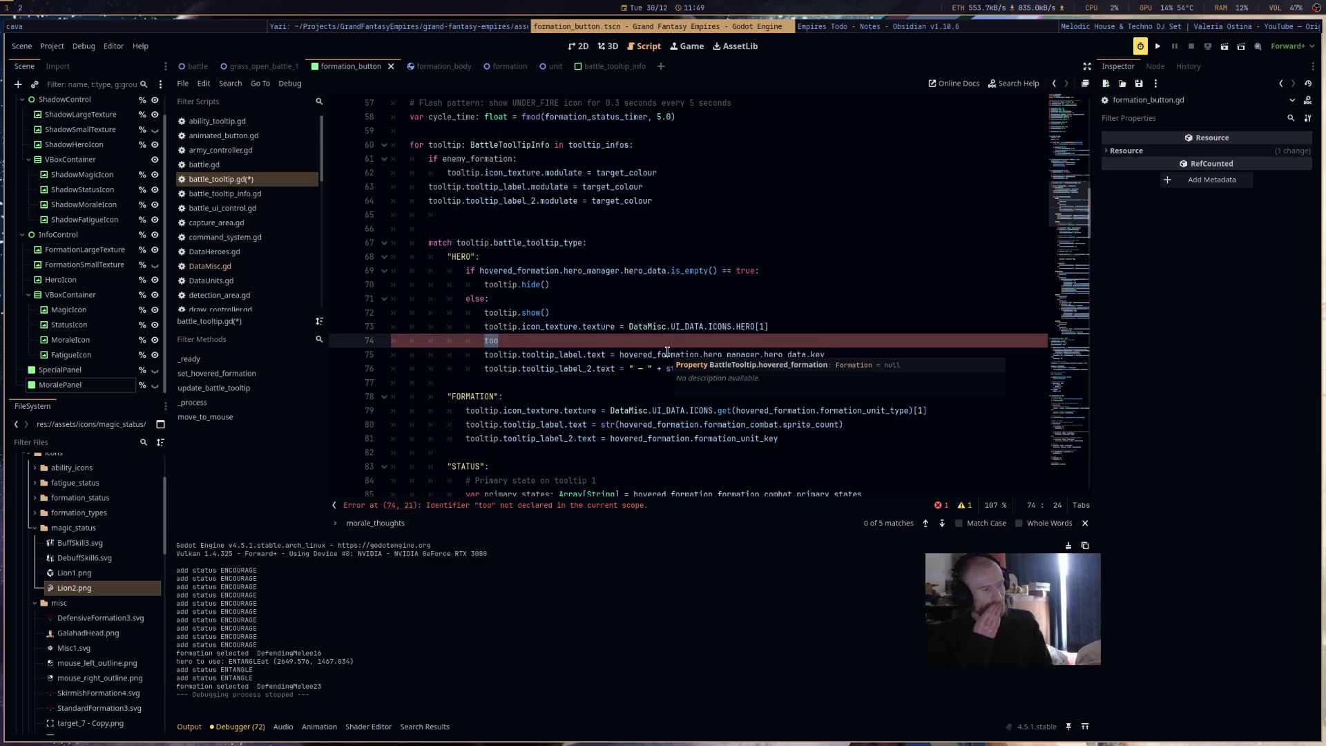
pyautogui.click(501, 340)
pyautogui.hotkey('ctrl', 'z')
pyautogui.hotkey('ctrl', 'shift', 'z')
pyautogui.doubleClick(507, 341)
pyautogui.hotkey('ctrl', 'v')
pyautogui.press('Tab')
pyautogui.hotkey('shift', 'Tab')
pyautogui.click(529, 354)
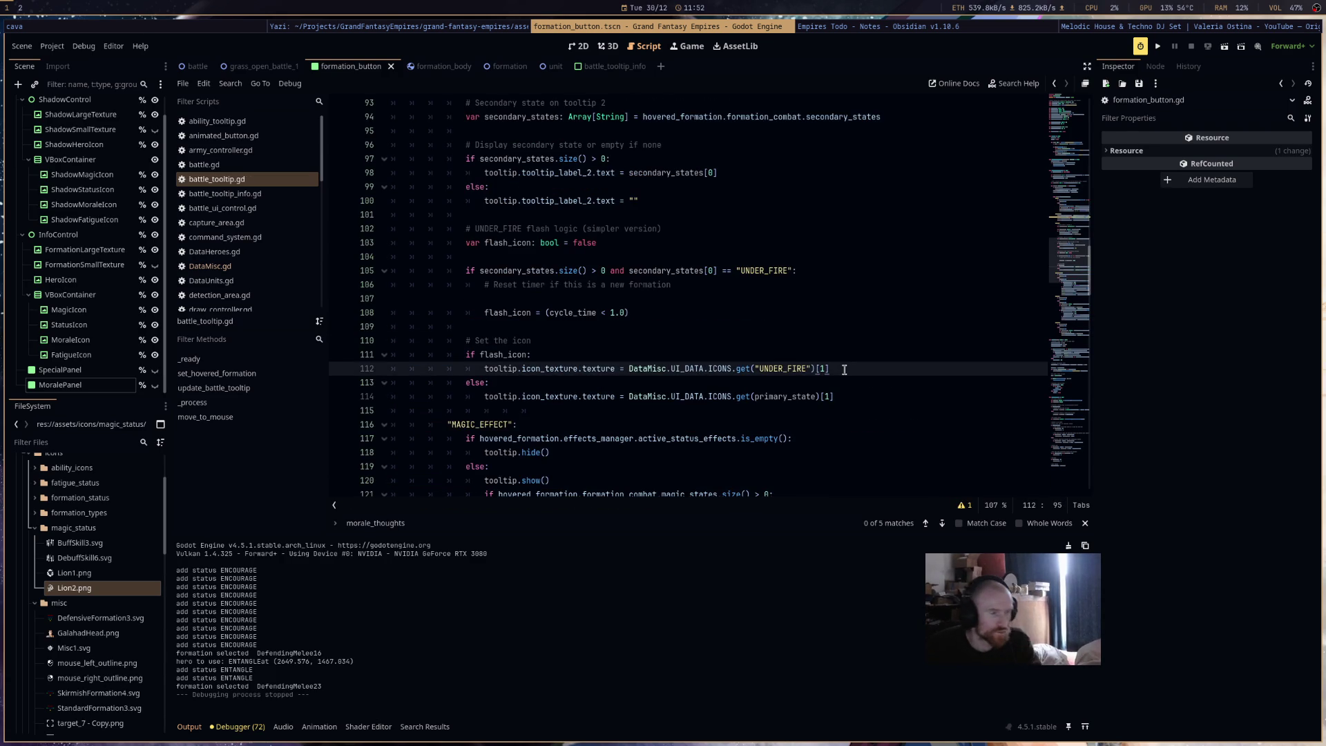
# - Paste the non-enemy check line under both the UNDER_FIRE and primary state icon lines
pyautogui.press('Return')
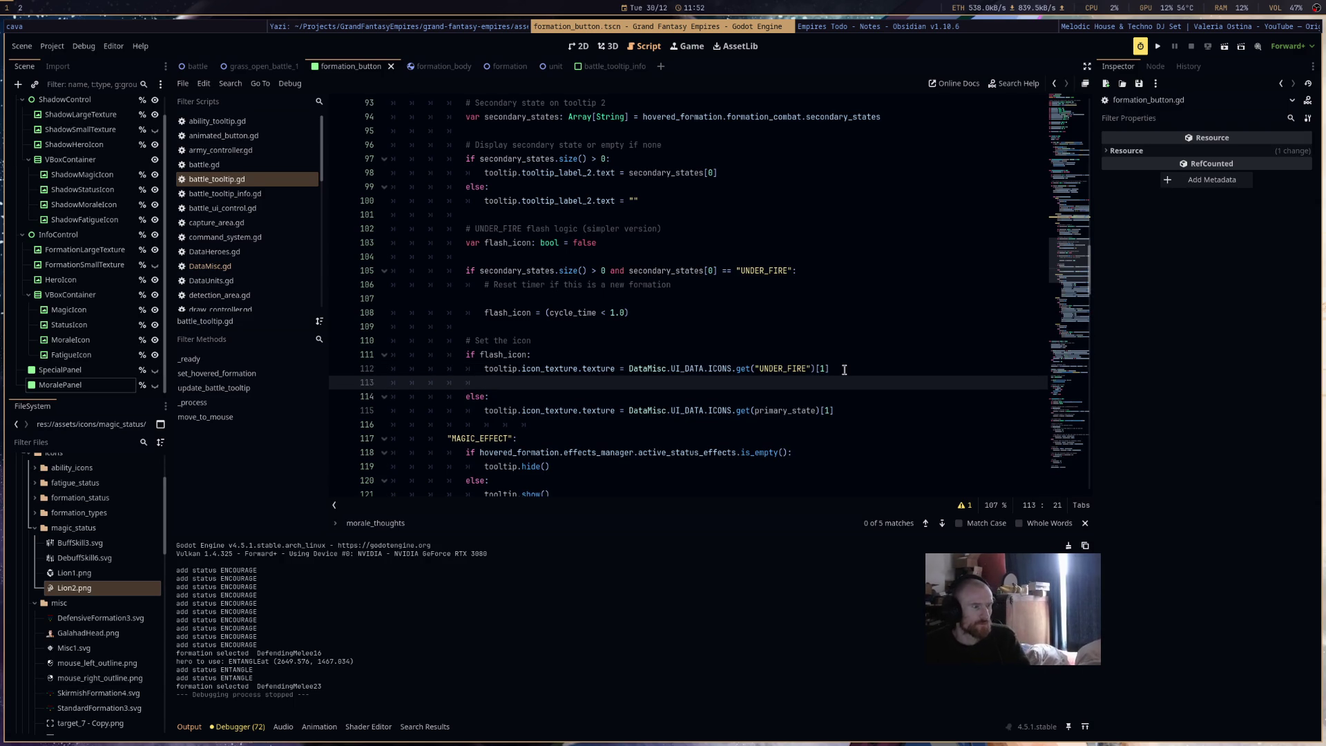
pyautogui.hotkey('ctrl', 'v')
pyautogui.click(850, 411)
pyautogui.press('Return')
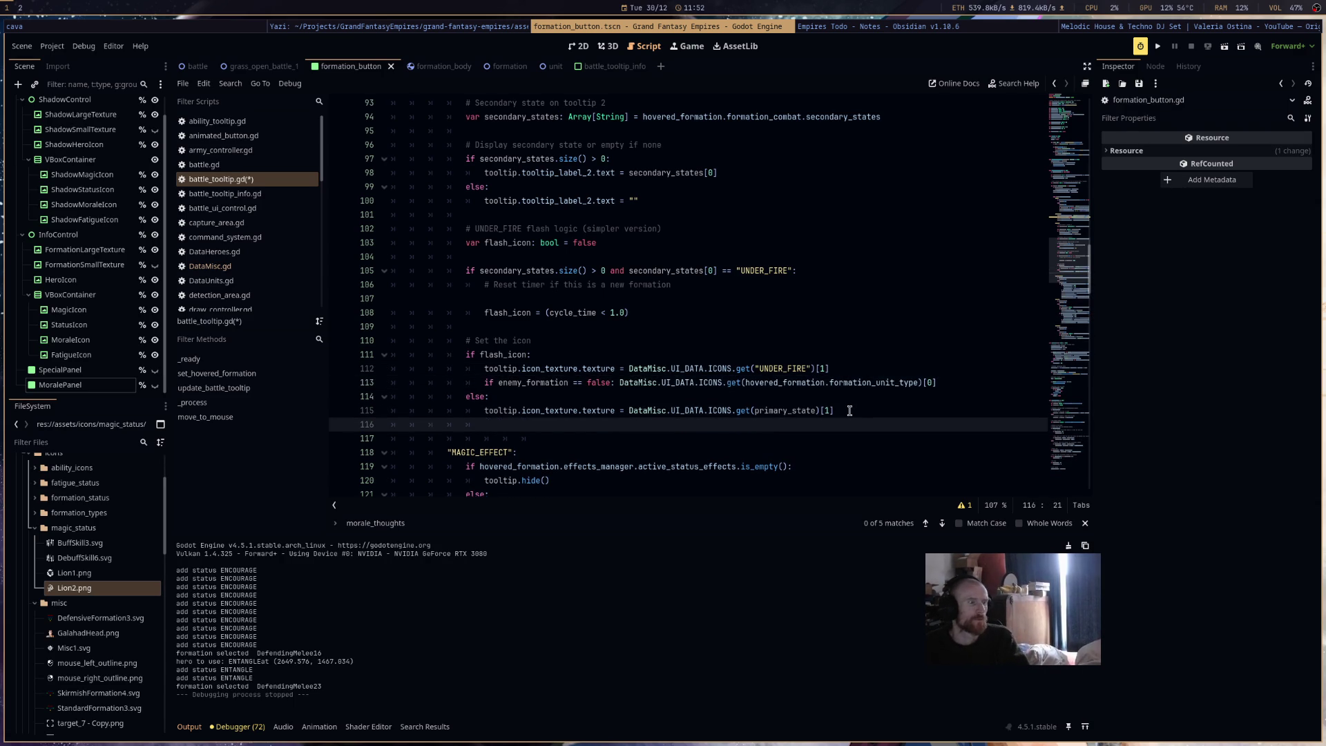
pyautogui.hotkey('ctrl', 'v')
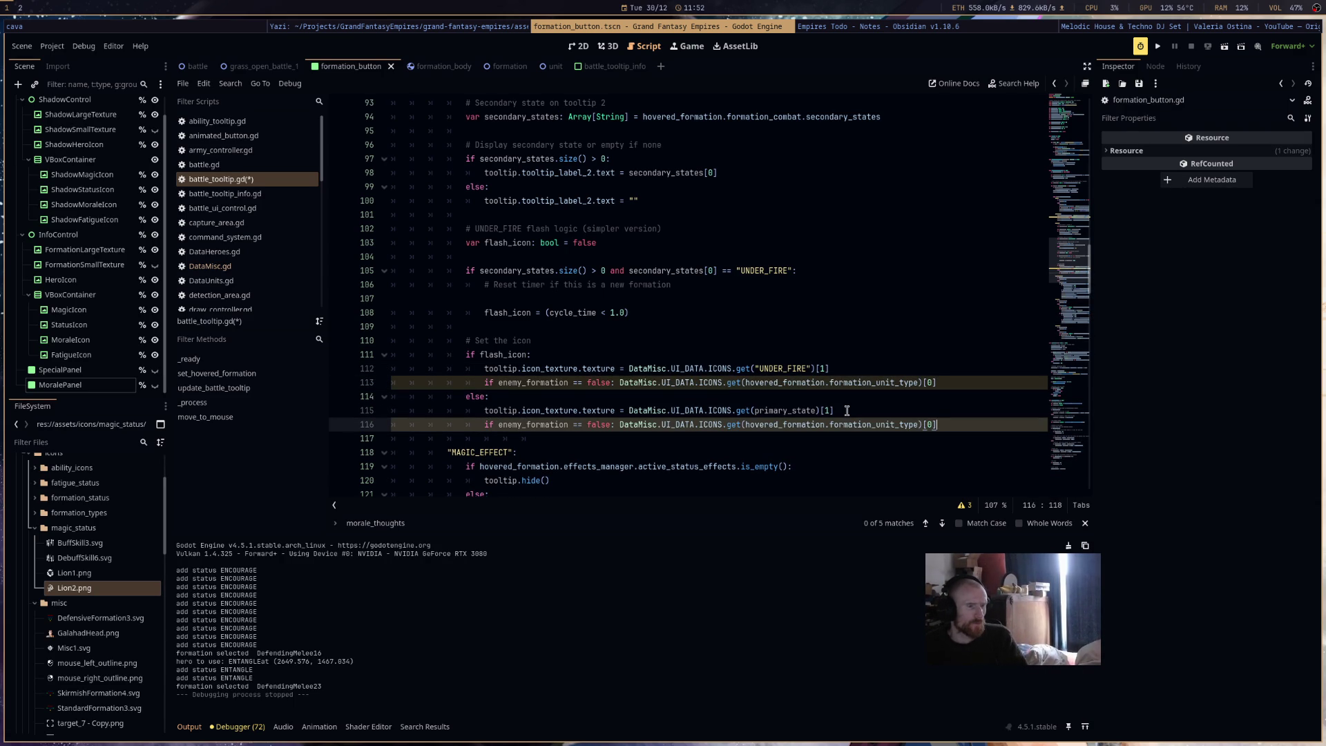
# - Complete line 113 as tooltip.icon_texture.modulate = the UNDER_FIRE ICONS entry [0]
pyautogui.moveTo(628, 369)
pyautogui.mouseDown()
pyautogui.moveTo(865, 374)
pyautogui.moveTo(619, 384)
pyautogui.mouseUp()
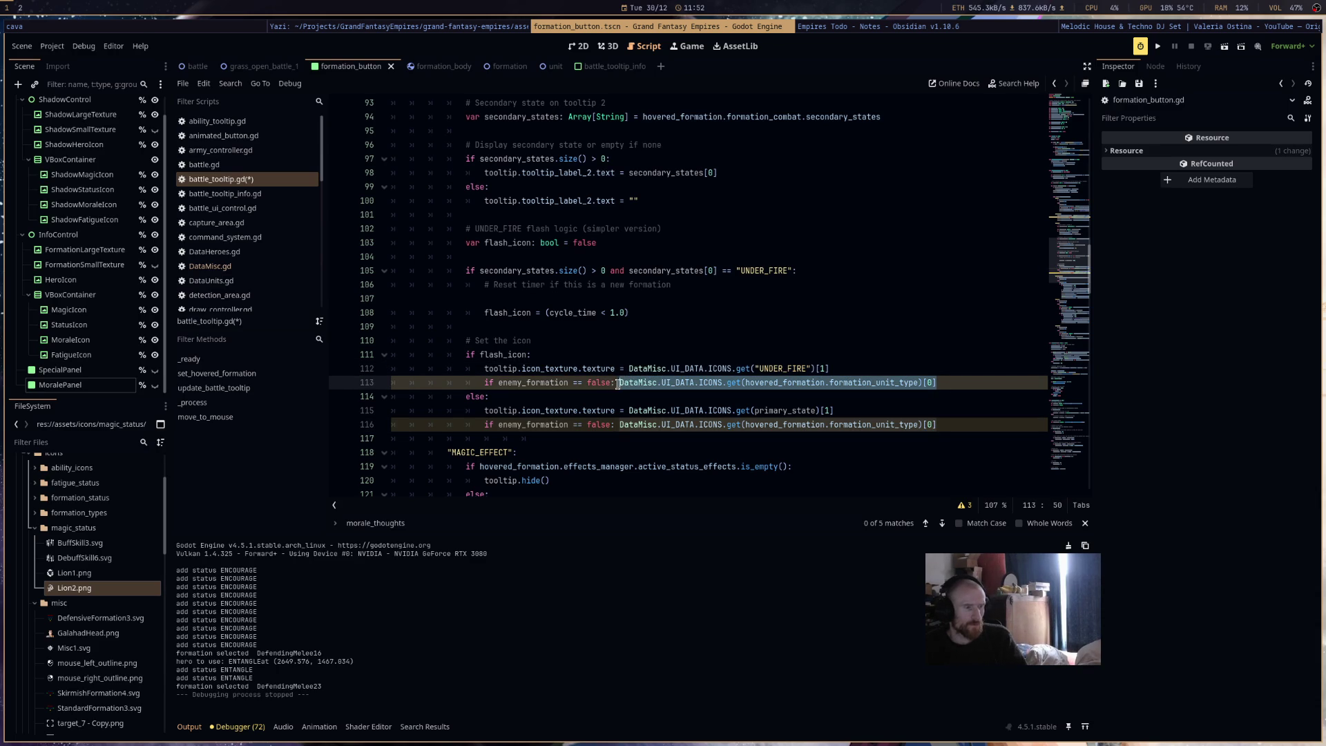
pyautogui.hotkey('ctrl', 'v')
pyautogui.click(614, 369)
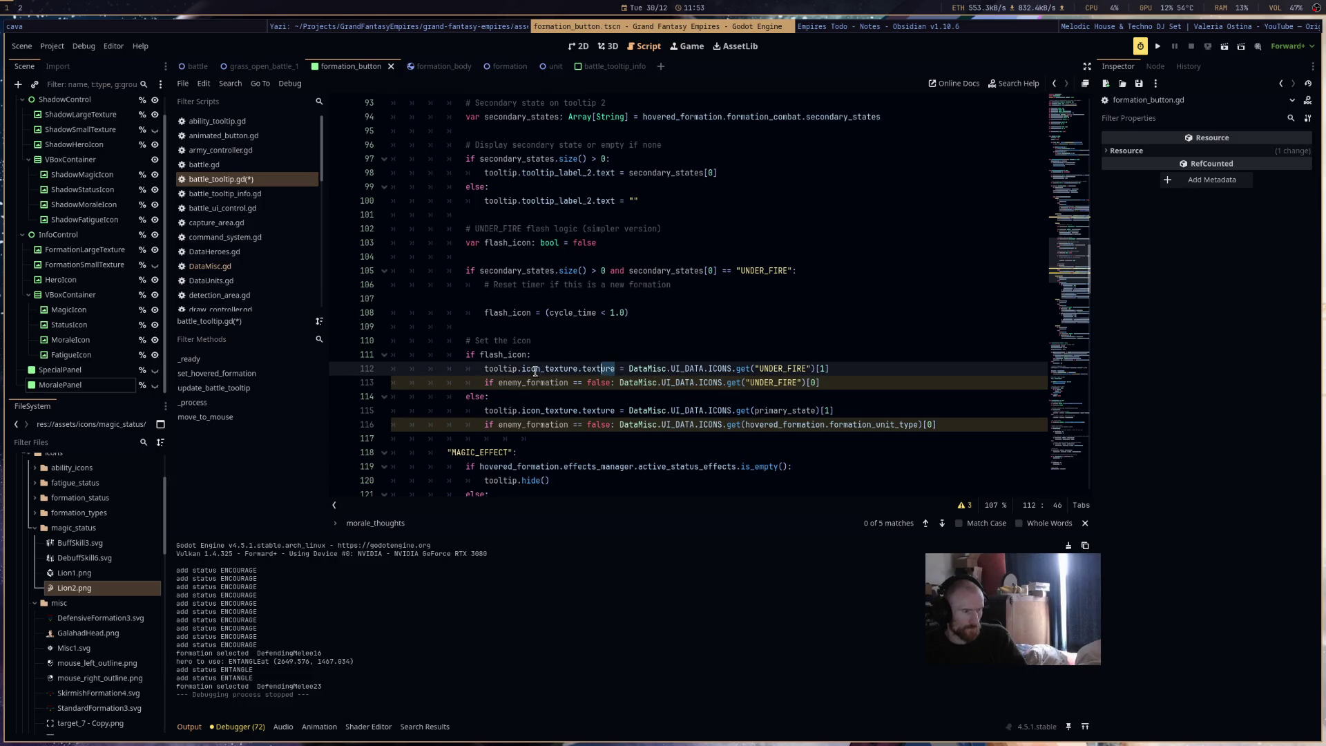
pyautogui.click(618, 382)
pyautogui.hotkey('ctrl', 'v')
pyautogui.doubleClick(734, 383)
pyautogui.write('modulate')
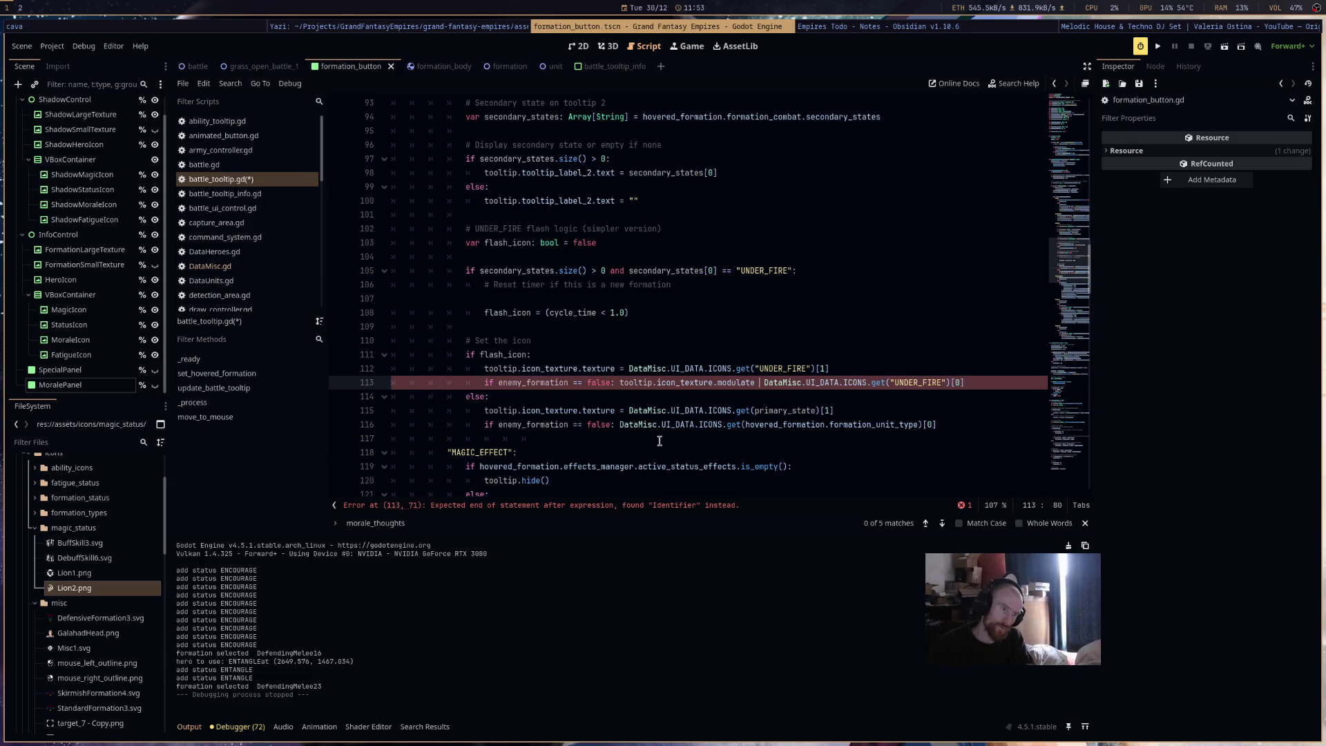
pyautogui.write('=')
pyautogui.click(702, 352)
pyautogui.scroll(3, 702, 345)
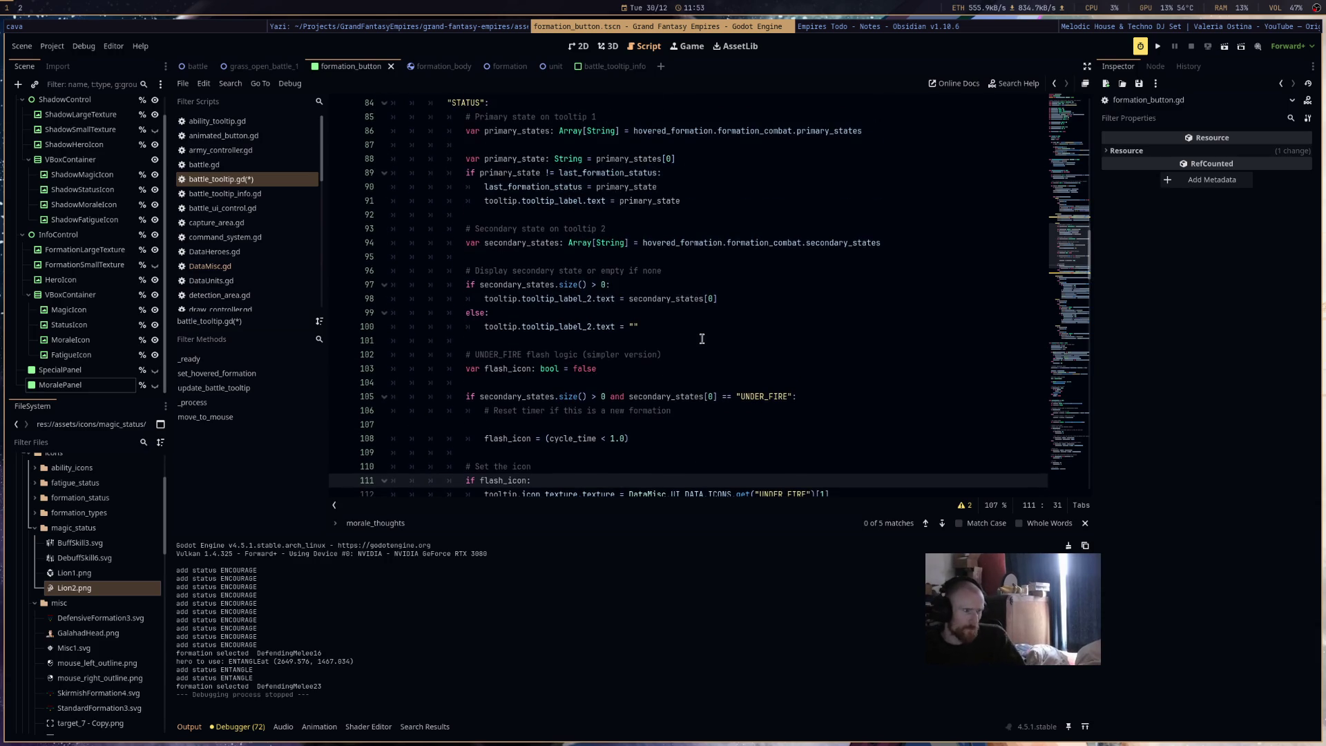
# - On line 80, add tooltip.icon_texture.modulate = after the non-enemy check
pyautogui.scroll(5, 702, 346)
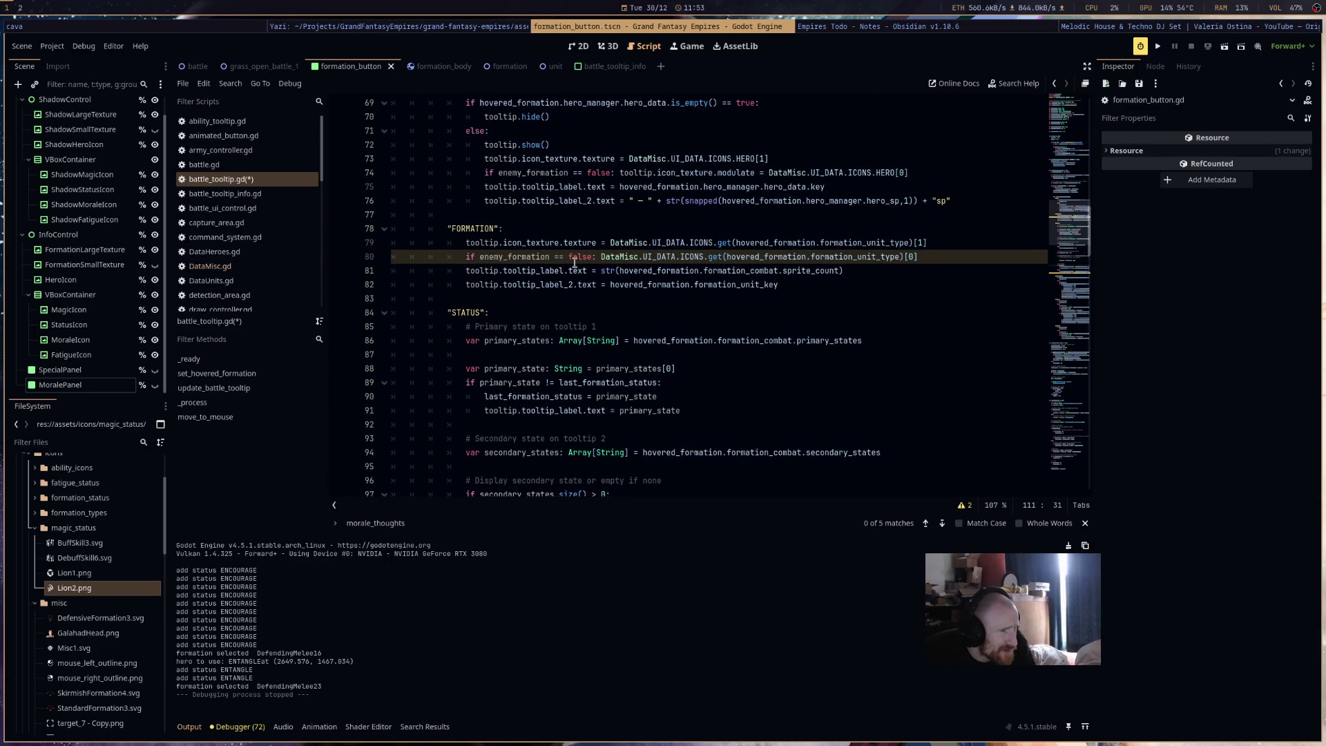
pyautogui.click(597, 257)
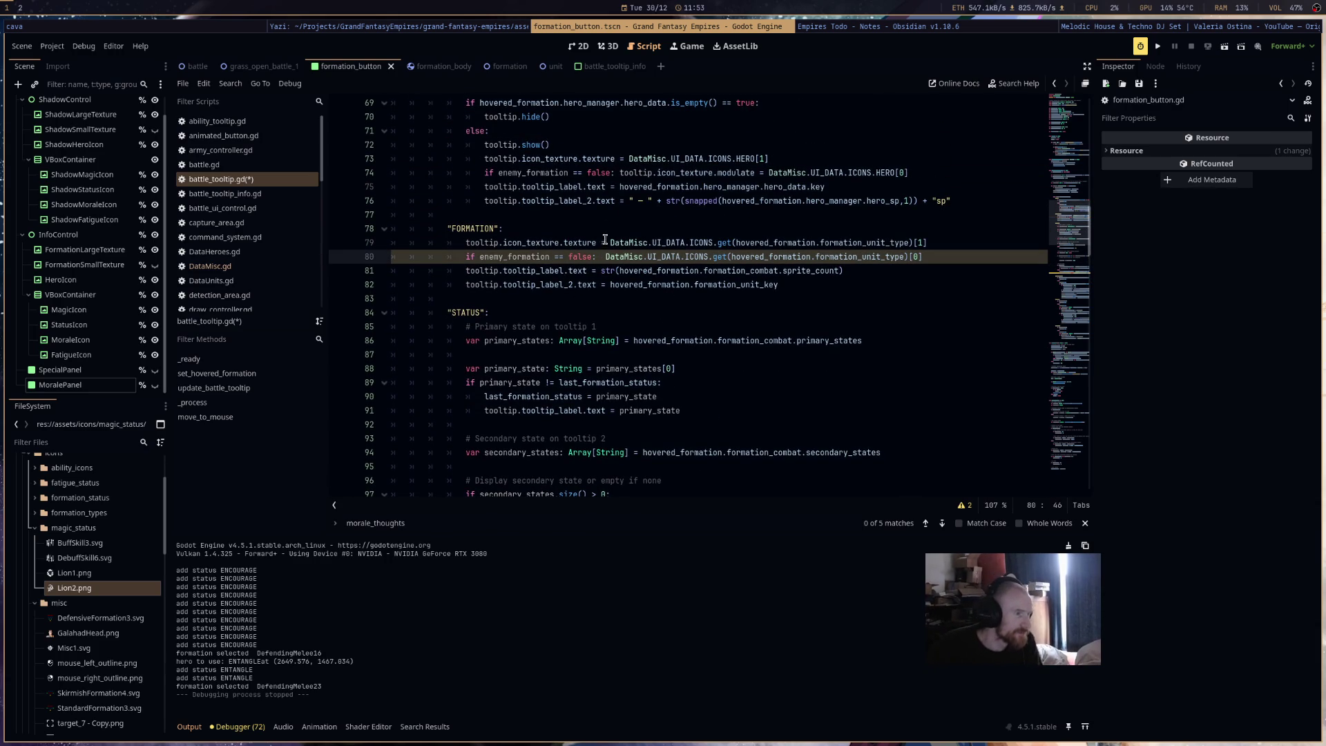
pyautogui.moveTo(597, 243); pyautogui.dragTo(464, 242)
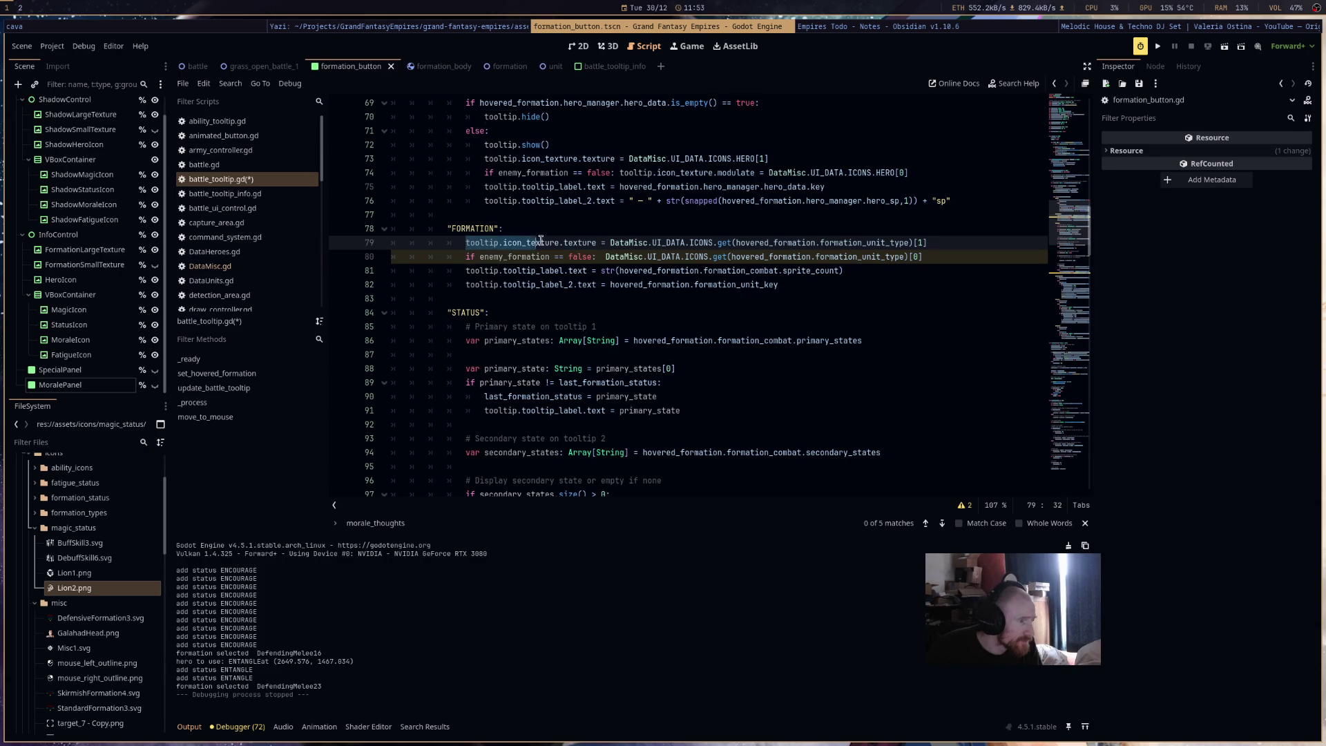
pyautogui.click(599, 256)
pyautogui.write('tooltip.icon_texture')
pyautogui.write('.modulate =')
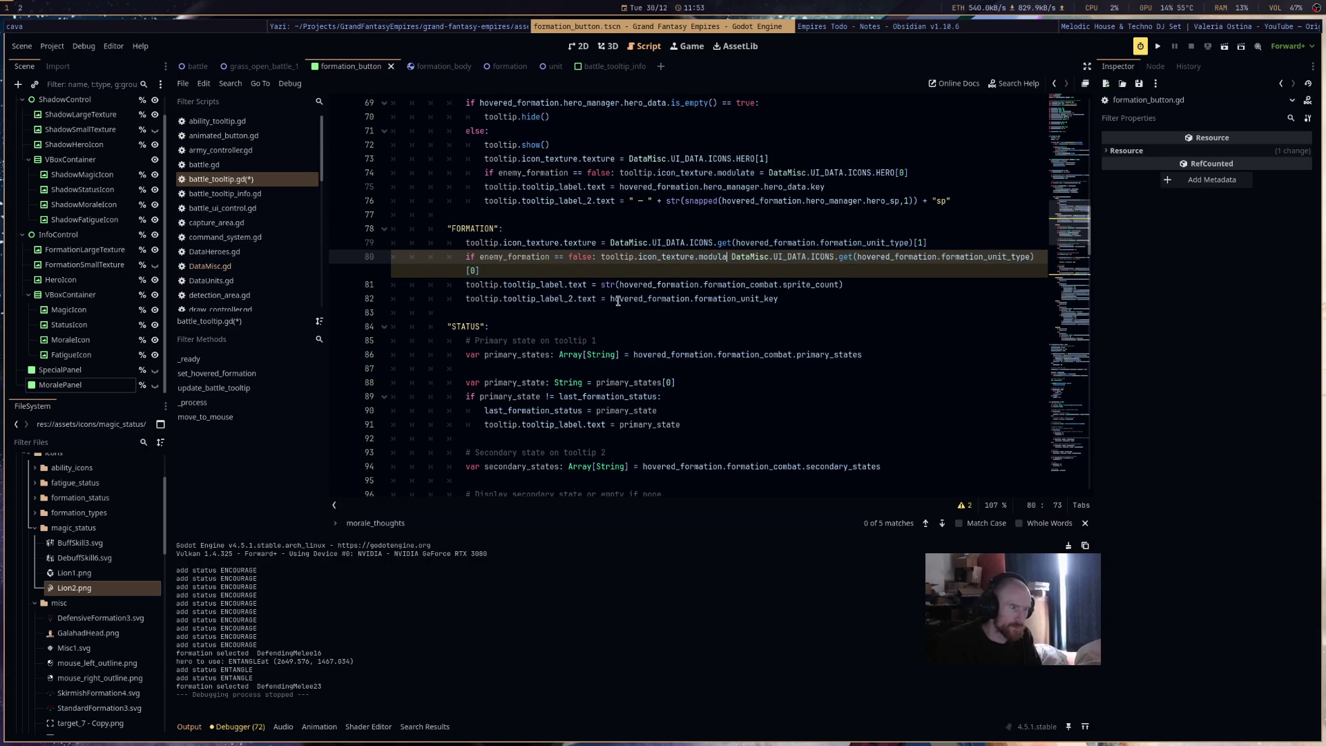
pyautogui.press('Escape')
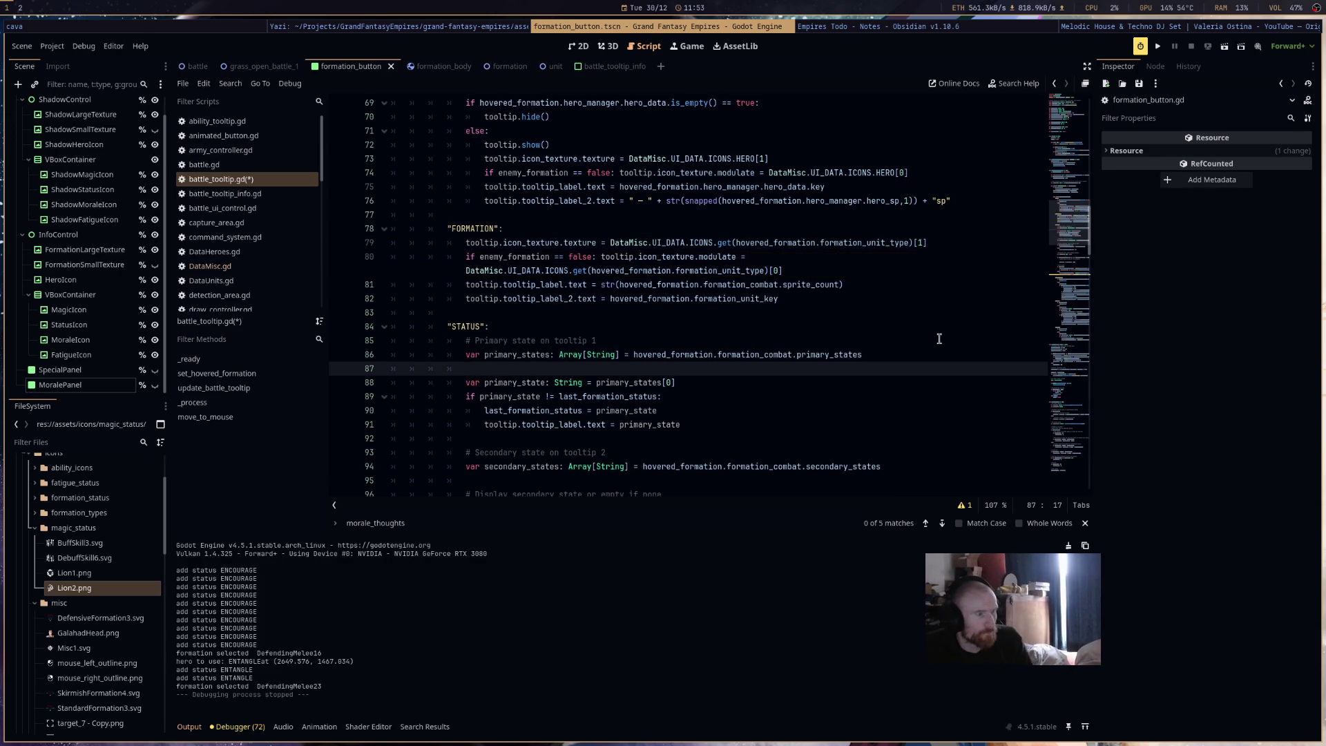
pyautogui.click(618, 339)
# - Copy the UNDER_FIRE tint statement to line 116, swap in primary_state, and save
pyautogui.scroll(-5, 760, 332)
pyautogui.scroll(-5, 800, 338)
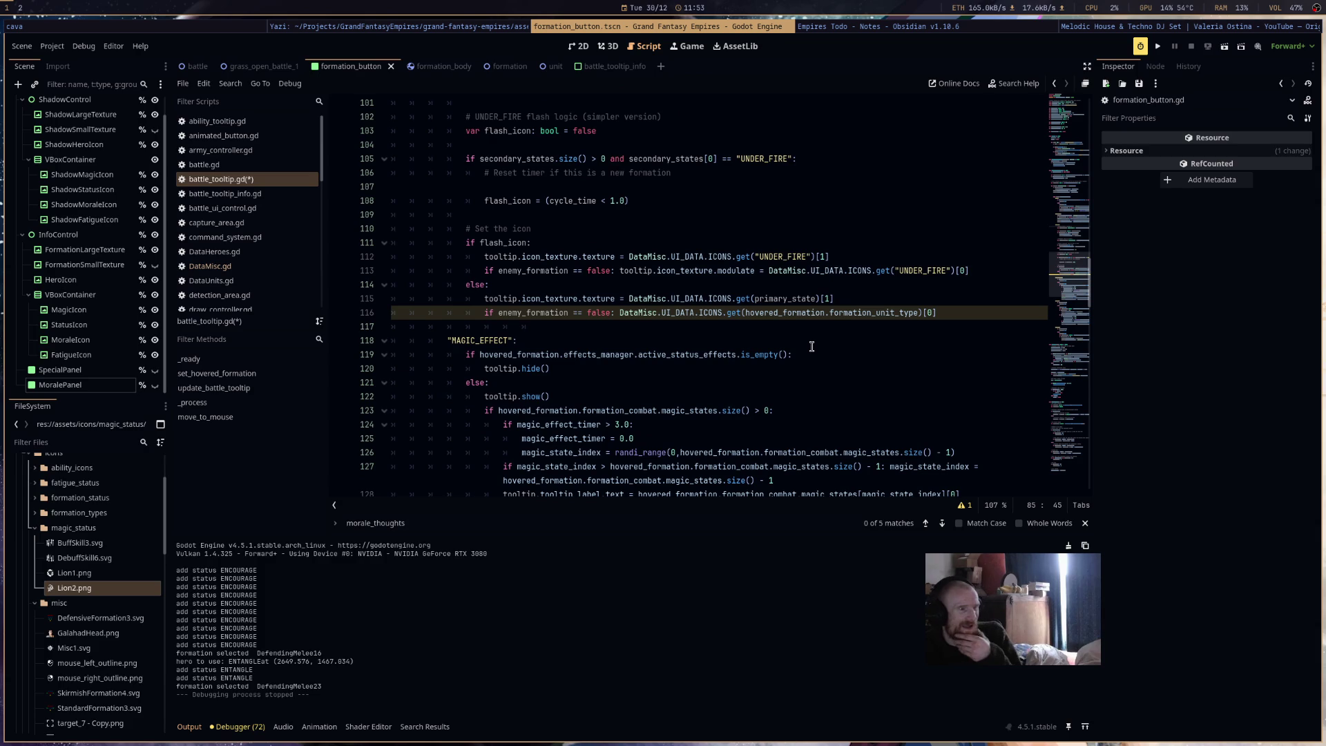
pyautogui.moveTo(970, 271)
pyautogui.mouseDown()
pyautogui.moveTo(484, 270)
pyautogui.moveTo(936, 312)
pyautogui.mouseUp()
pyautogui.hotkey('ctrl', 'c')
pyautogui.hotkey('ctrl', 'v')
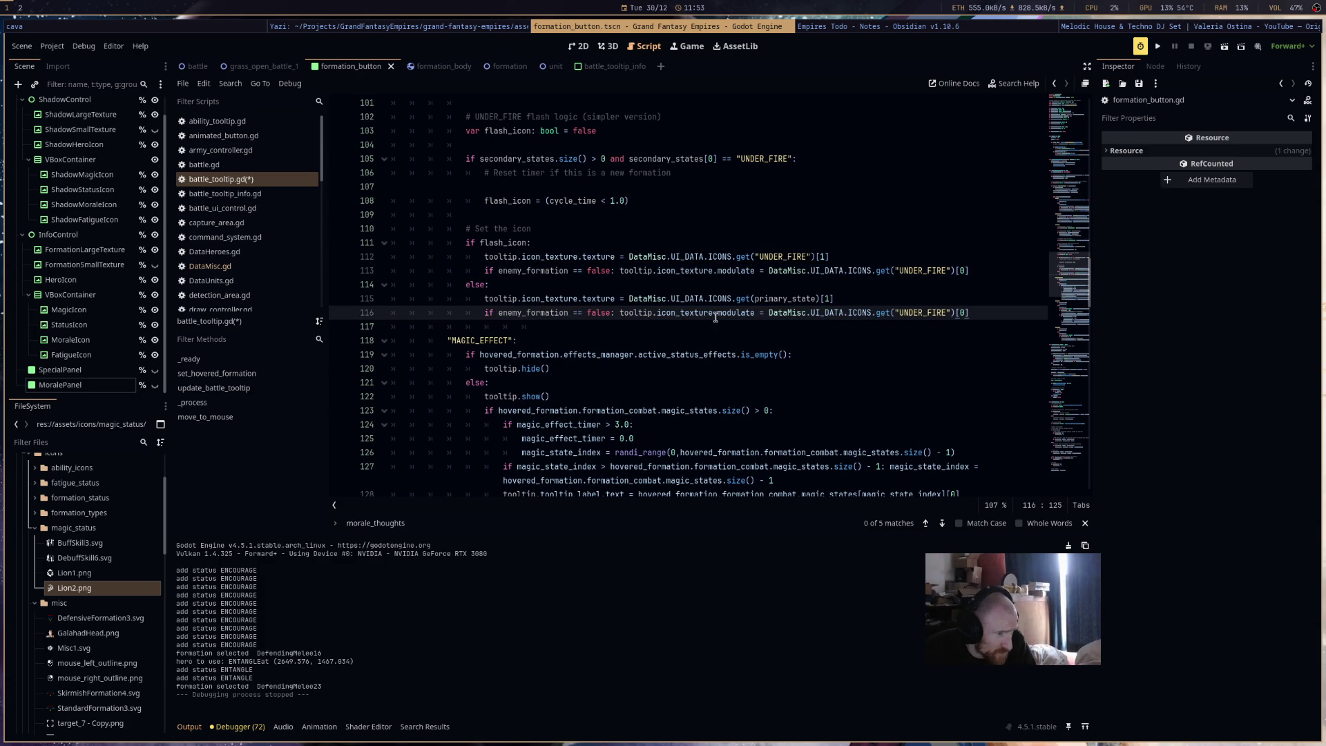
pyautogui.doubleClick(787, 298)
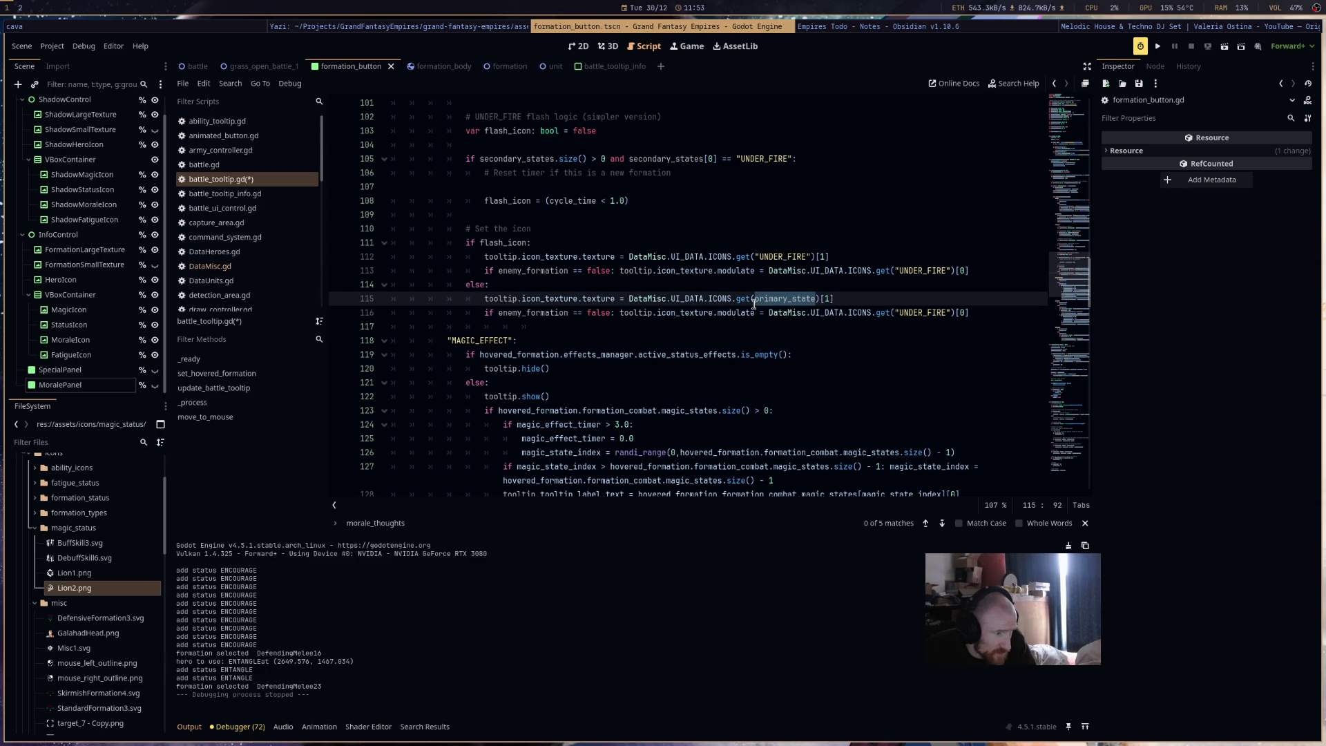
pyautogui.hotkey('ctrl', 'c')
pyautogui.moveTo(956, 313); pyautogui.dragTo(895, 313)
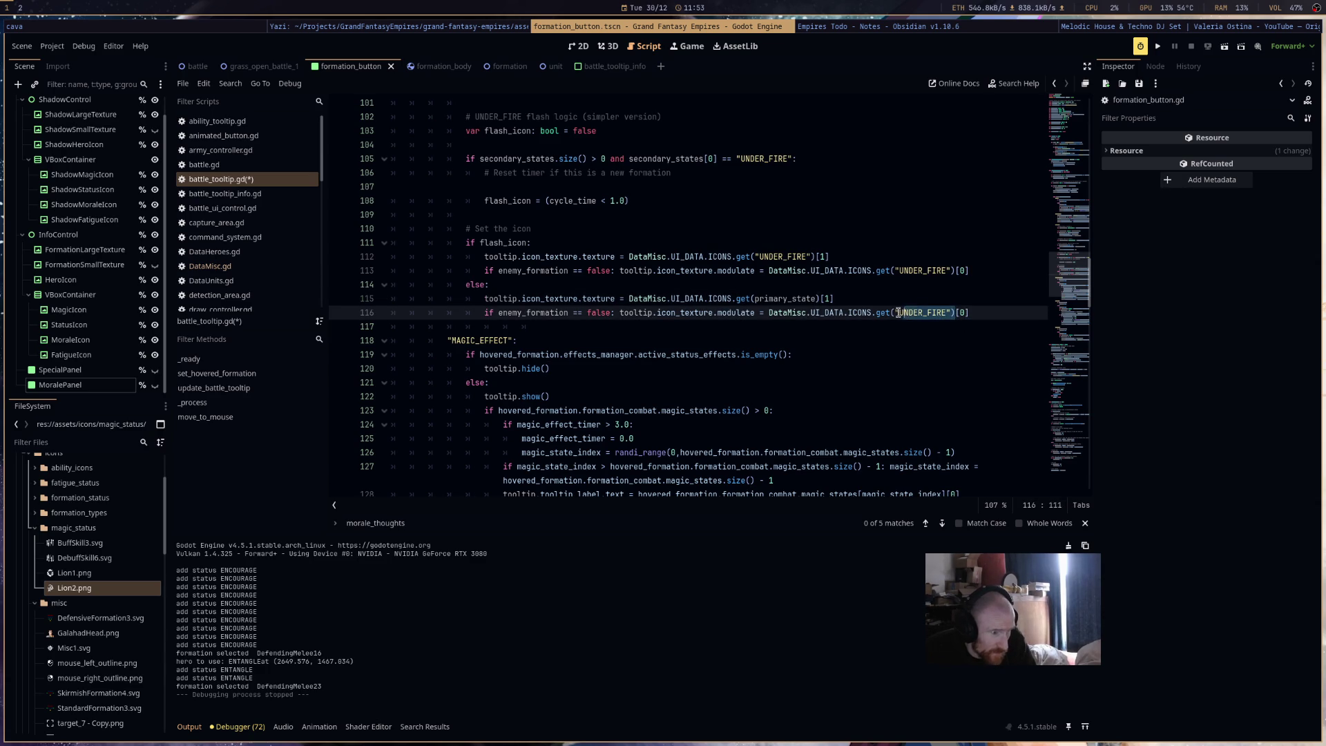
pyautogui.hotkey('ctrl', 'v')
pyautogui.hotkey('ctrl', 's')
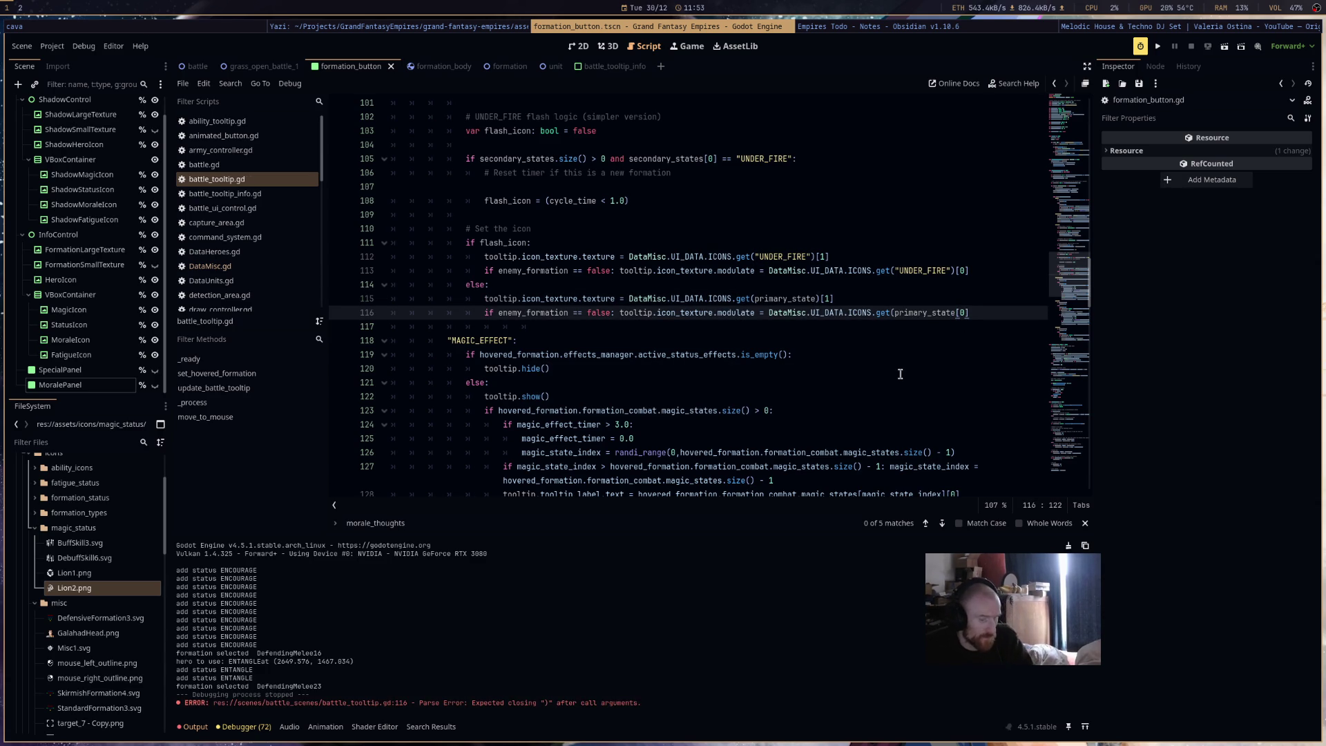
# - Move down to the MAGIC_EFFECT branch of the tooltip code
pyautogui.click(900, 377)
pyautogui.scroll(-4, 905, 376)
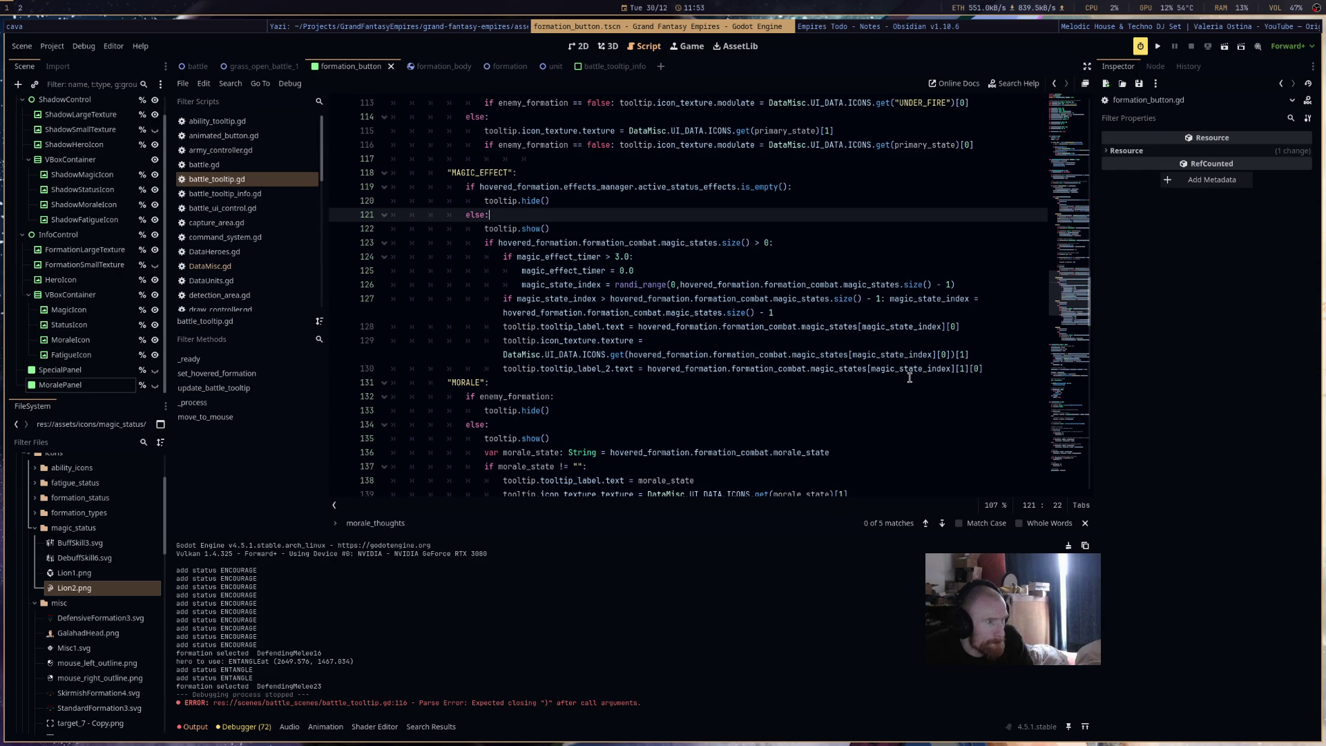
pyautogui.moveTo(905, 357)
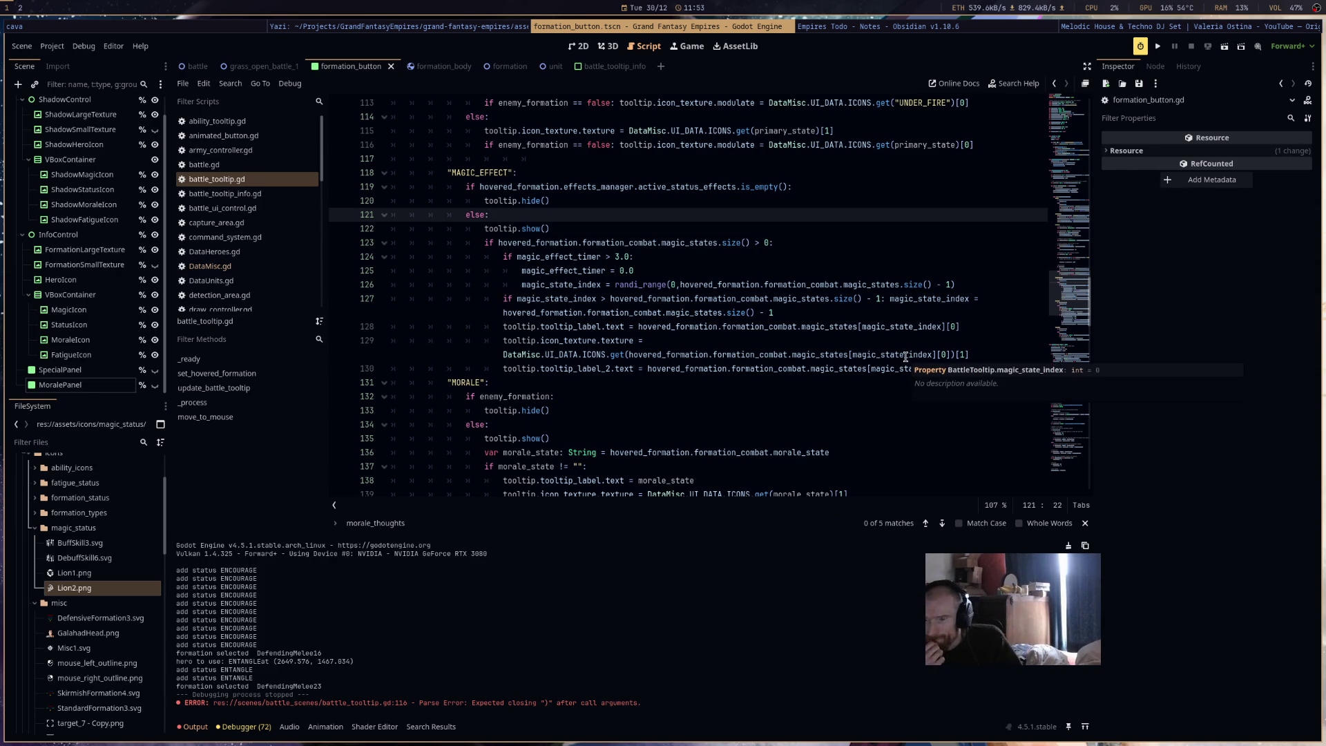
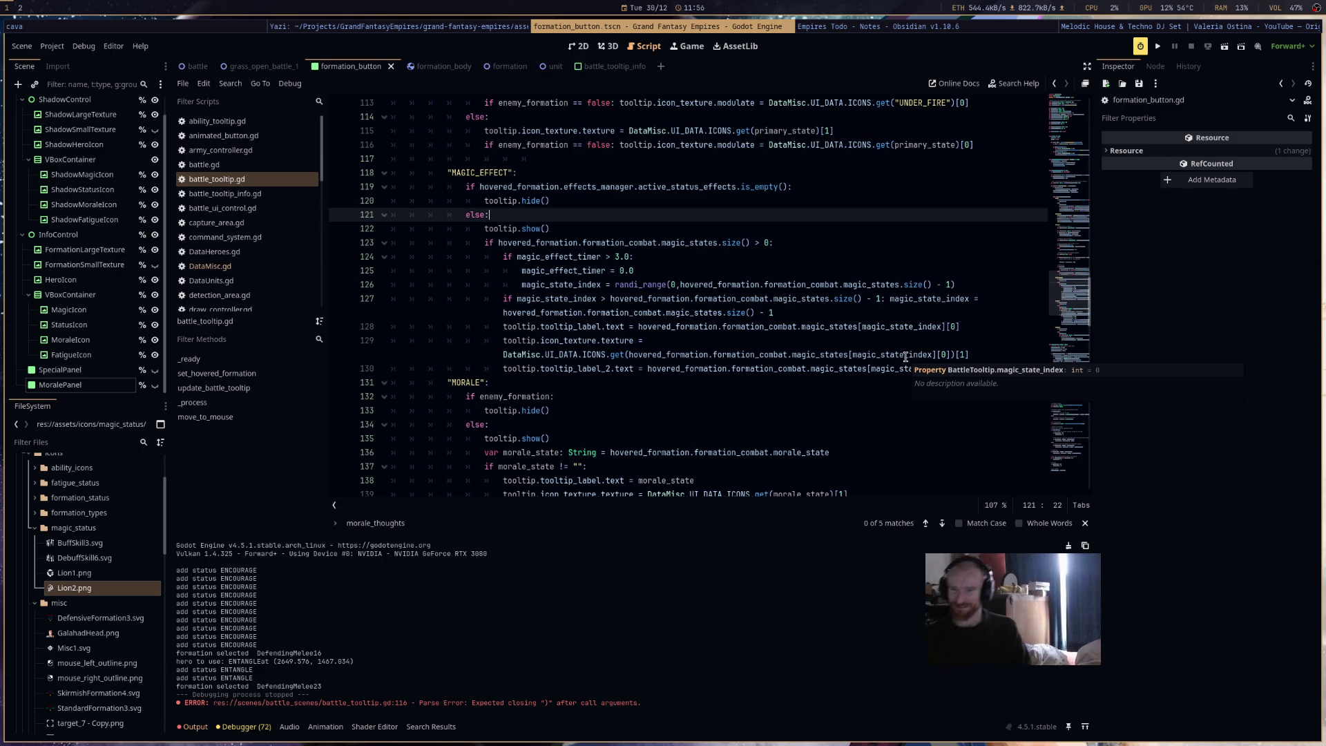
# - Start the TECHNO Peak Time mix in the browser and return to the Godot script editor
pyautogui.click(886, 284)
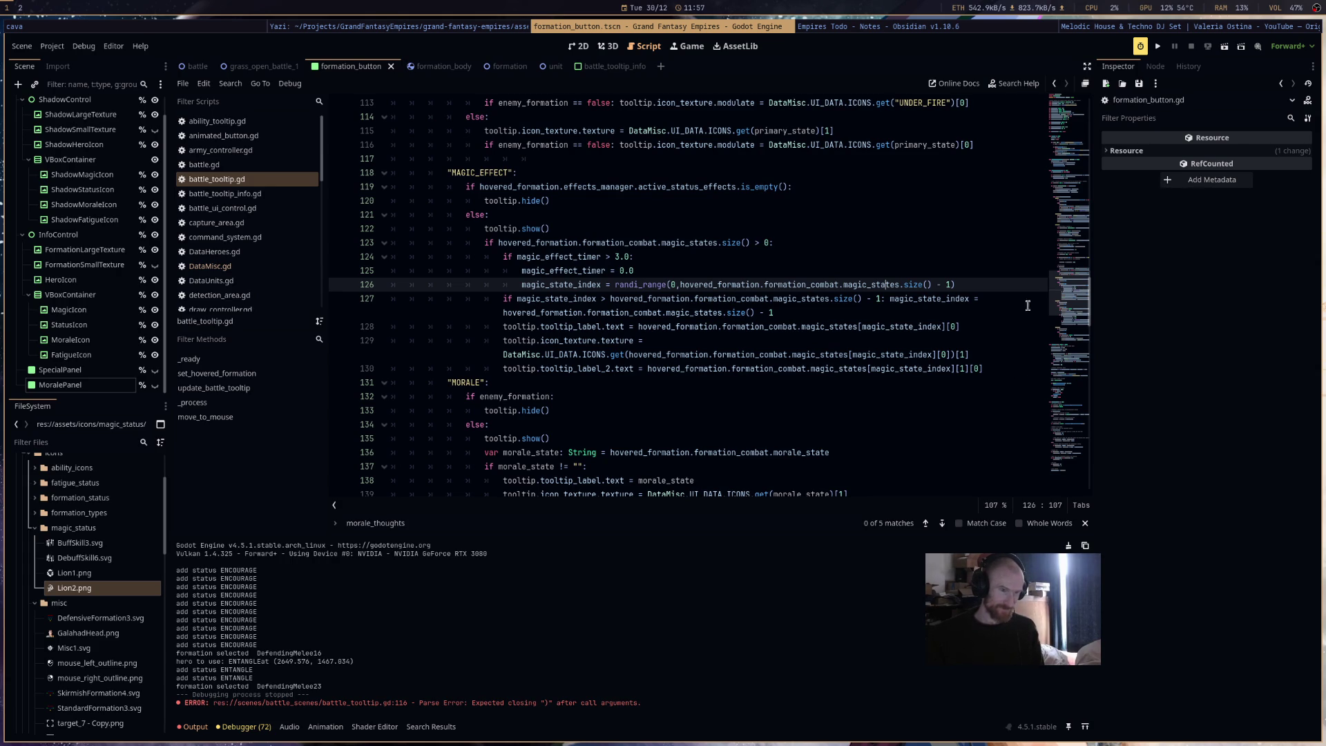
pyautogui.click(1126, 27)
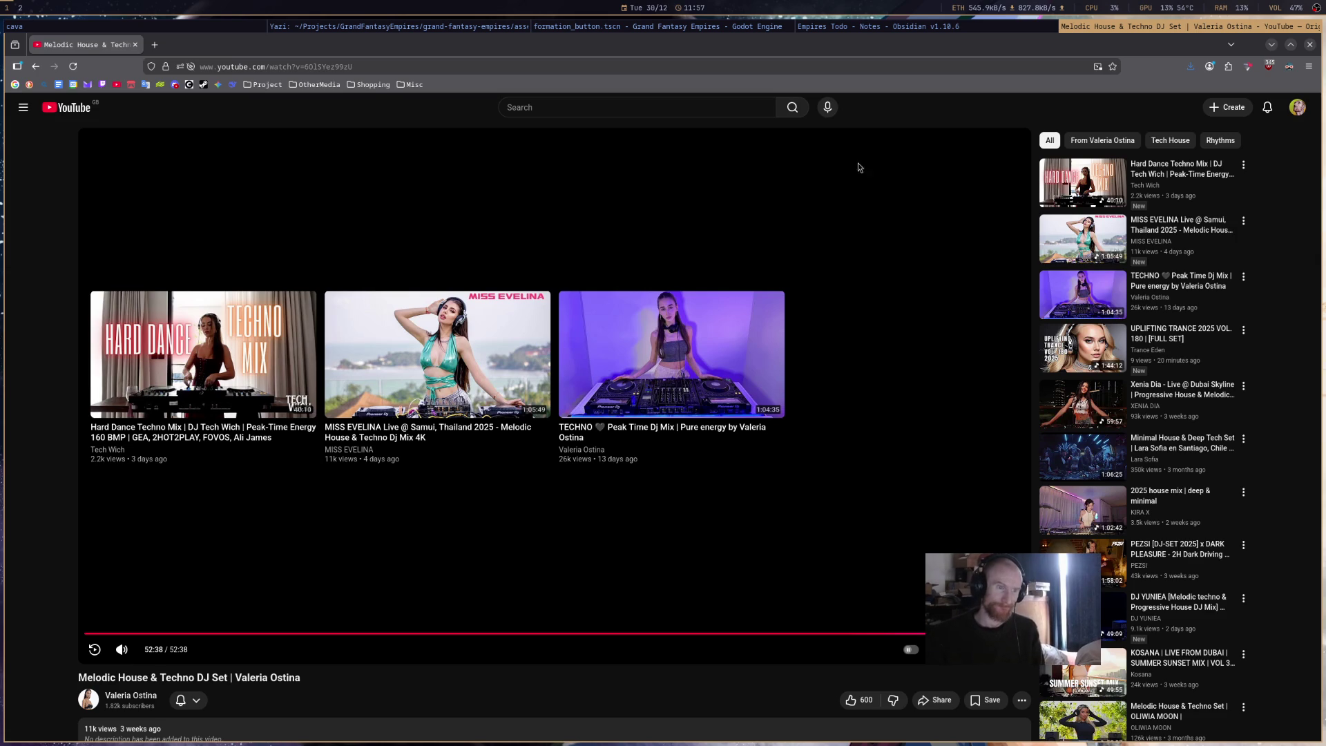
pyautogui.click(734, 304)
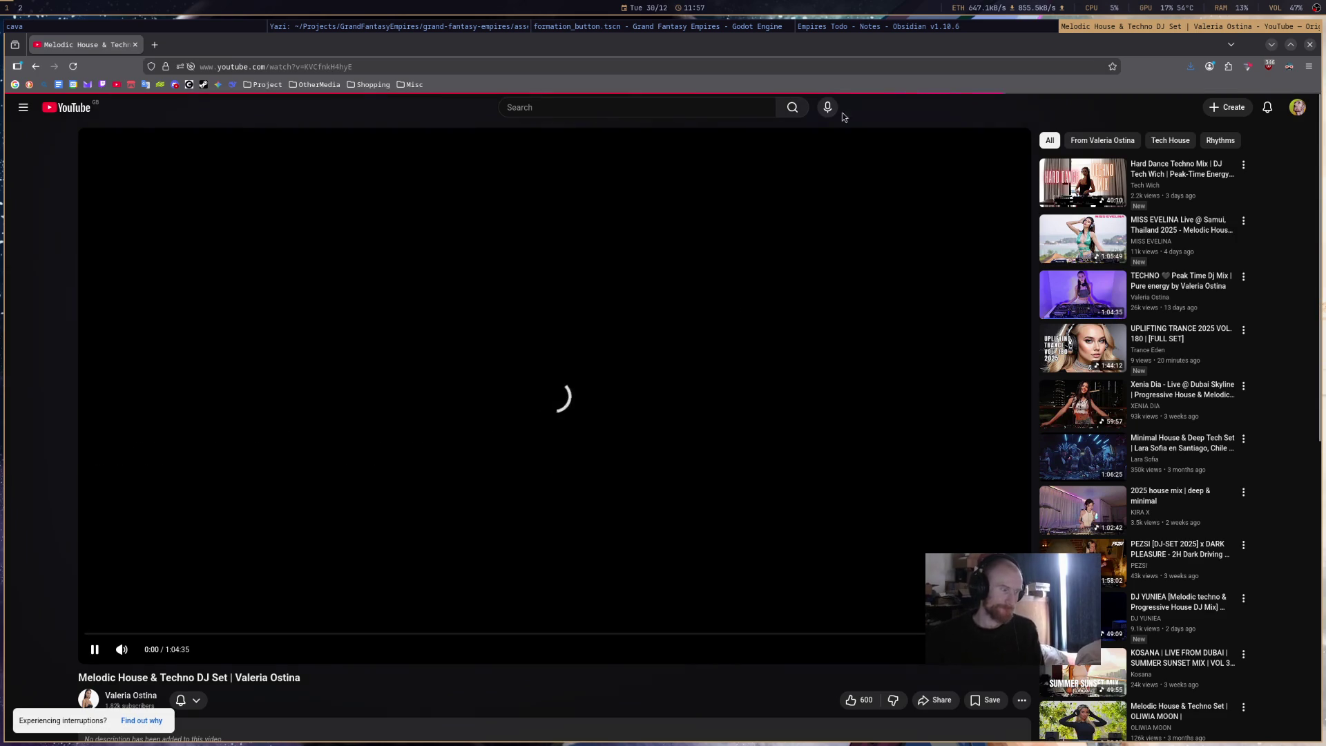
pyautogui.click(908, 27)
pyautogui.click(743, 27)
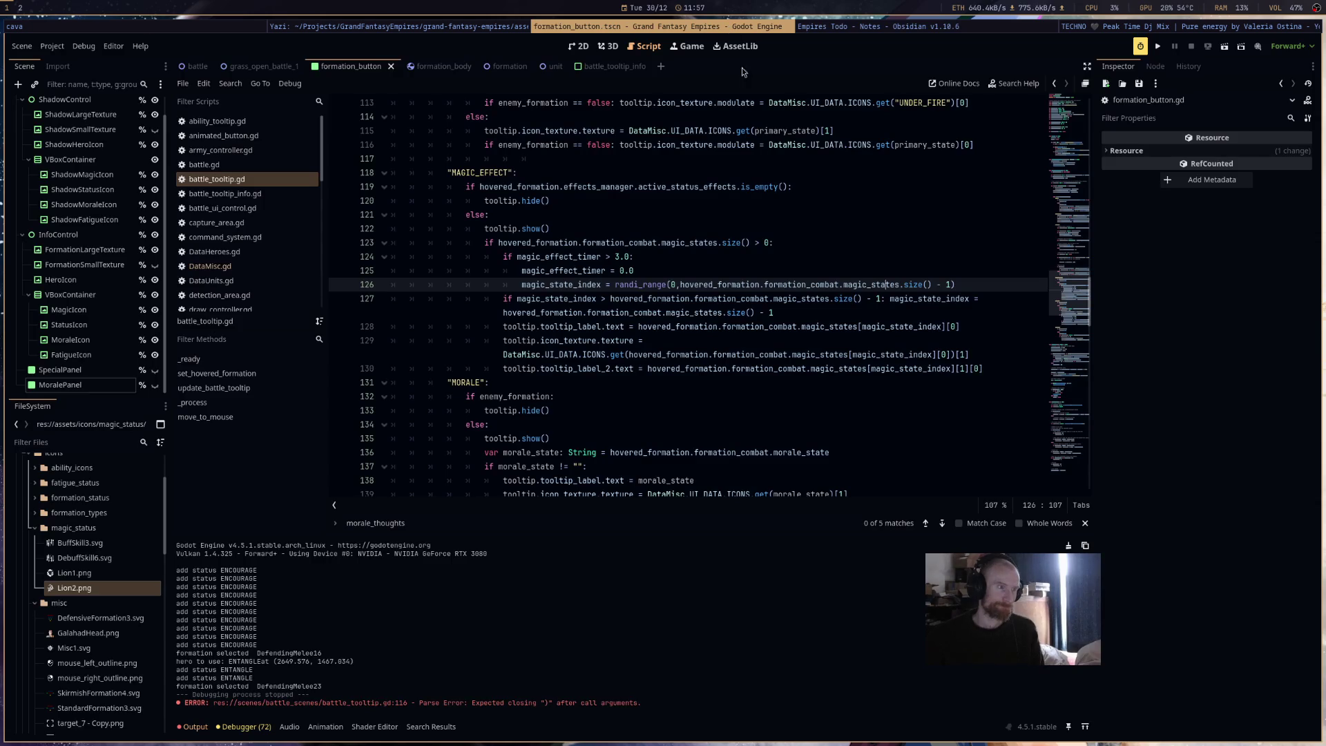
pyautogui.click(474, 27)
pyautogui.click(683, 27)
pyautogui.click(829, 26)
pyautogui.click(706, 27)
# - Review battle_tooltip.gd around the MORALE and MAGIC_EFFECT branches
pyautogui.click(992, 359)
pyautogui.click(1006, 382)
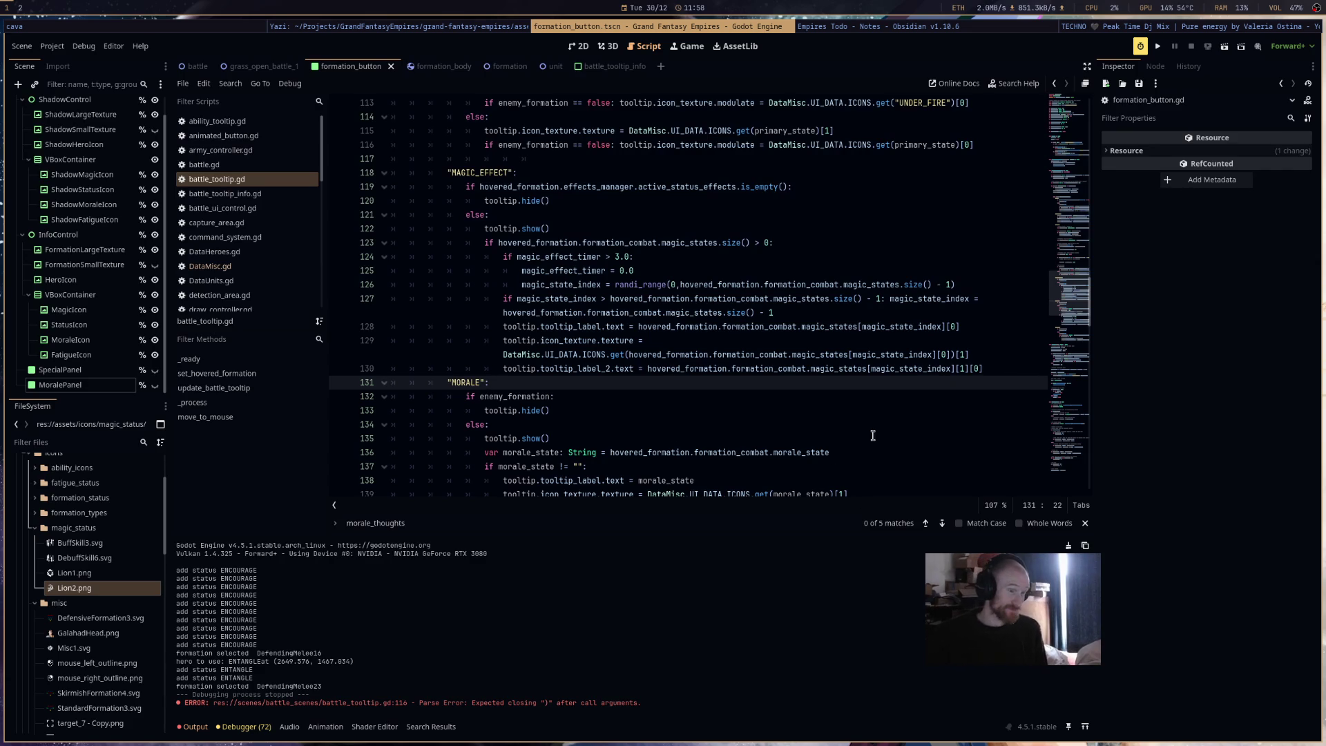
pyautogui.scroll(-4, 873, 435)
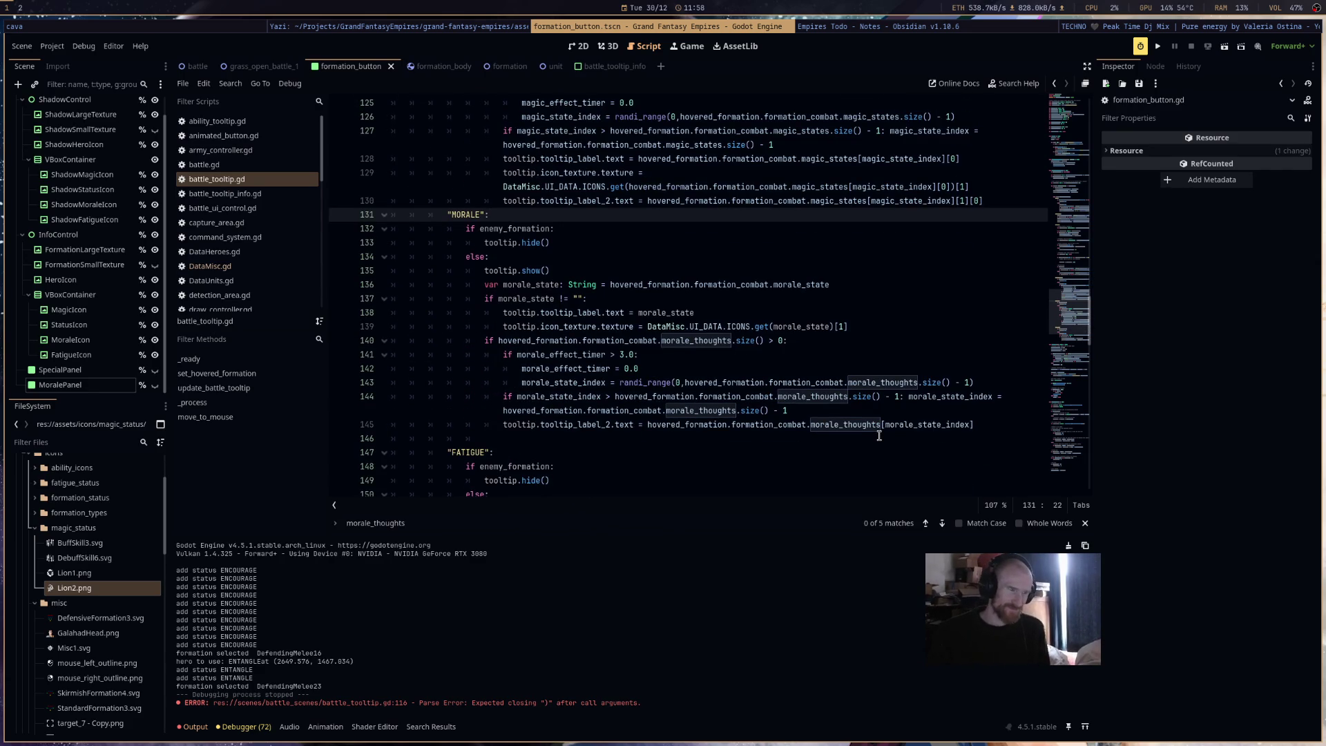
pyautogui.scroll(2, 879, 435)
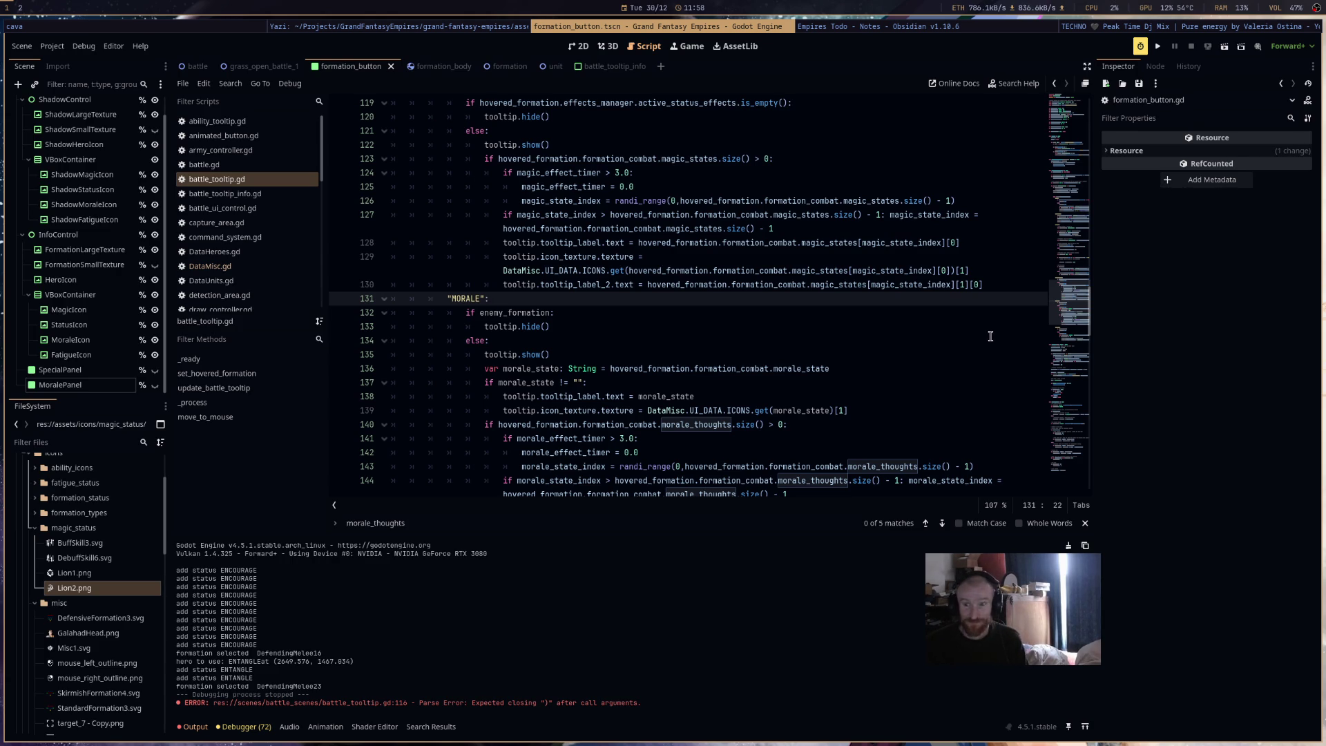
pyautogui.scroll(-4, 981, 345)
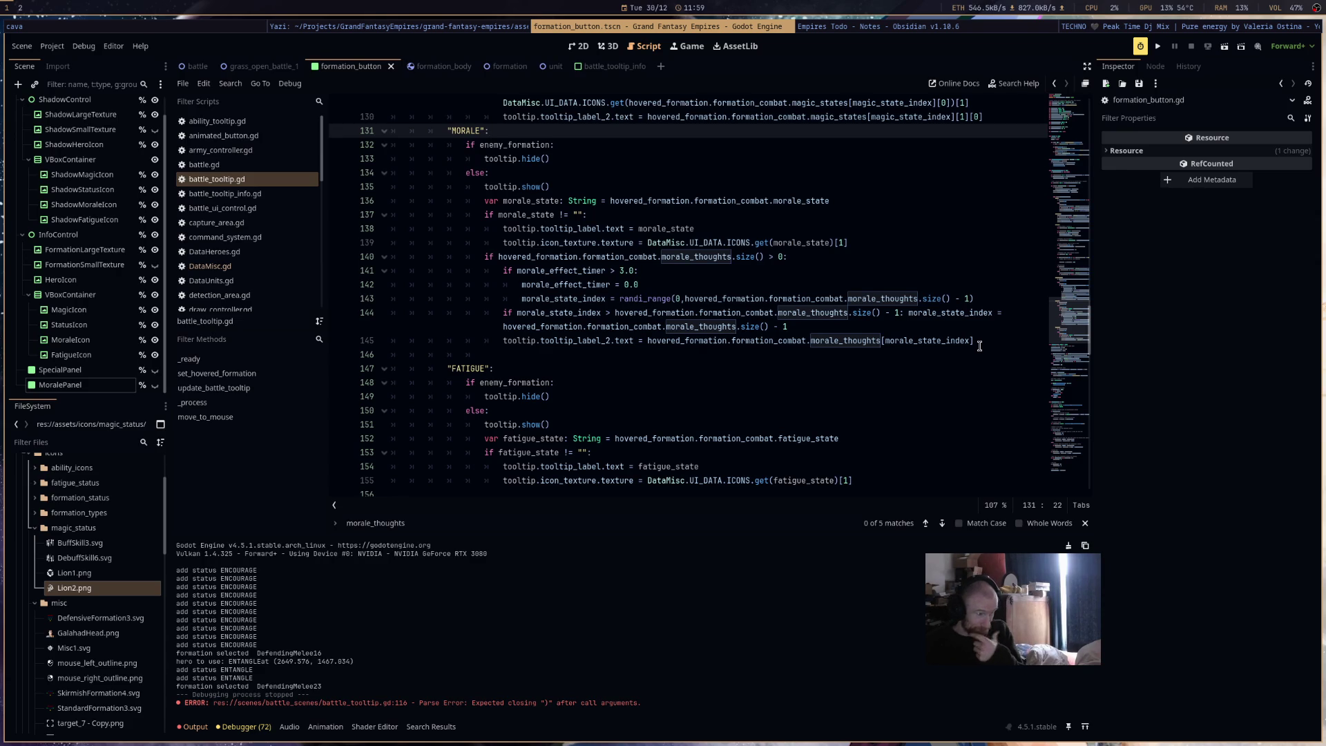
pyautogui.scroll(4, 979, 346)
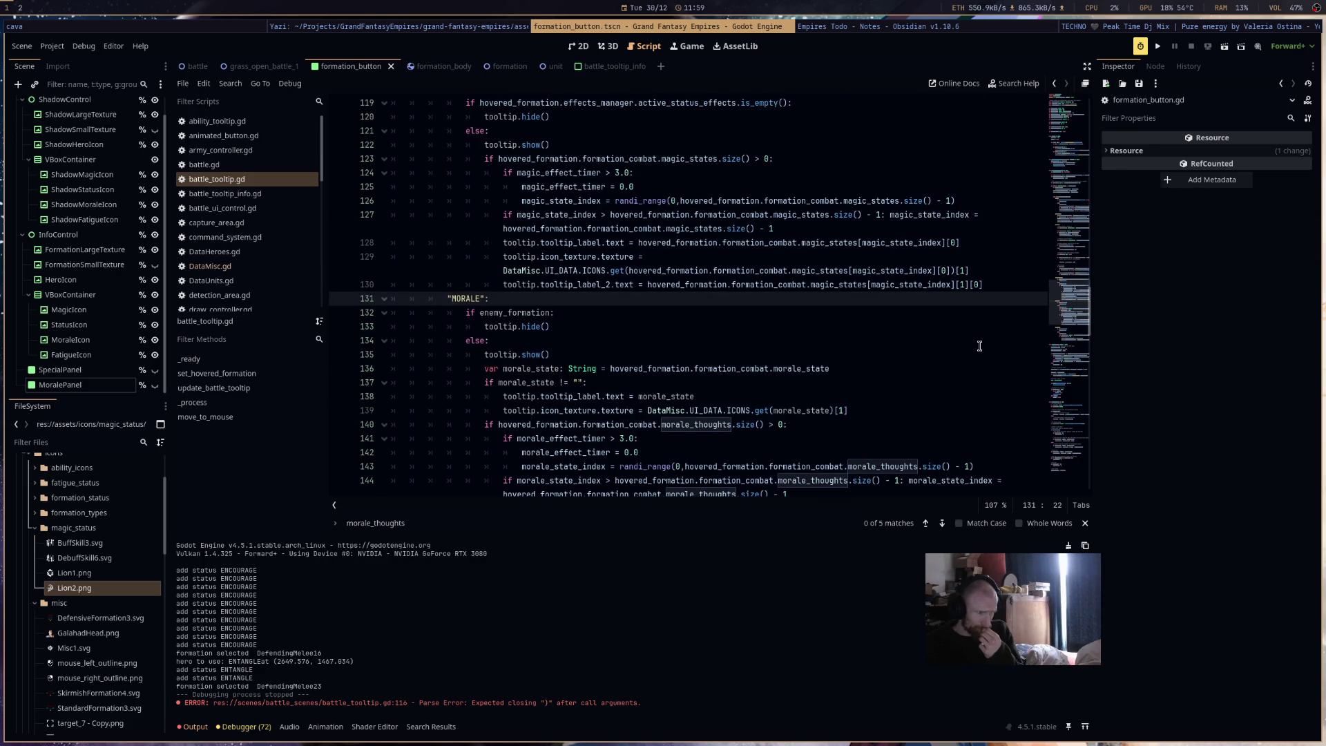
pyautogui.scroll(1, 979, 345)
pyautogui.scroll(5, 980, 345)
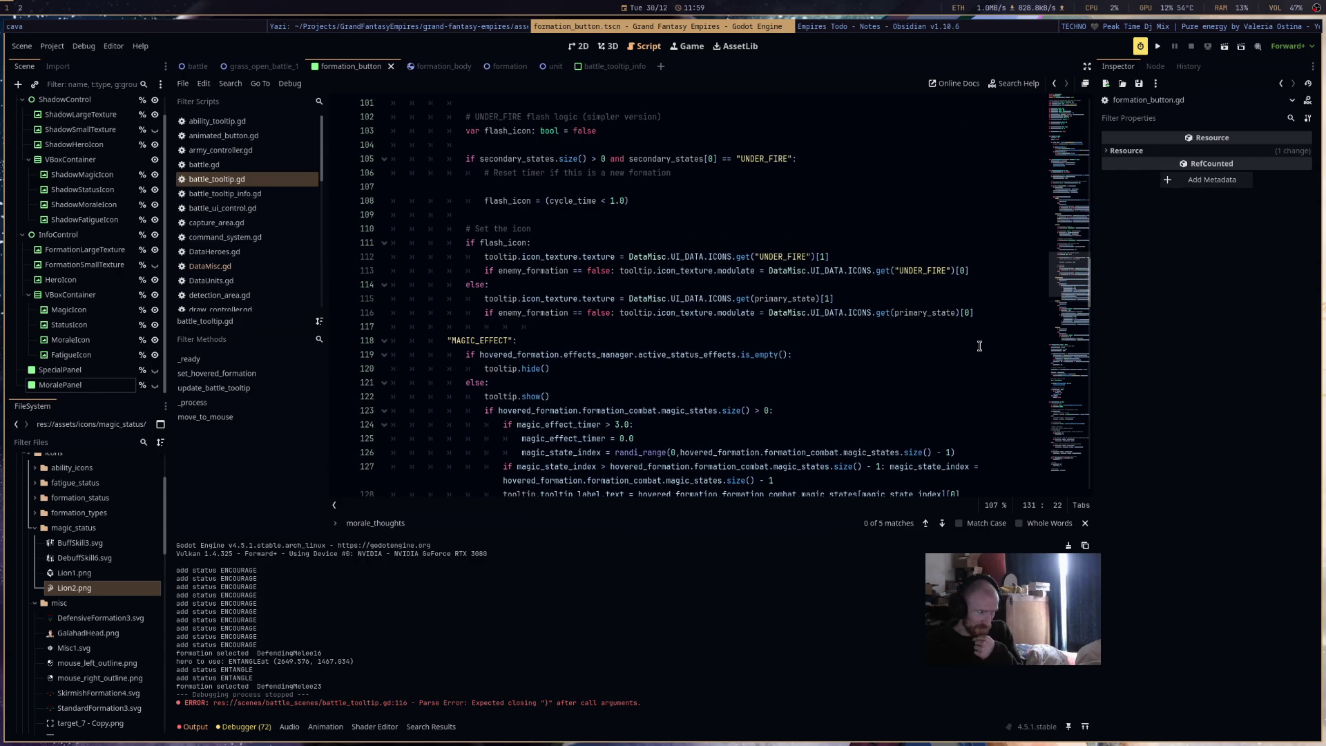
pyautogui.scroll(-1, 979, 345)
# - Copy the friendly-formation tint line 116 onto a new line 130 after line 129
pyautogui.doubleClick(507, 256)
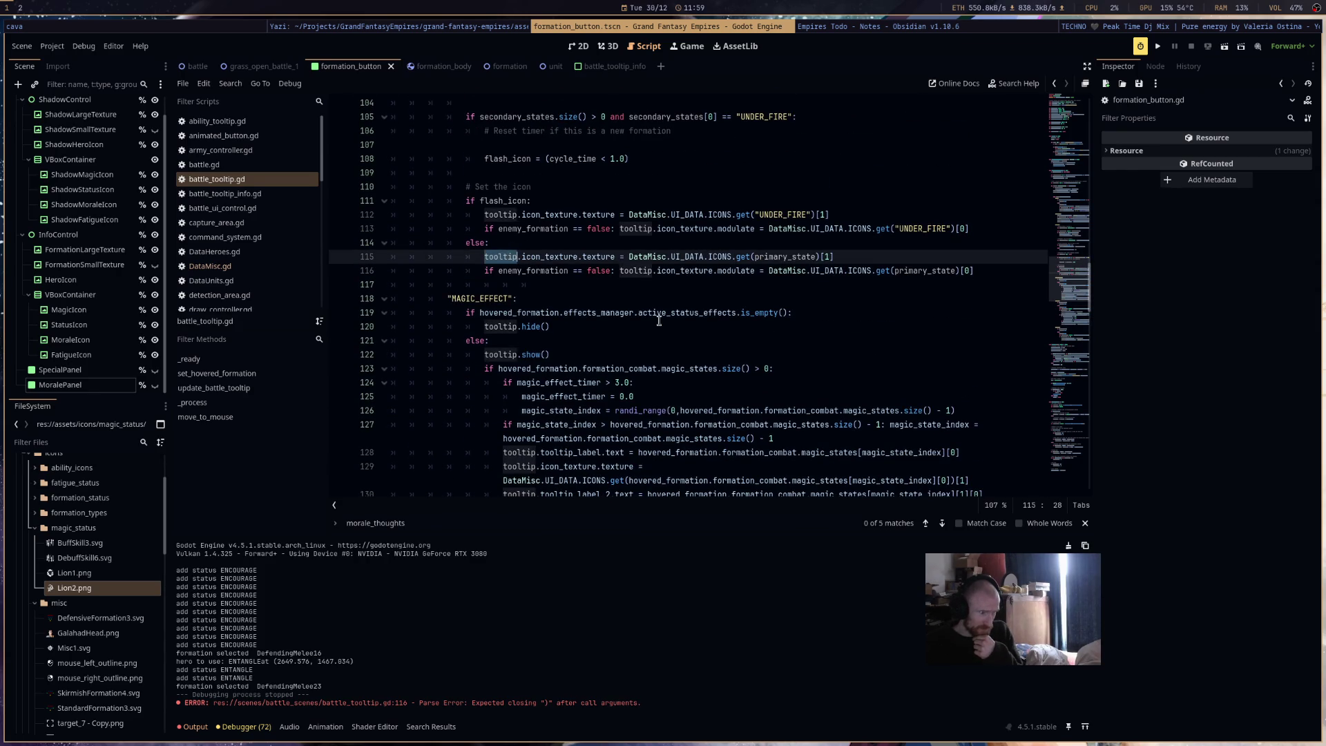
pyautogui.scroll(-2, 674, 329)
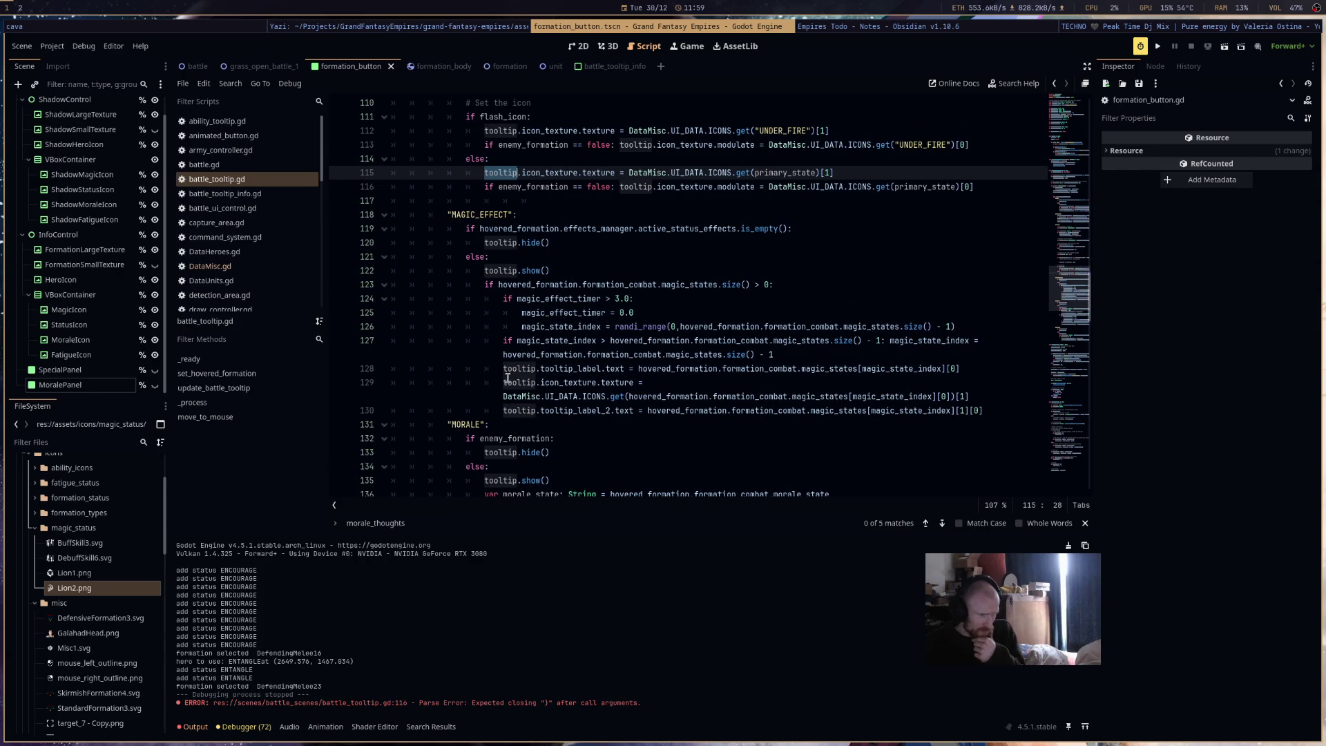
pyautogui.moveTo(833, 173); pyautogui.dragTo(629, 172)
pyautogui.moveTo(549, 178); pyautogui.dragTo(483, 173)
pyautogui.hotkey('ctrl', 'c')
pyautogui.click(1004, 398)
pyautogui.press('Return')
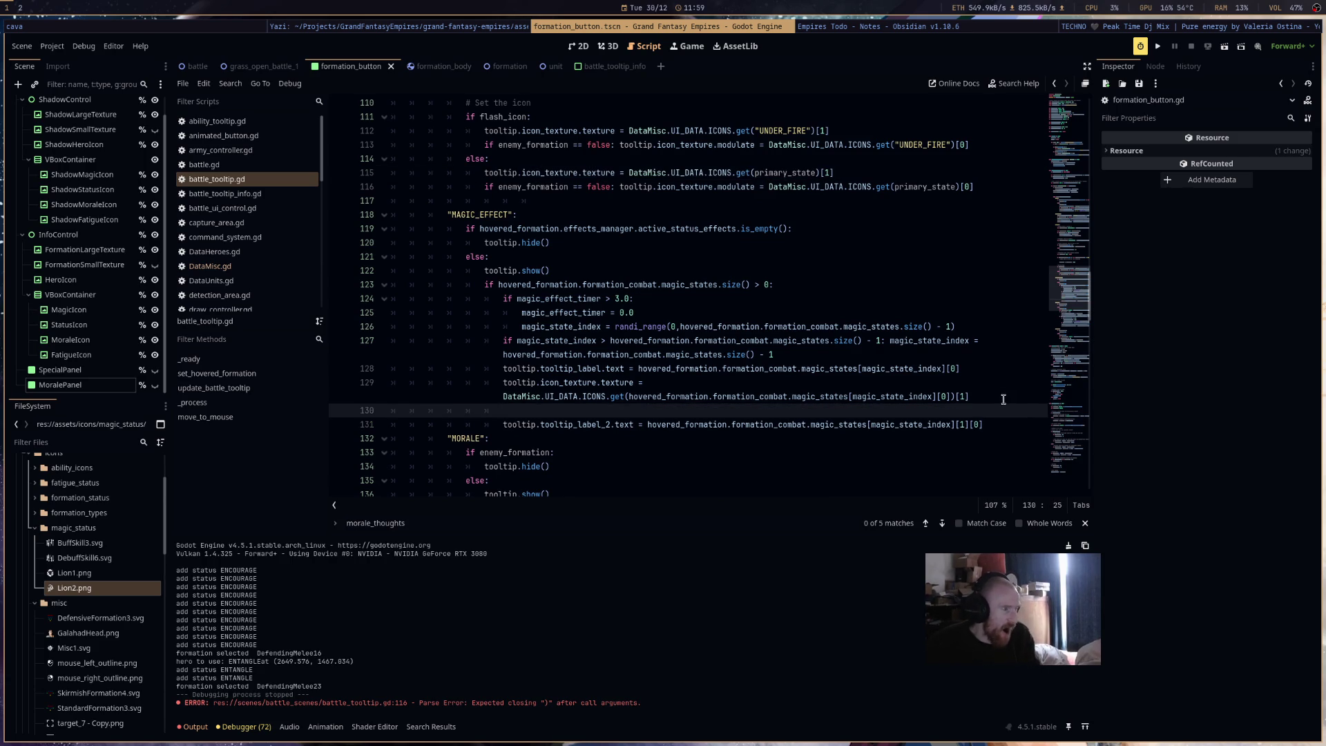
pyautogui.hotkey('ctrl', 'v')
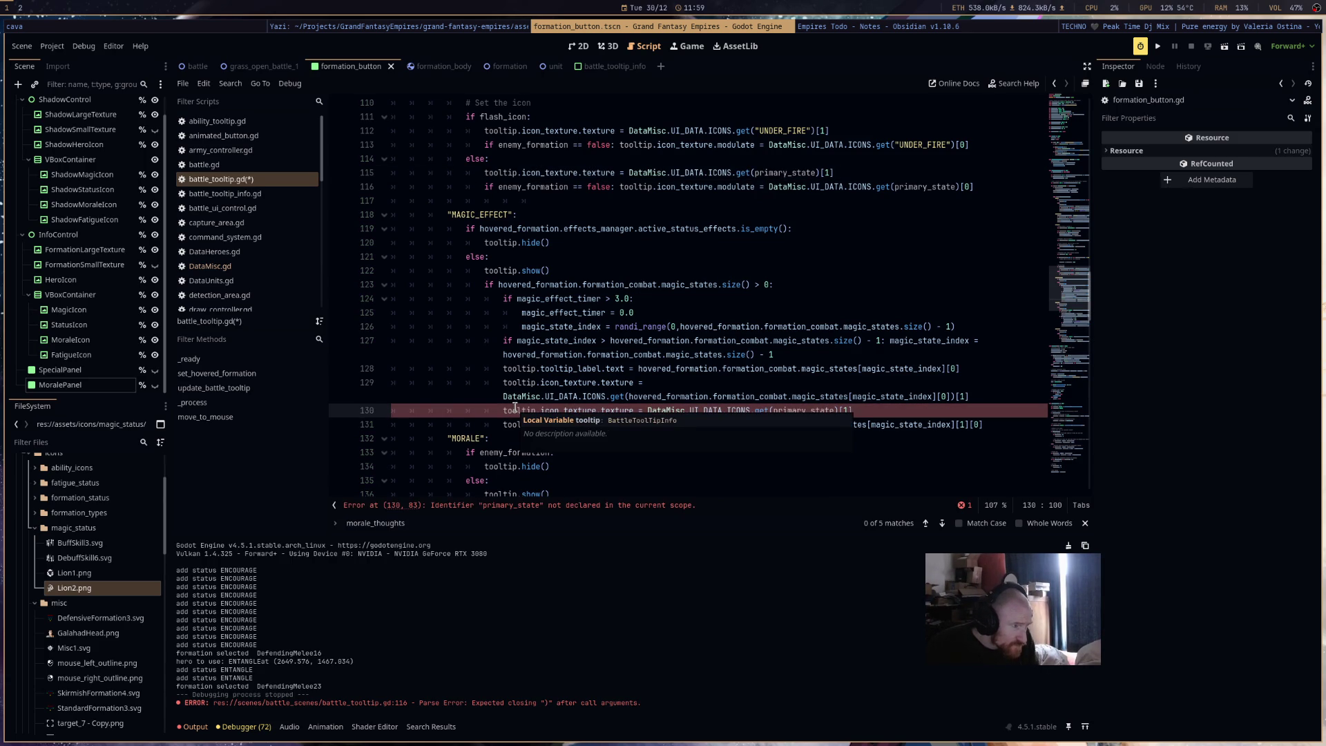
pyautogui.hotkey('ctrl', 'z')
pyautogui.moveTo(974, 186); pyautogui.dragTo(485, 196)
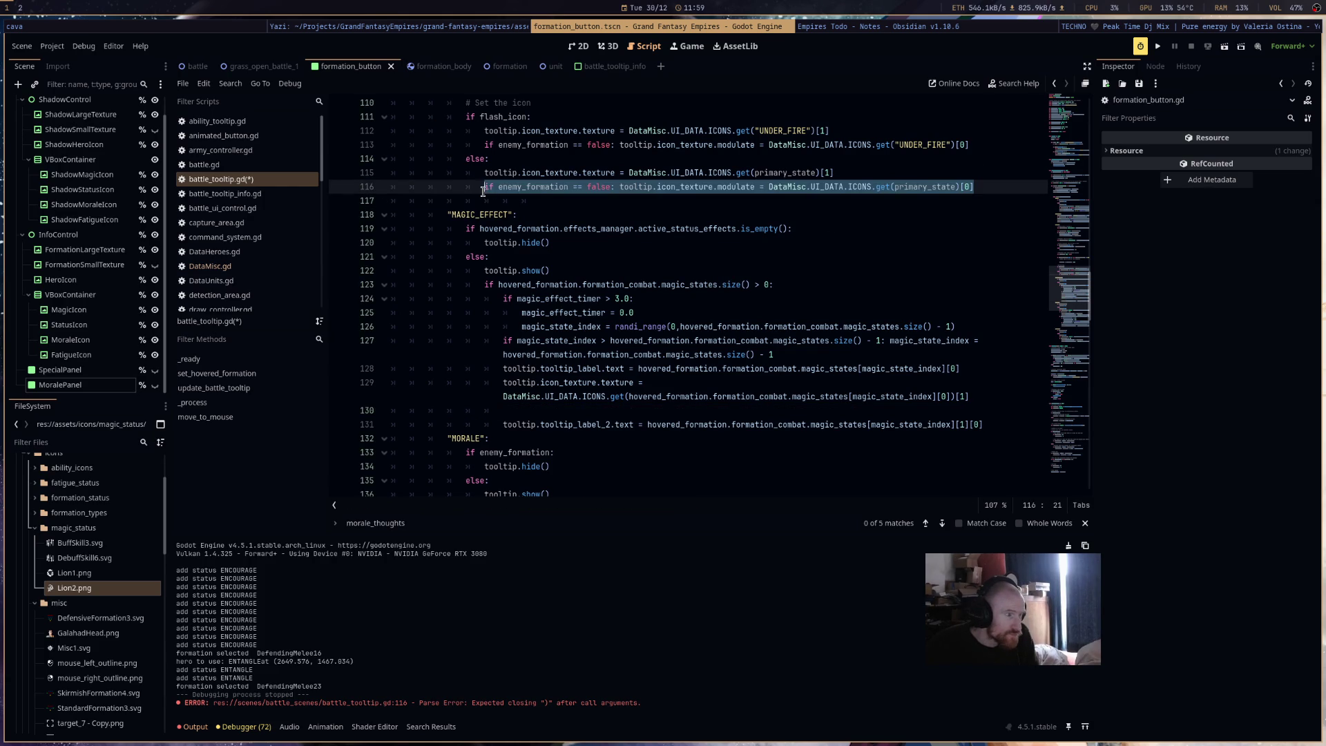
pyautogui.click(534, 413)
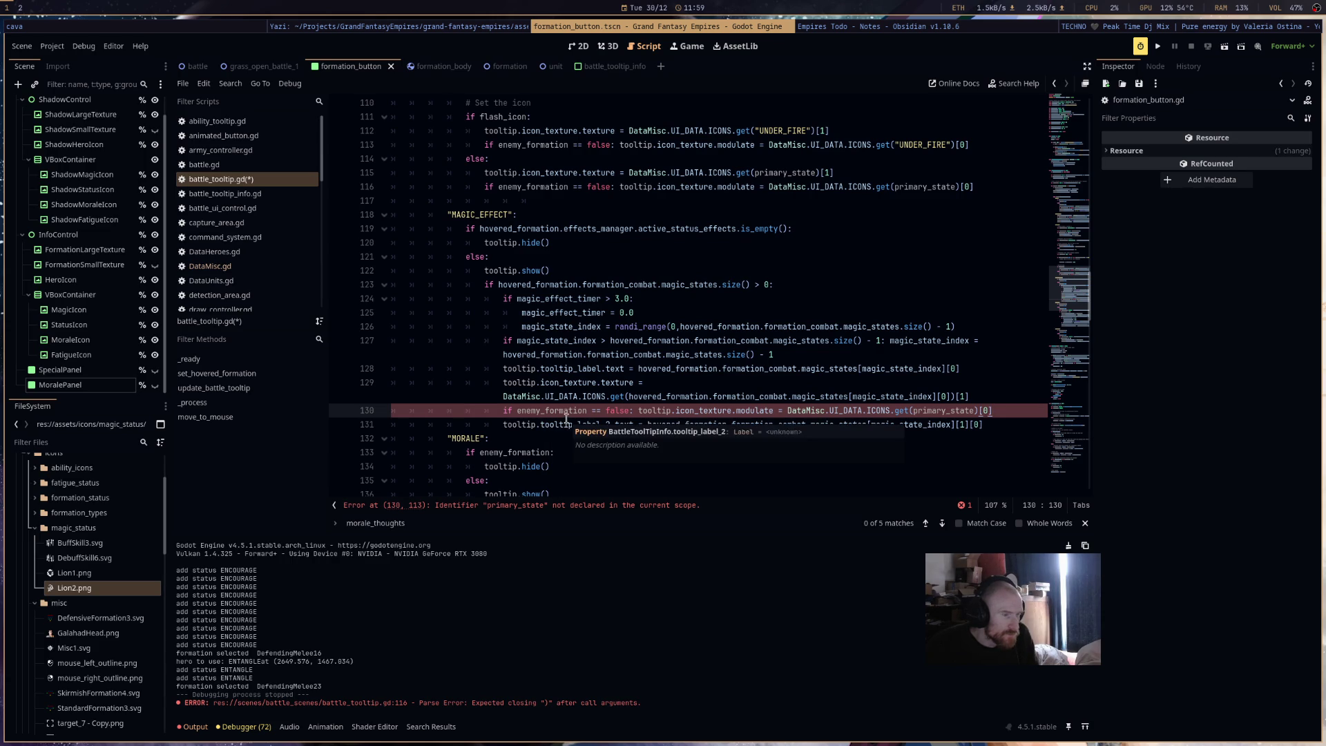
# - Replace line 130's primary_state lookup with the magic state icon lookup at index 0, and save
pyautogui.moveTo(973, 398); pyautogui.dragTo(503, 395)
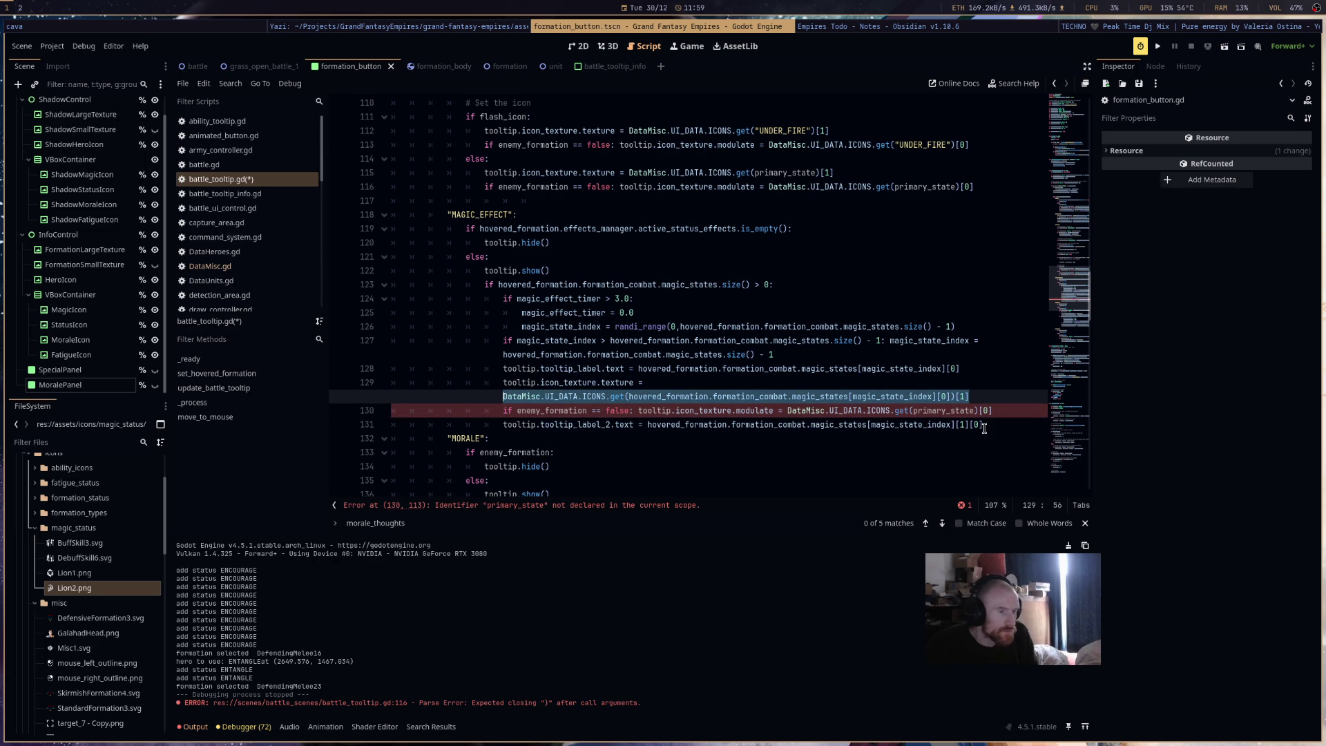
pyautogui.hotkey('ctrl', 'c')
pyautogui.moveTo(994, 410); pyautogui.dragTo(788, 410)
pyautogui.hotkey('ctrl', 'v')
pyautogui.click(964, 425)
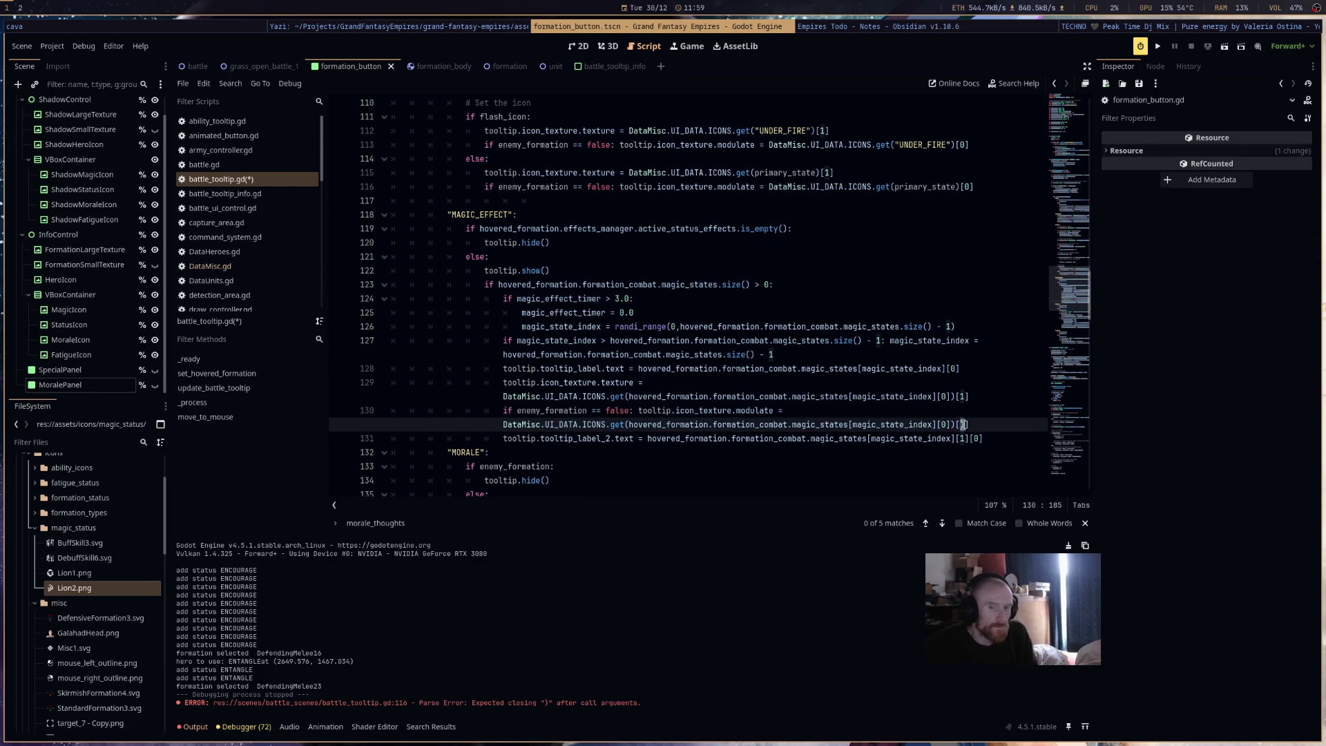
pyautogui.press('BackSpace')
pyautogui.write('0')
pyautogui.hotkey('ctrl', 's')
pyautogui.click(998, 379)
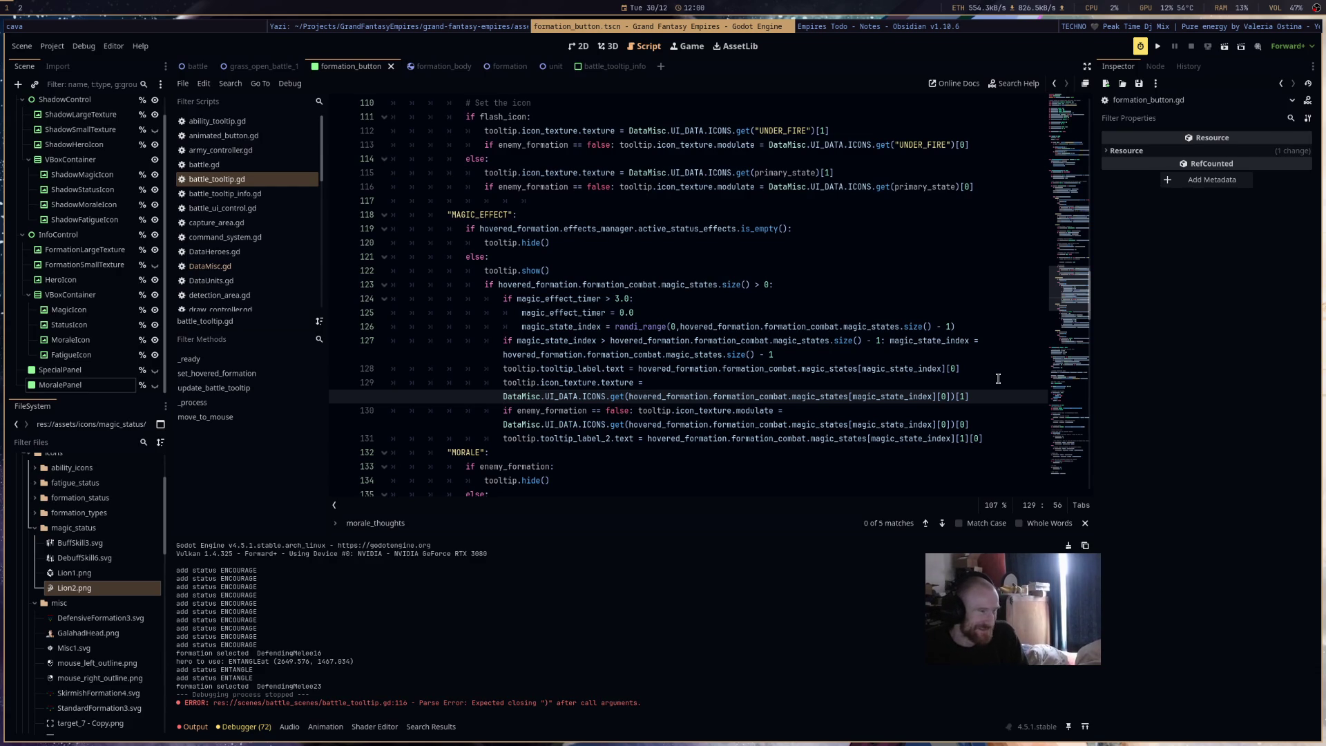
pyautogui.scroll(-4, 1025, 198)
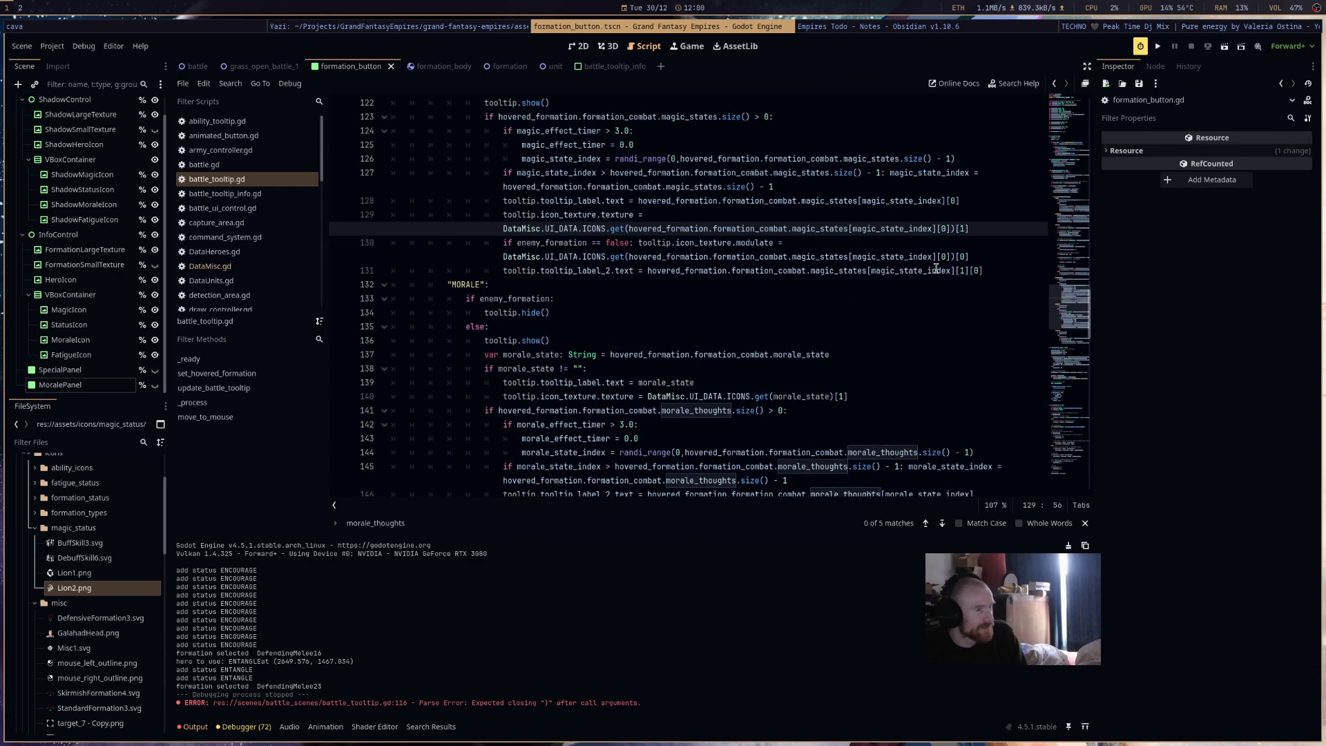
# - Paste the tint line onto a new line 147 under line 146 and fix its indentation
pyautogui.click(828, 244)
pyautogui.moveTo(970, 257); pyautogui.dragTo(380, 247)
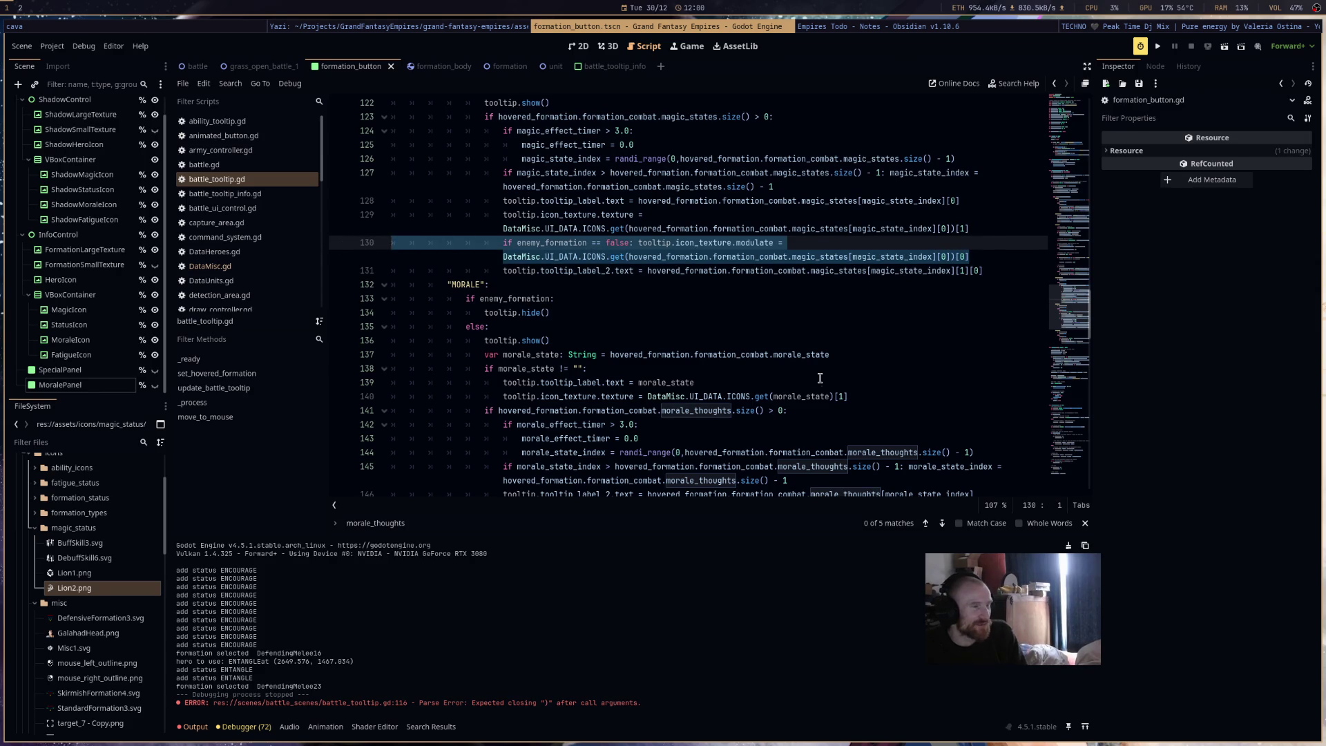
pyautogui.scroll(-4, 820, 378)
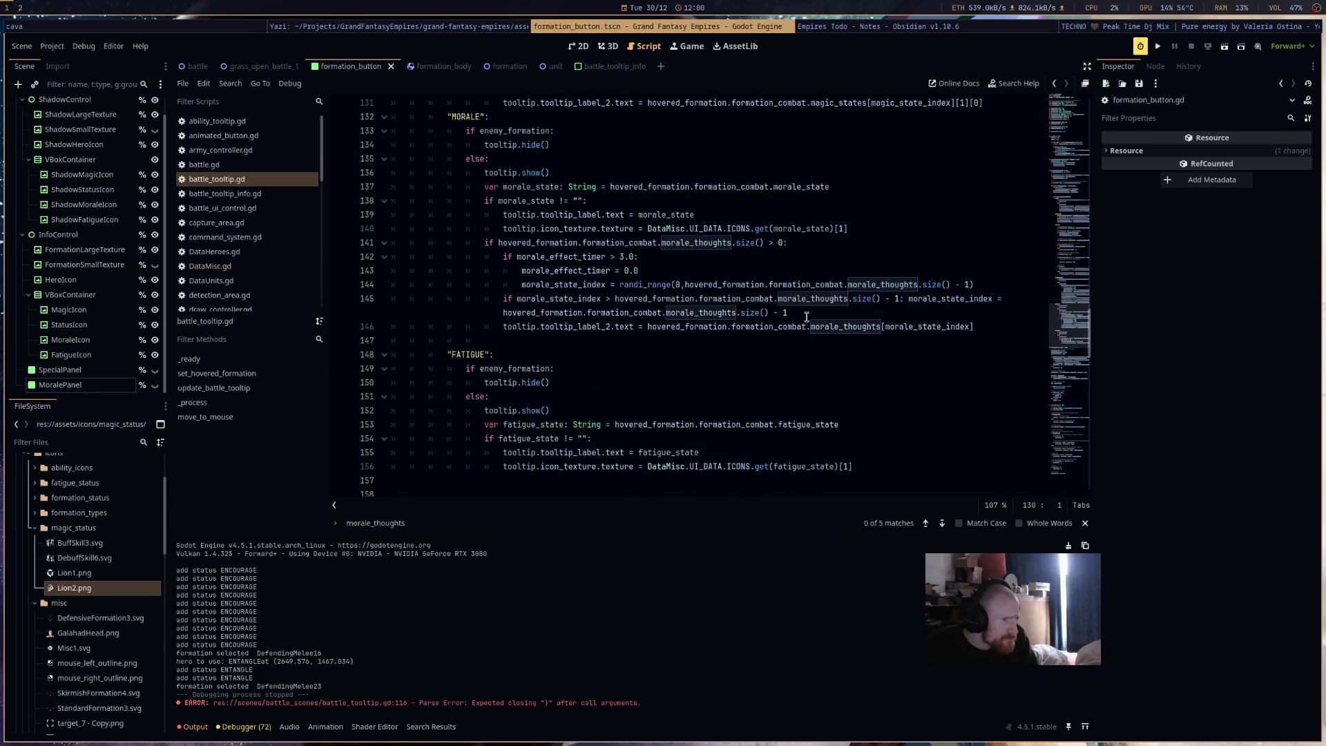
pyautogui.click(985, 328)
pyautogui.press('Return')
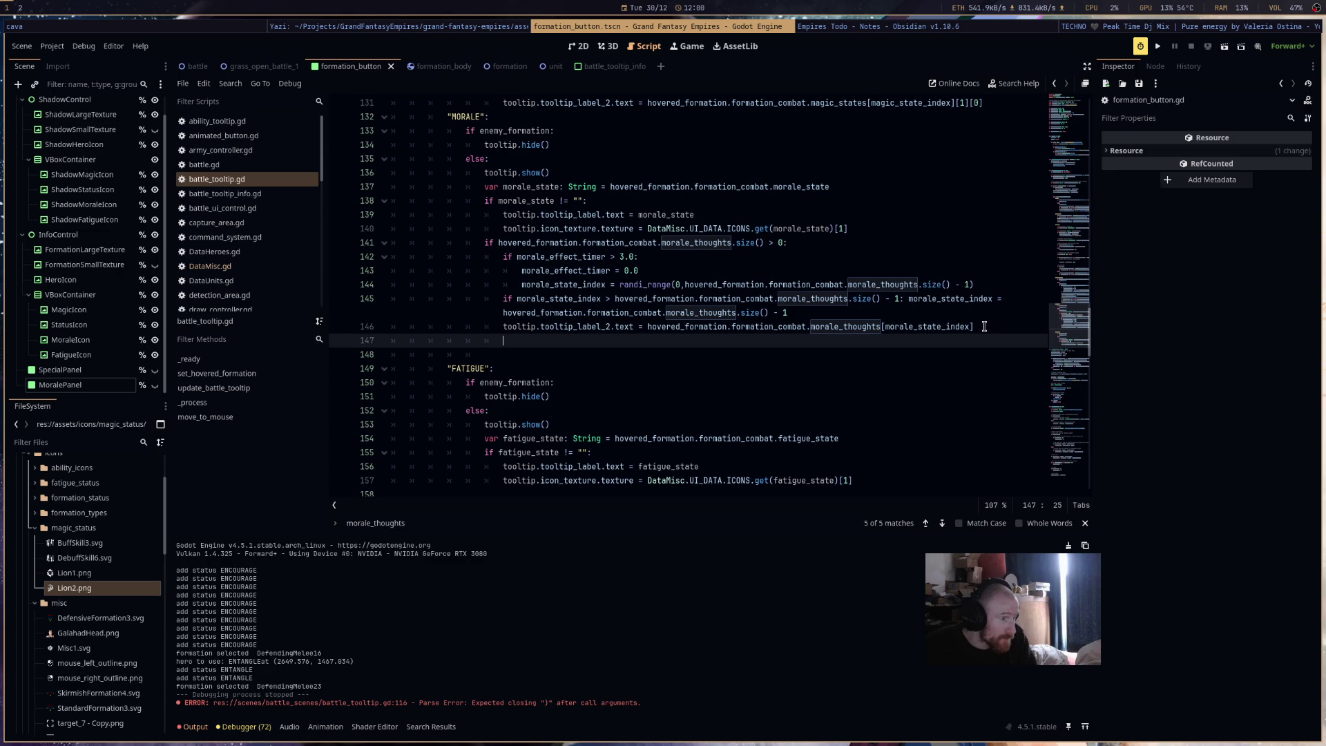
pyautogui.hotkey('ctrl', 'v')
pyautogui.click(612, 341)
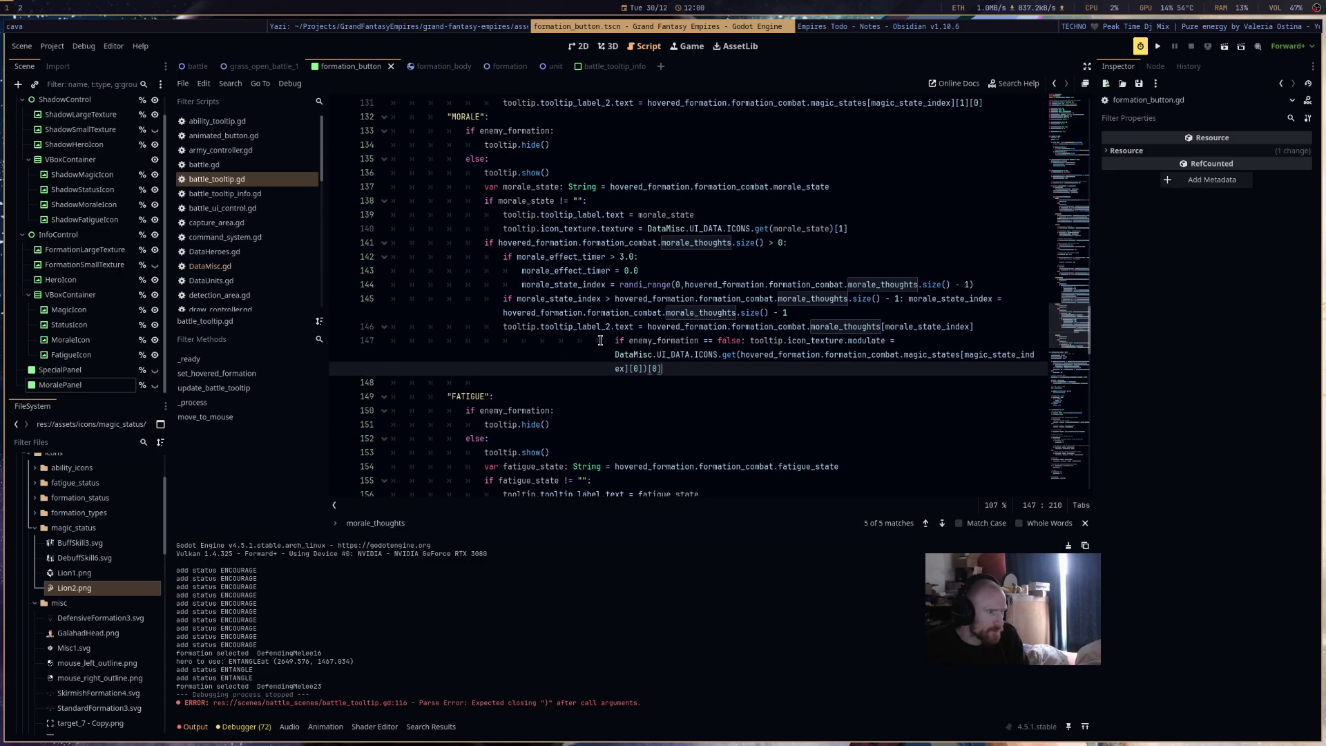
pyautogui.press('BackSpace')
pyautogui.press('BackSpace')
pyautogui.press('BackSpace')
pyautogui.press('BackSpace')
pyautogui.press('BackSpace')
pyautogui.press('BackSpace')
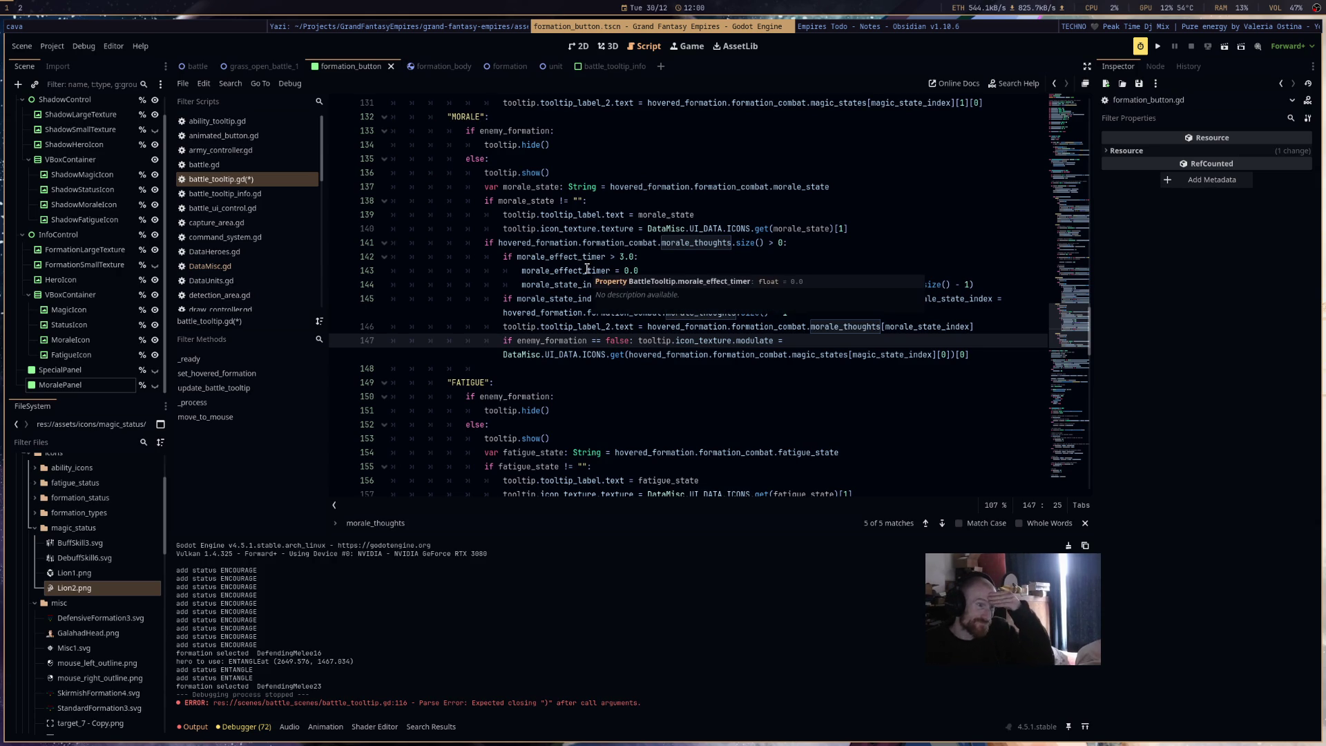
# - Change line 147's colour expression to DataMisc.UI_DATA.ICONS.get(morale_state)[0]
pyautogui.click(827, 229)
pyautogui.moveTo(847, 228); pyautogui.dragTo(647, 228)
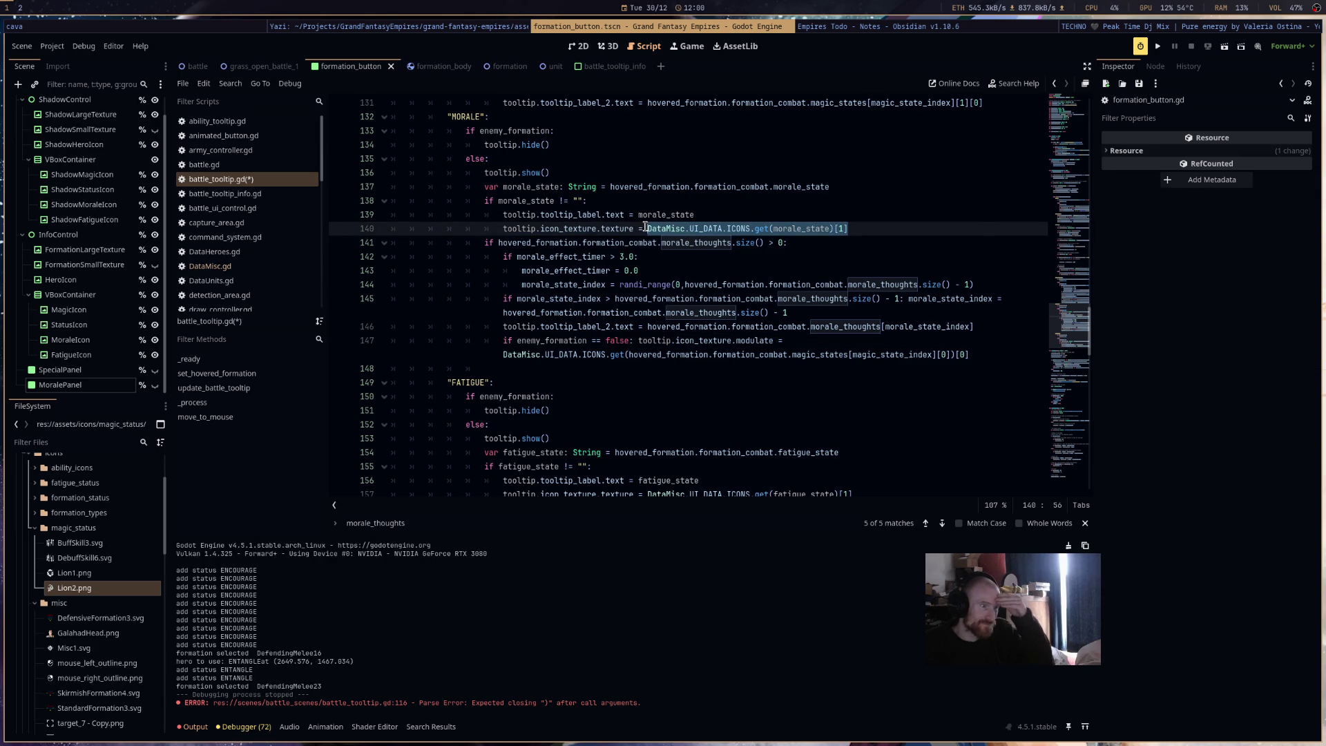
pyautogui.moveTo(971, 353); pyautogui.dragTo(882, 339)
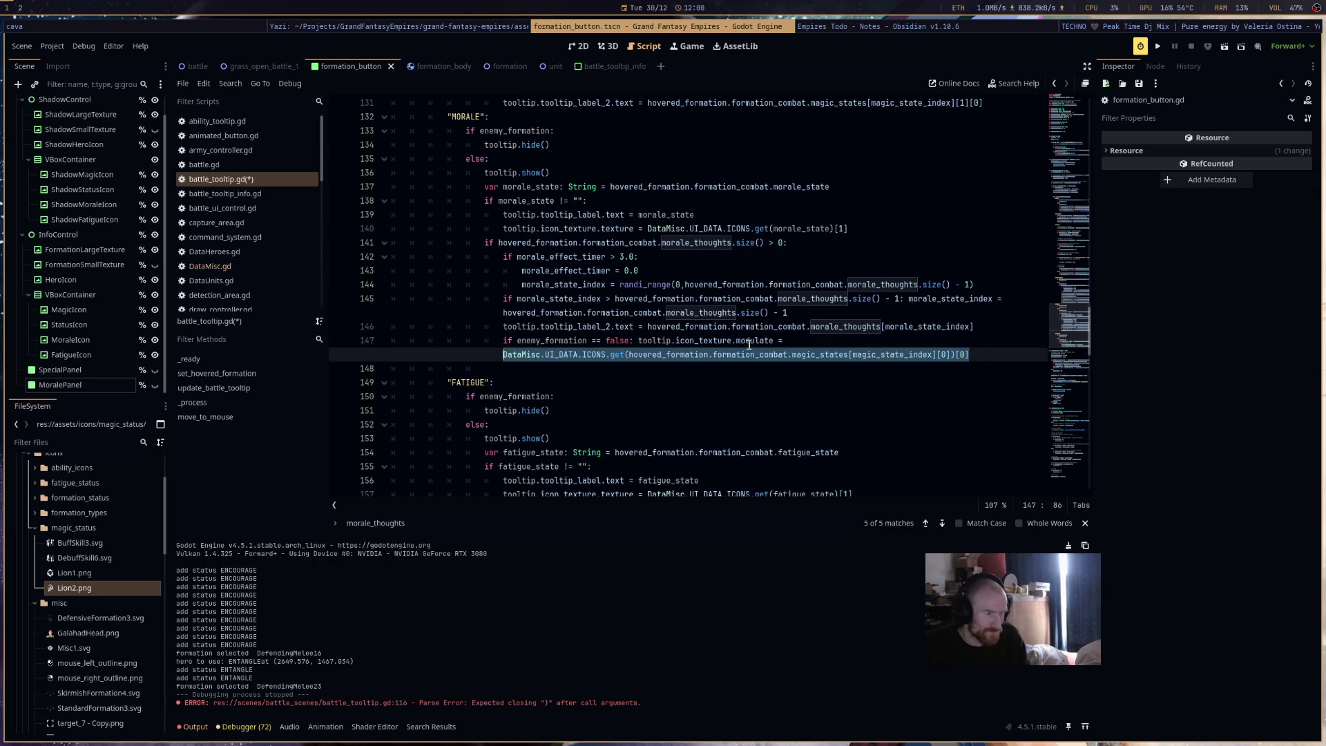
pyautogui.hotkey('ctrl', 'v')
pyautogui.click(977, 341)
pyautogui.write('0')
pyautogui.press('Down')
pyautogui.press('Down')
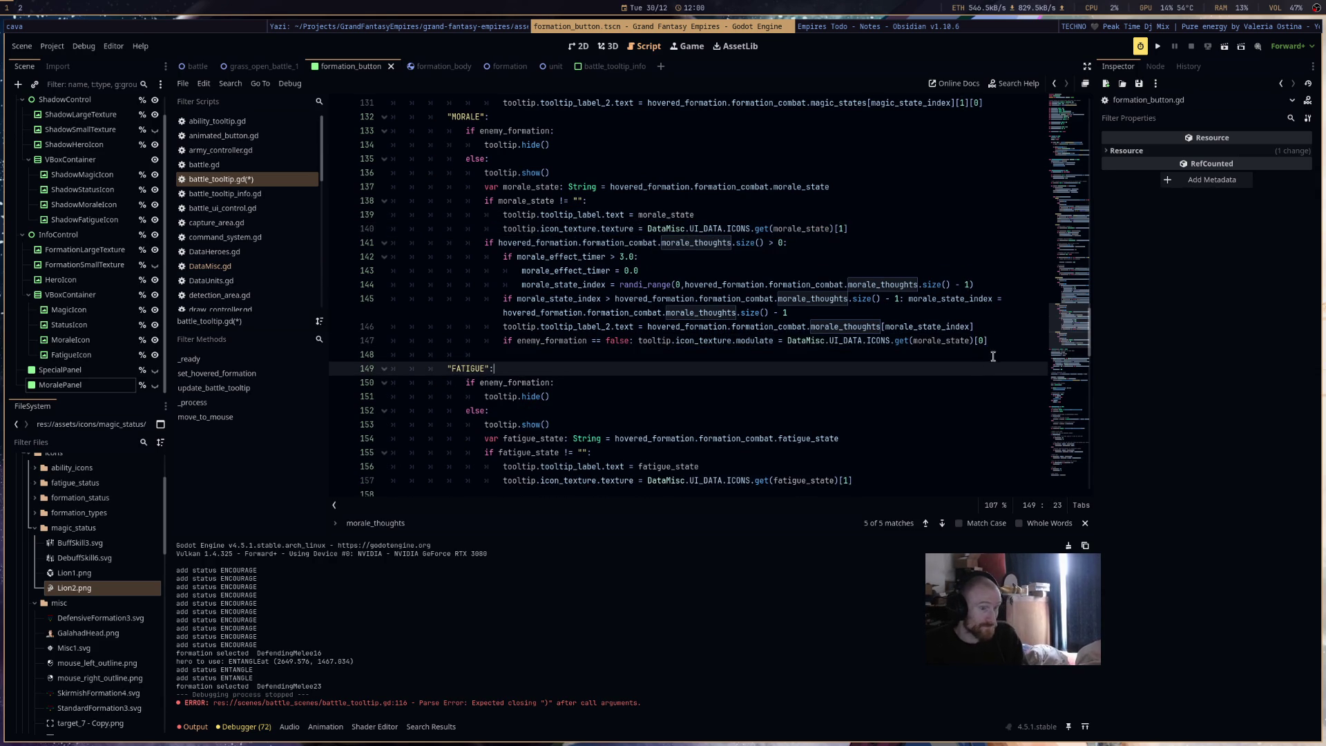
pyautogui.moveTo(1001, 339); pyautogui.dragTo(498, 340)
pyautogui.hotkey('ctrl', 'c')
# - Paste the tint line into the empty line of the FATIGUE block
pyautogui.scroll(-5, 620, 370)
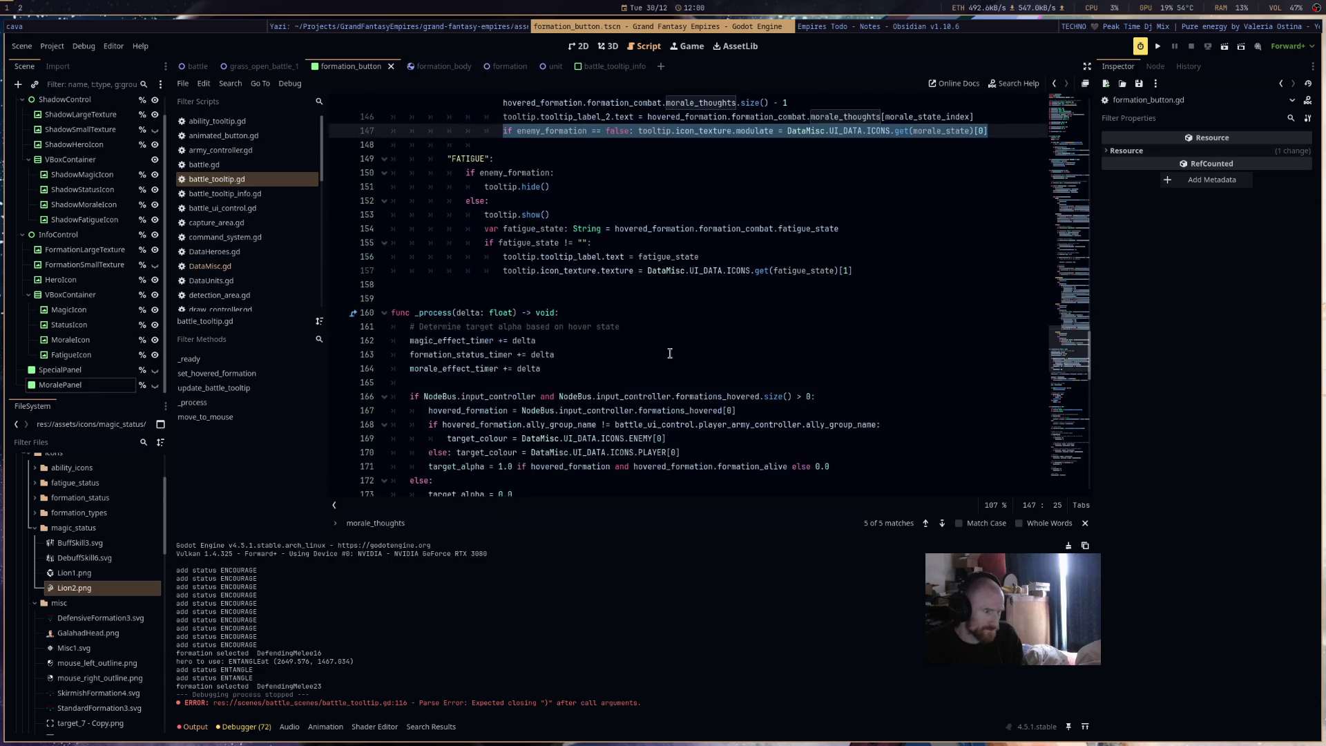
pyautogui.click(882, 281)
pyautogui.hotkey('ctrl', 'v')
pyautogui.scroll(4, 863, 317)
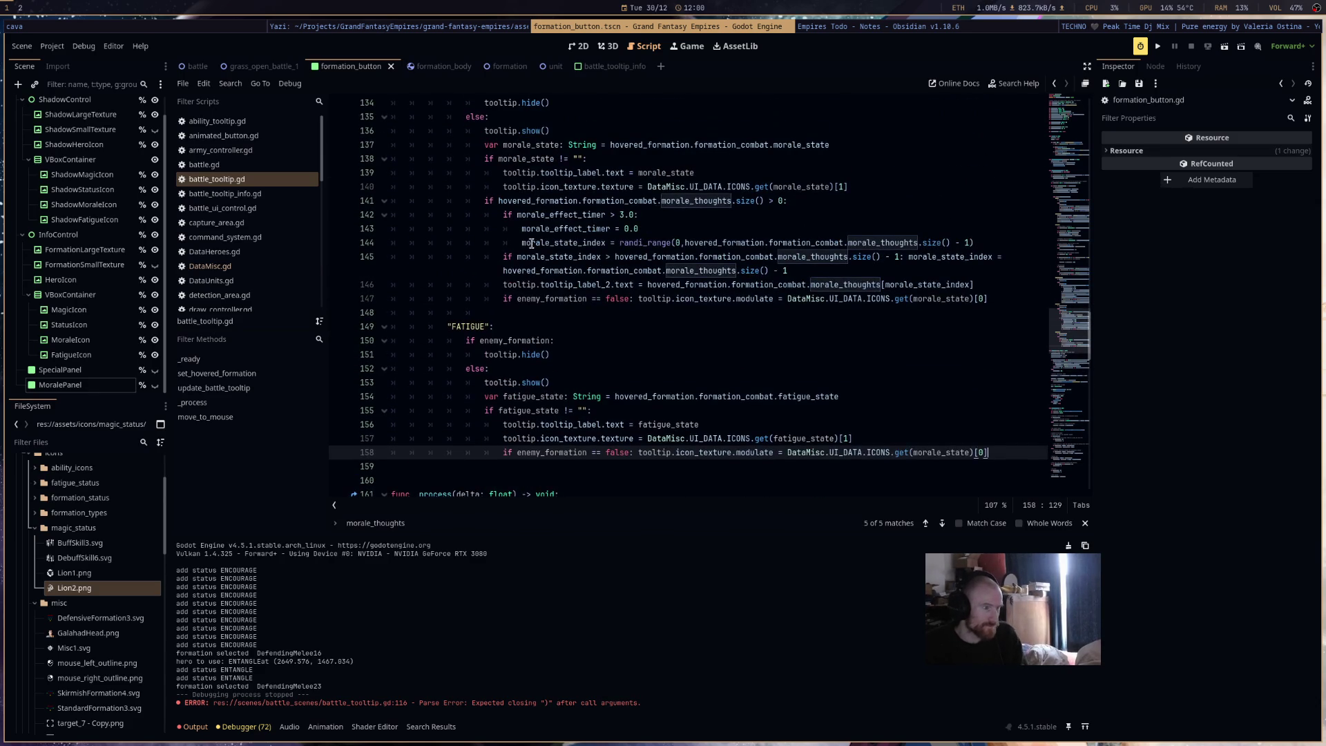
# - Move the morale tint line directly under the MORALE icon texture line 140
pyautogui.moveTo(989, 298); pyautogui.dragTo(504, 302)
pyautogui.hotkey('ctrl', 'x')
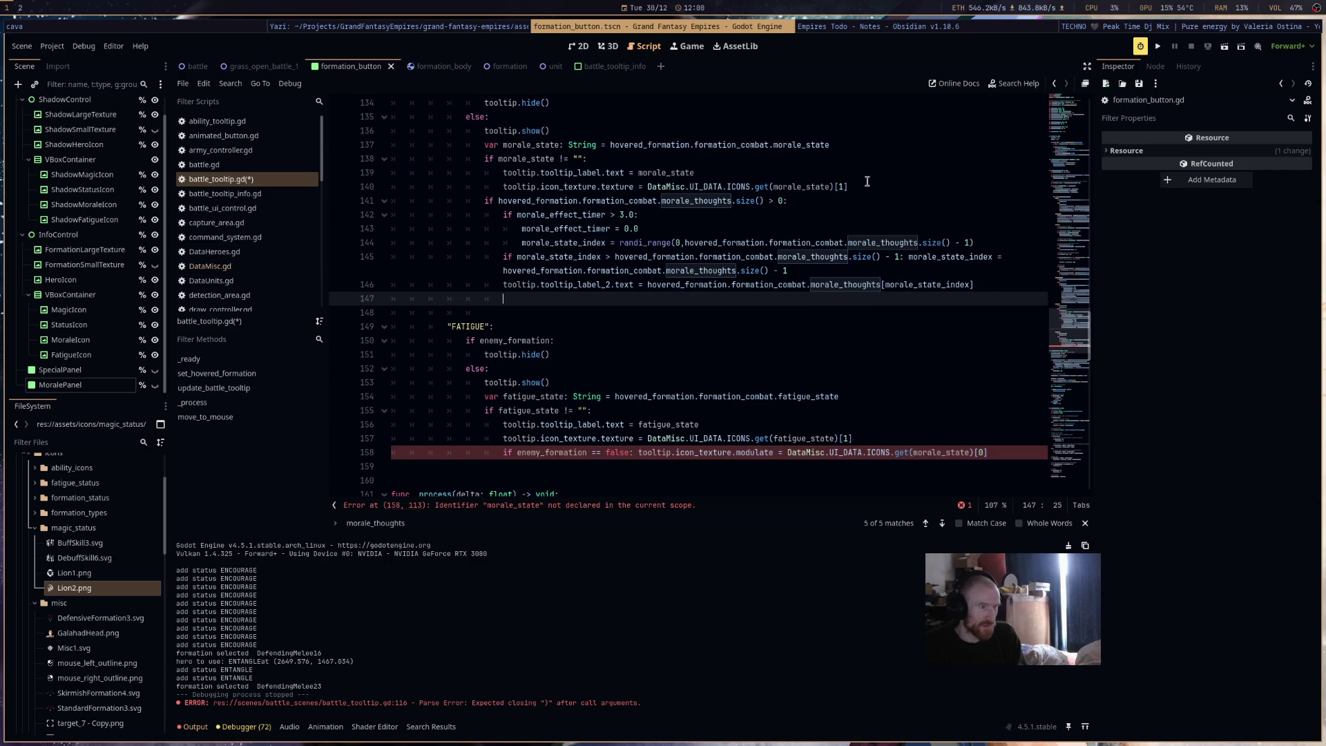
pyautogui.click(865, 181)
pyautogui.press('Return')
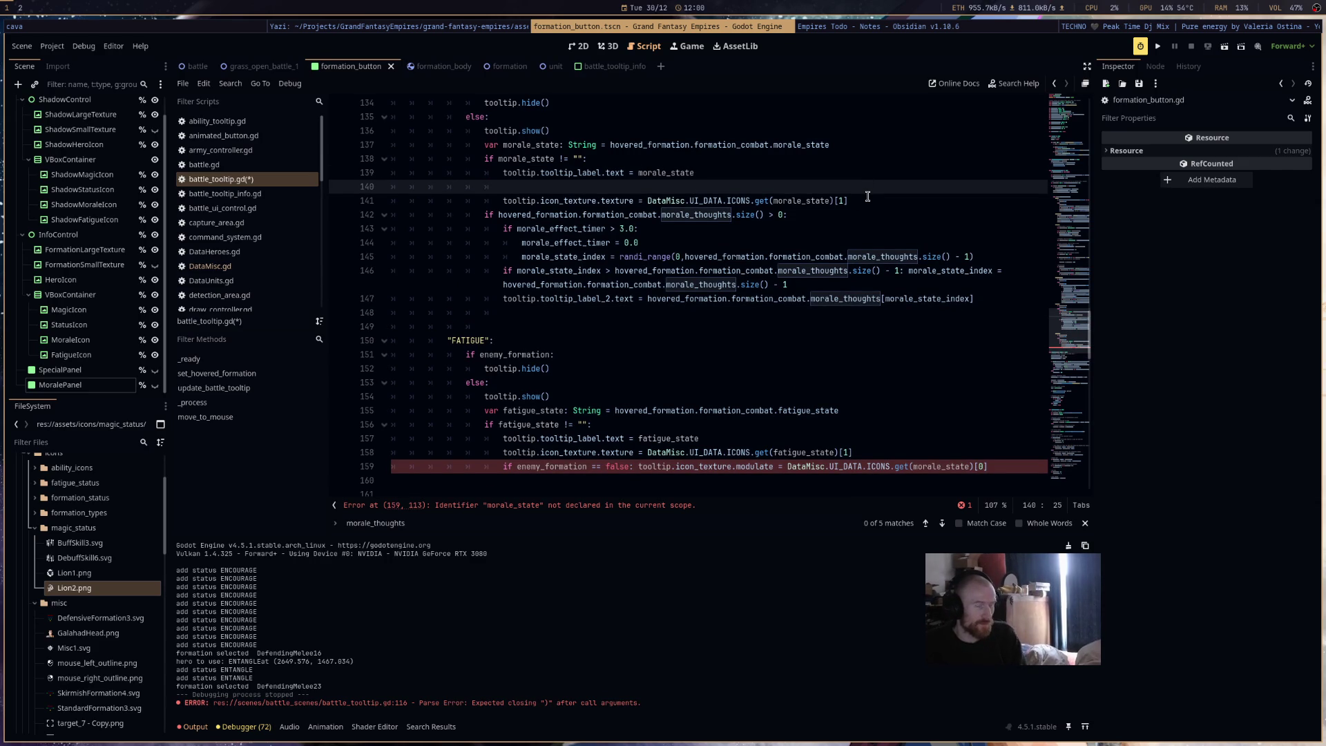
pyautogui.hotkey('ctrl', 'shift', 'k')
pyautogui.click(868, 185)
pyautogui.press('Return')
pyautogui.hotkey('ctrl', 'v')
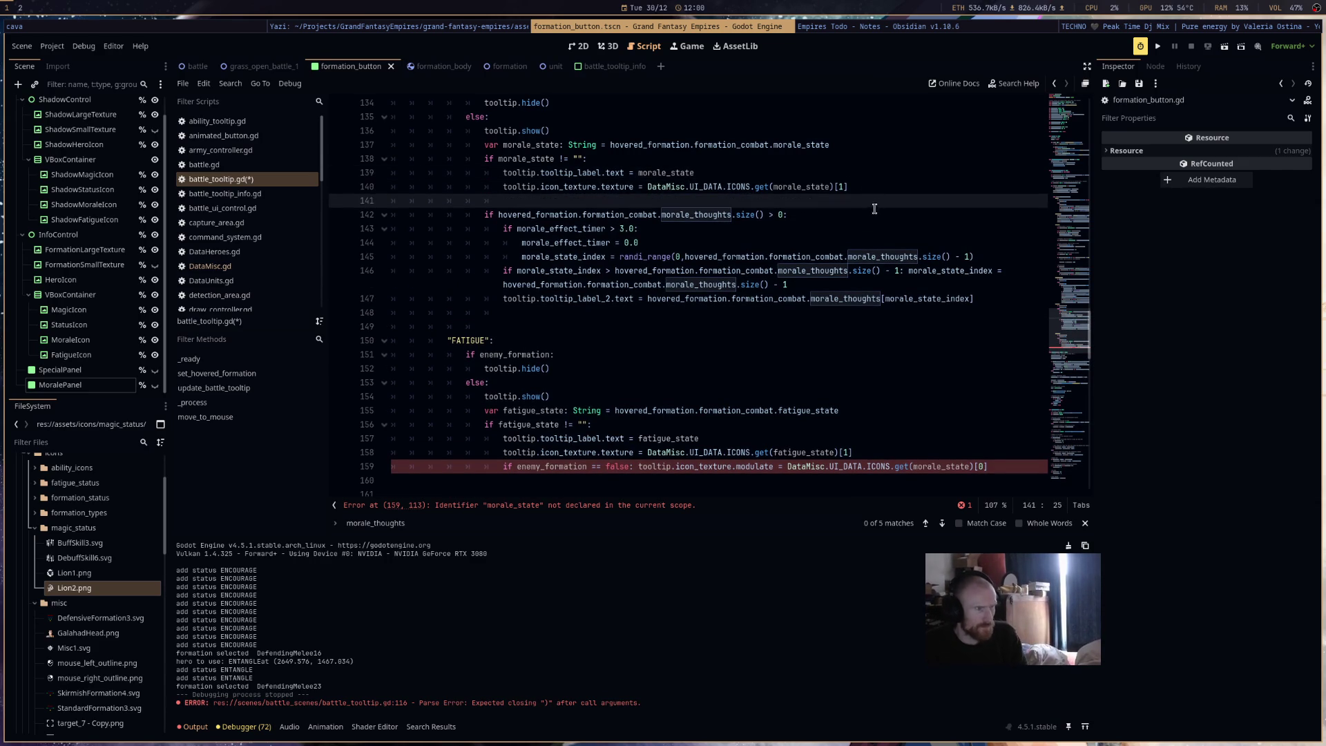
pyautogui.scroll(-3, 694, 351)
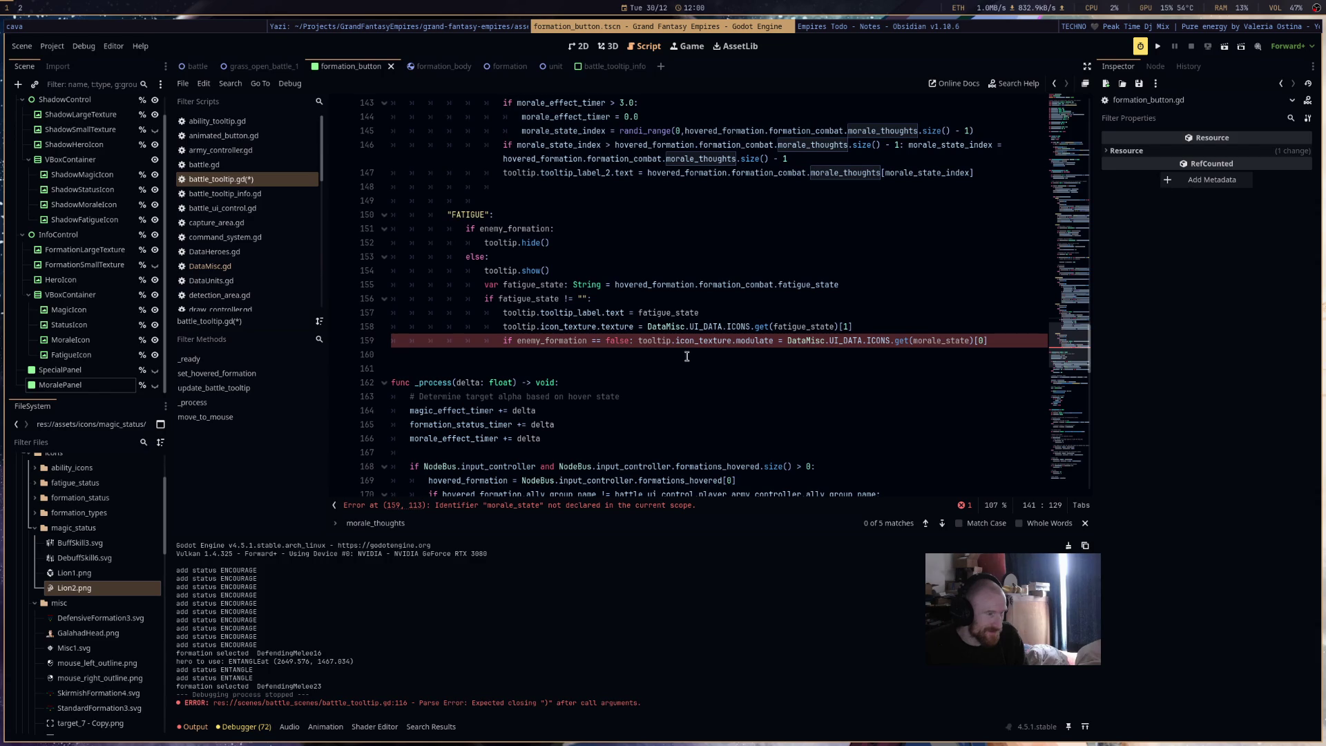
# - Set the fatigue tint to DataMisc.UI_DATA.ICONS.get(fatigue_state)[0], save, and run the game
pyautogui.moveTo(852, 327); pyautogui.dragTo(647, 327)
pyautogui.hotkey('ctrl', 'c')
pyautogui.moveTo(786, 342); pyautogui.dragTo(995, 343)
pyautogui.hotkey('ctrl', 'v')
pyautogui.click(984, 342)
pyautogui.press('Delete')
pyautogui.write('0')
pyautogui.press('Down')
pyautogui.press('Down')
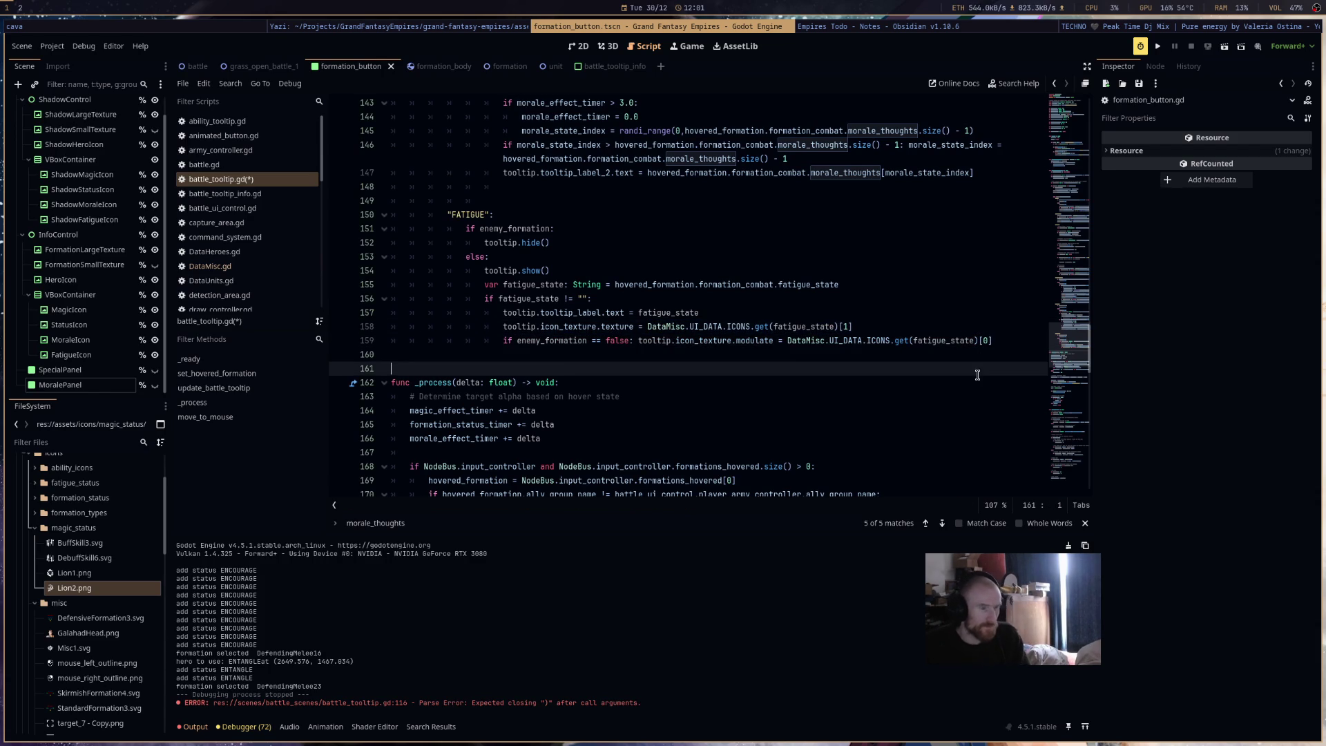
pyautogui.hotkey('ctrl', 's')
pyautogui.click(1163, 51)
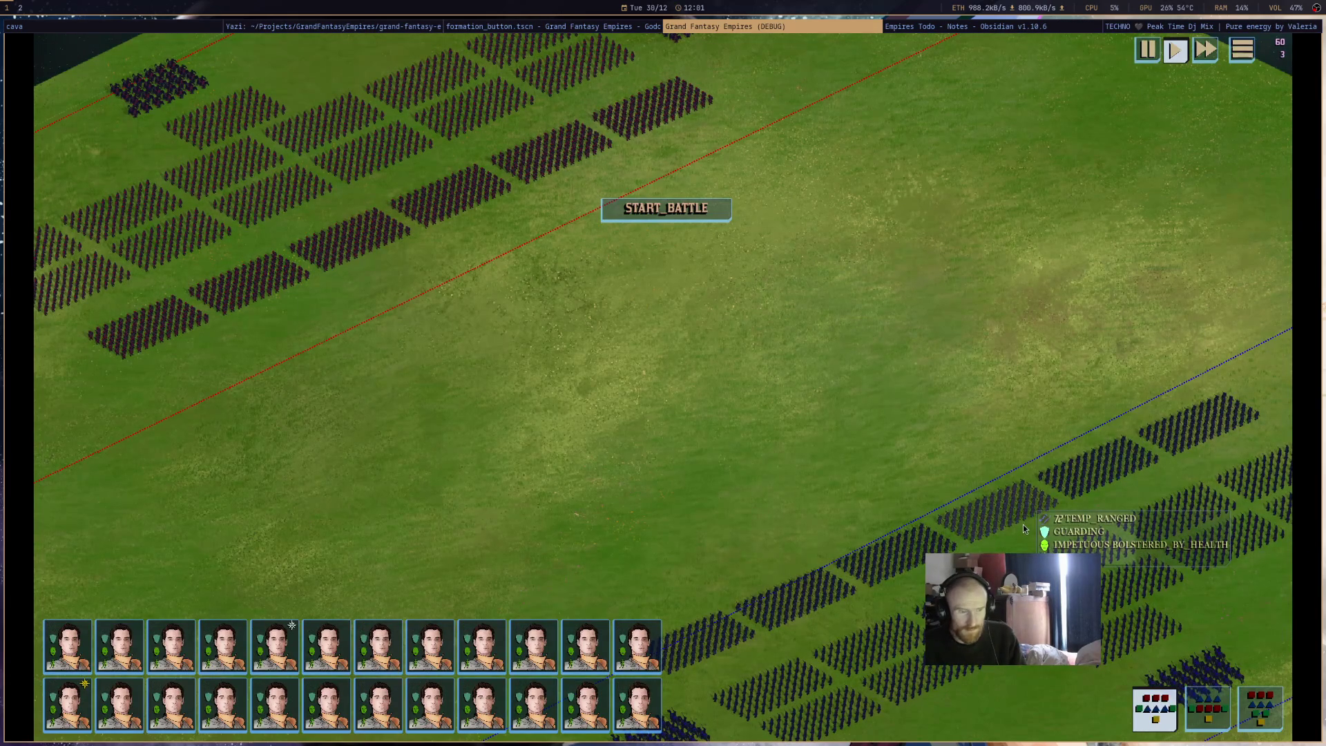
# - Pan and zoom the battlefield camera onto the blue army's formations
pyautogui.moveTo(1022, 524)
pyautogui.mouseDown()
pyautogui.moveTo(902, 466)
pyautogui.moveTo(850, 481)
pyautogui.mouseUp()
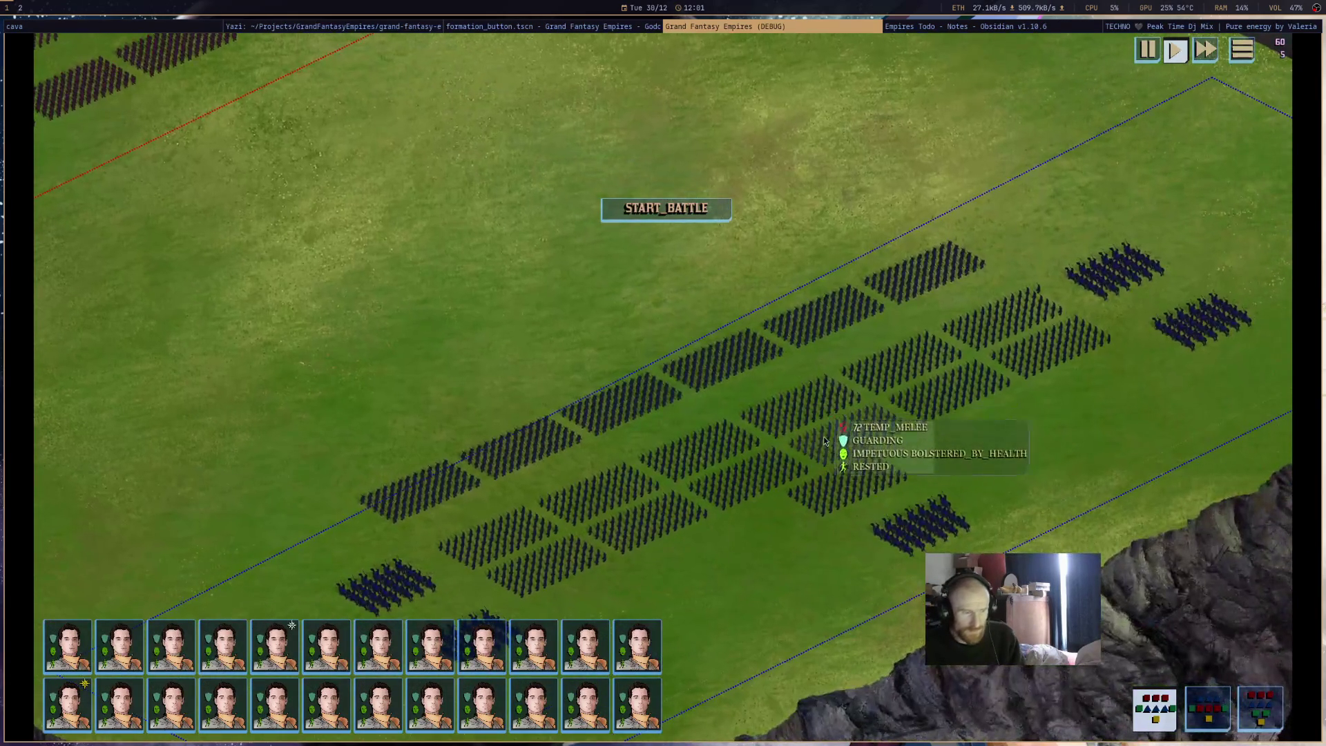
pyautogui.scroll(-3, 877, 502)
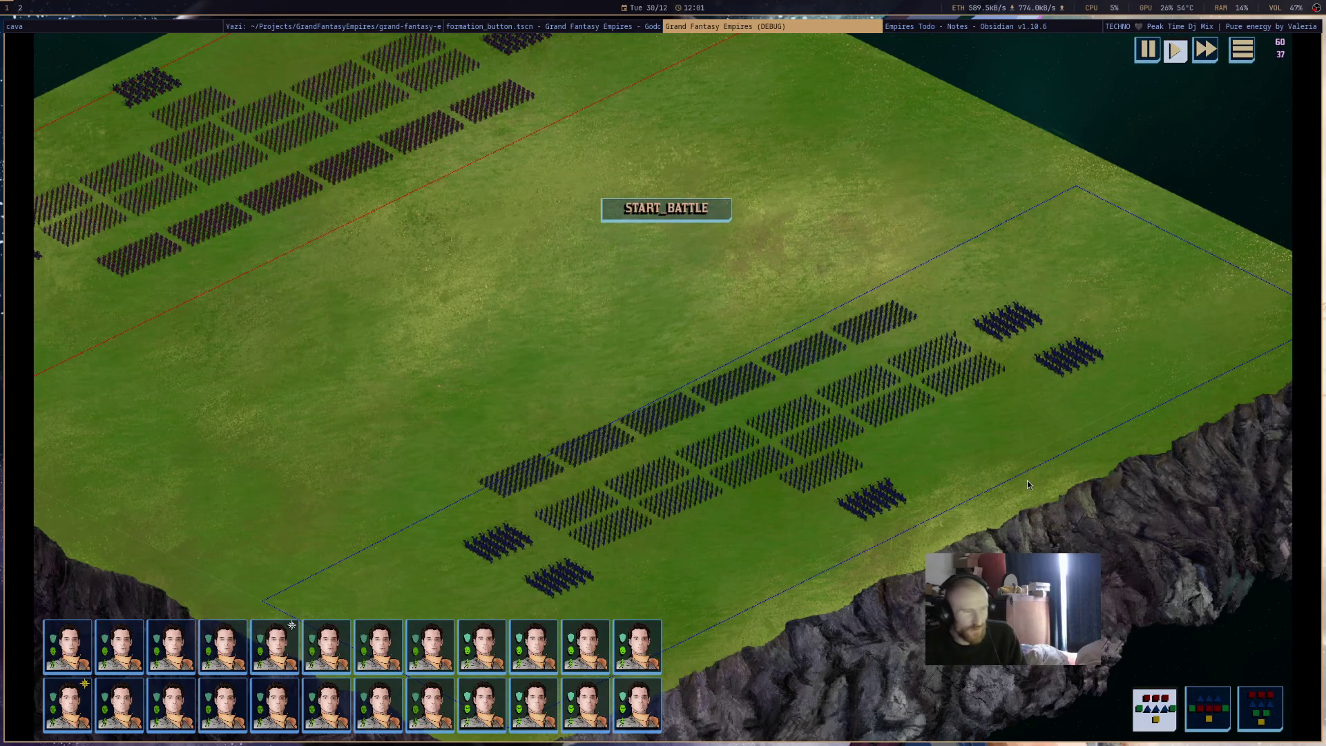
# - Move all blue units into the grey formation slots, select one, and tile Firefox alongside
pyautogui.press('s')
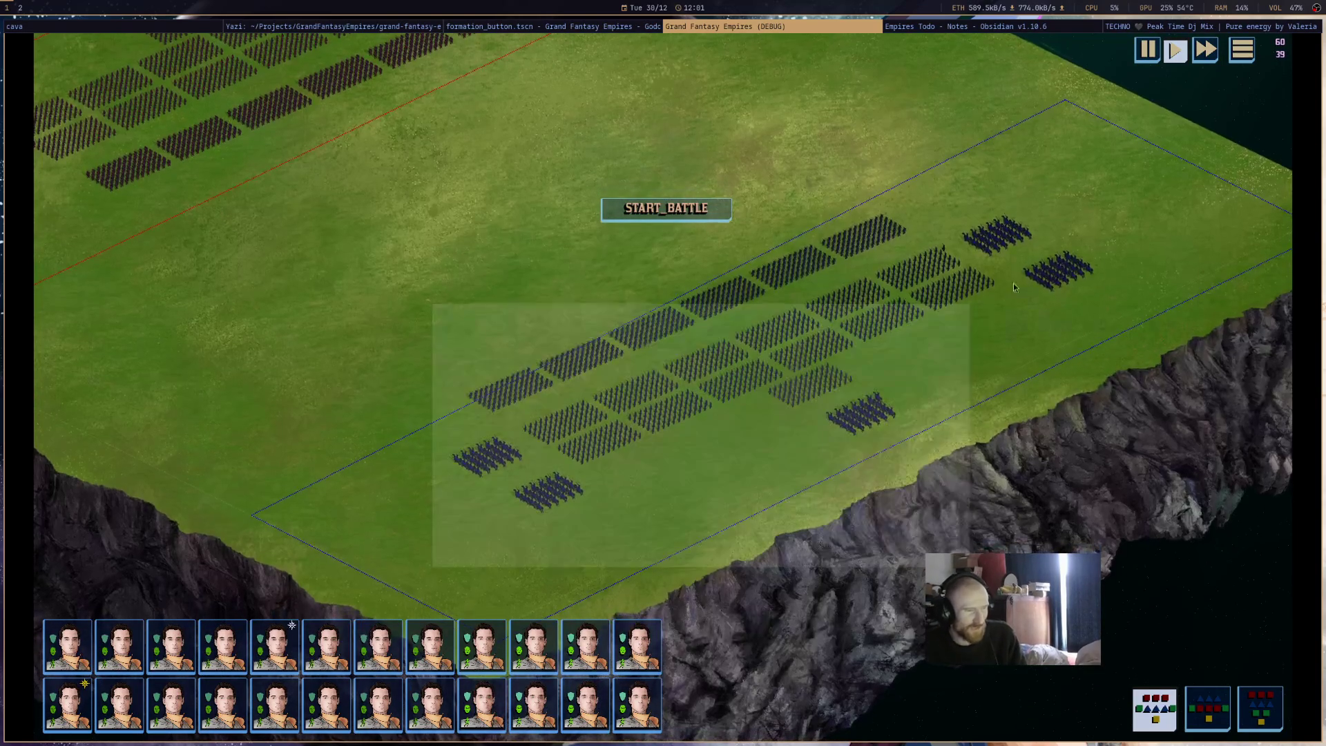
pyautogui.moveTo(1014, 288); pyautogui.dragTo(1183, 172)
pyautogui.rightClick(685, 288)
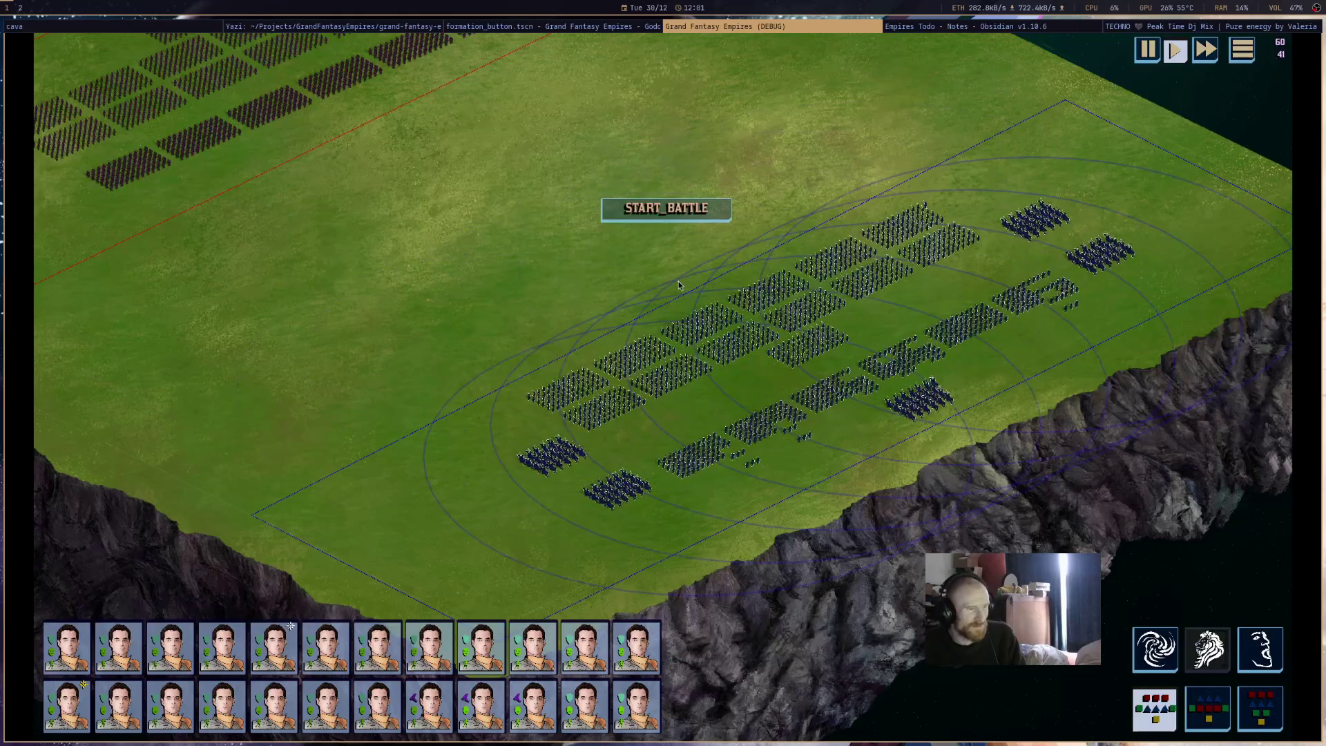
pyautogui.click(877, 357)
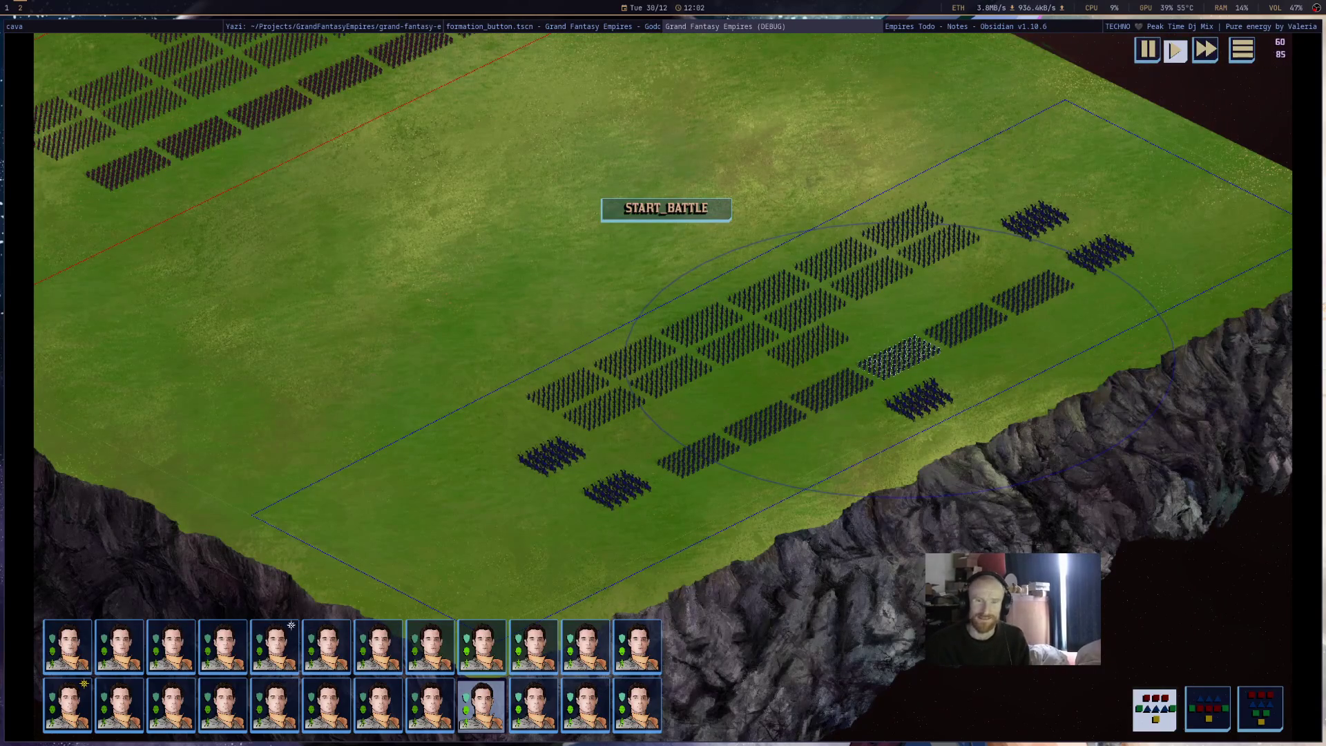
pyautogui.press('super+2')
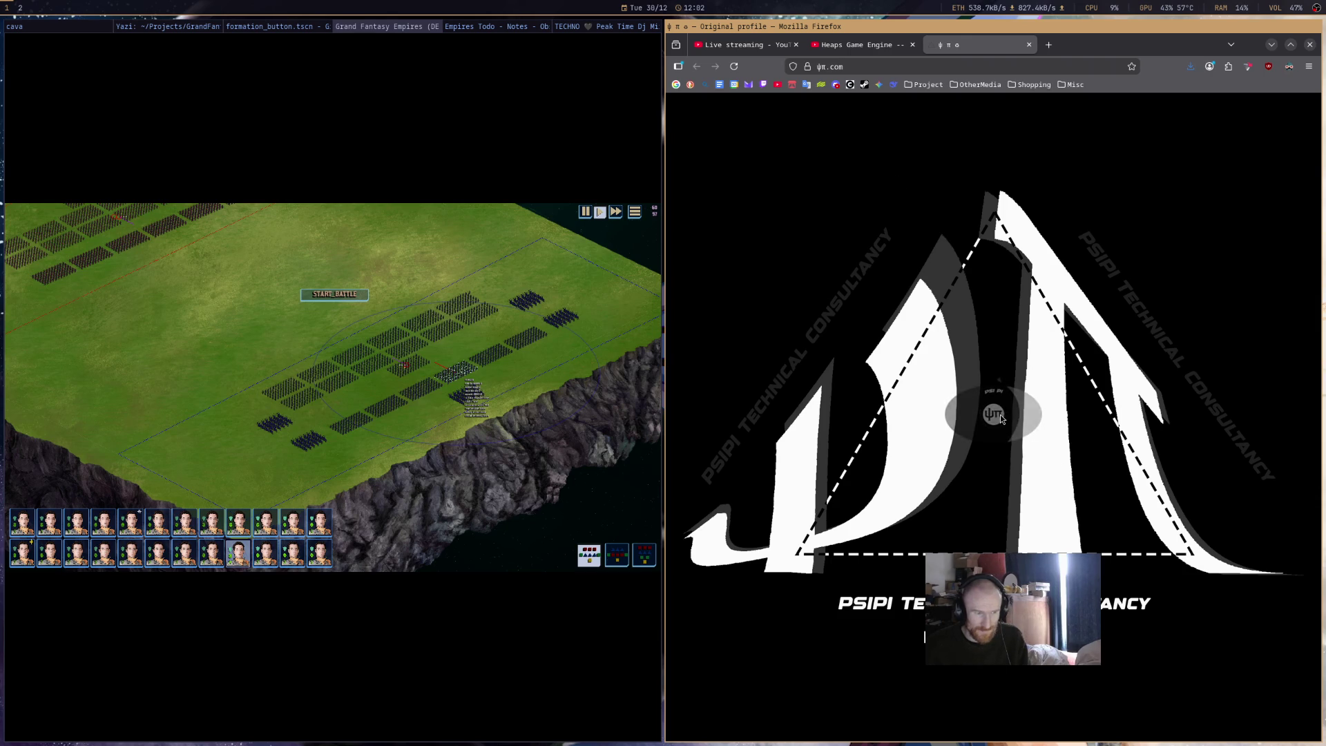
# - Close Firefox's logo page tab and hide the browser so the game fills the screen
pyautogui.click(1023, 407)
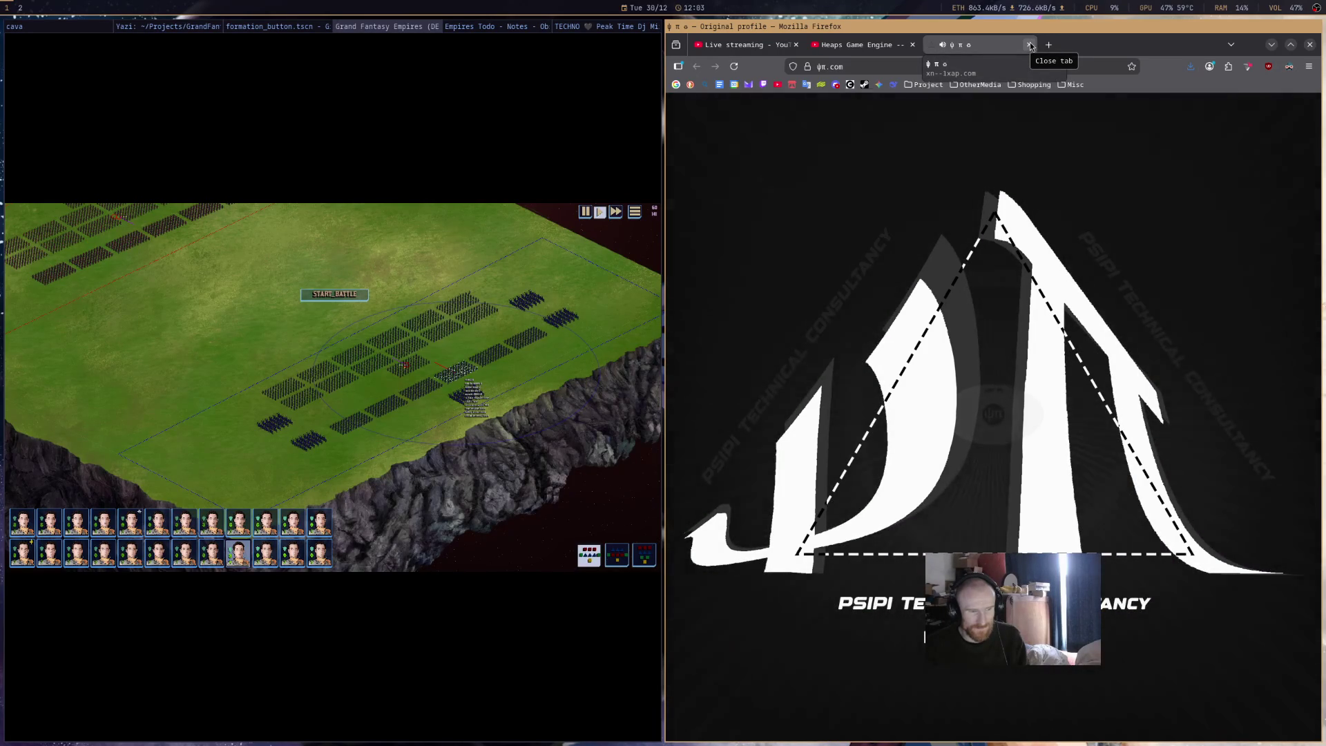
pyautogui.click(1029, 44)
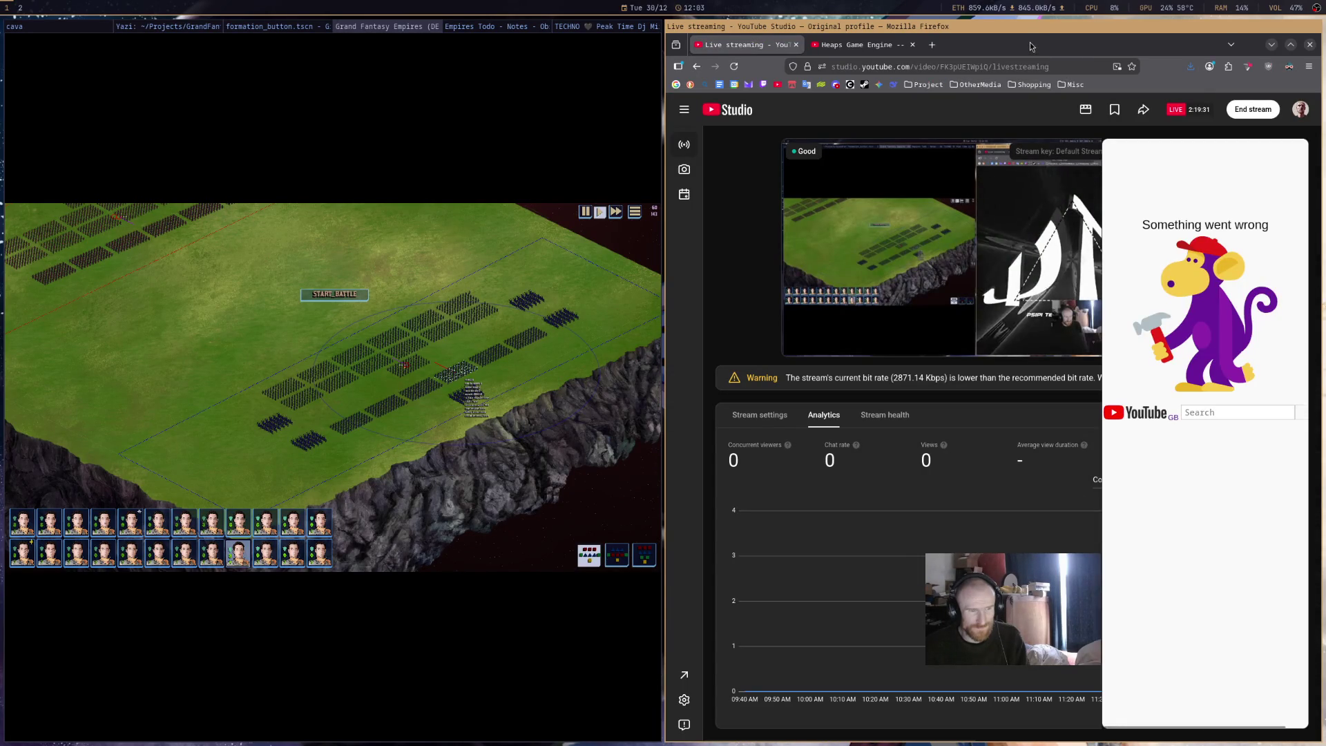
pyautogui.press('super+shift+2')
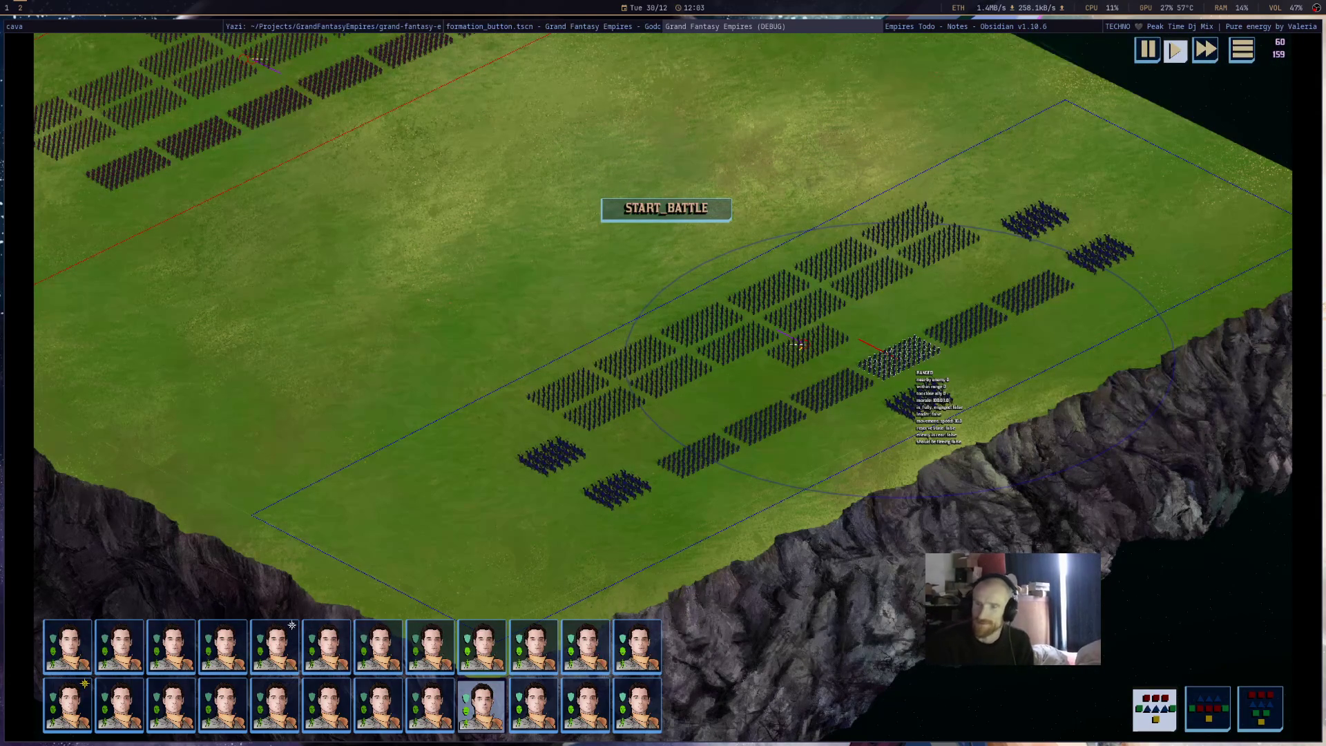
# - Tile Firefox back onto the right half of the screen beside the game
pyautogui.press('super+b')
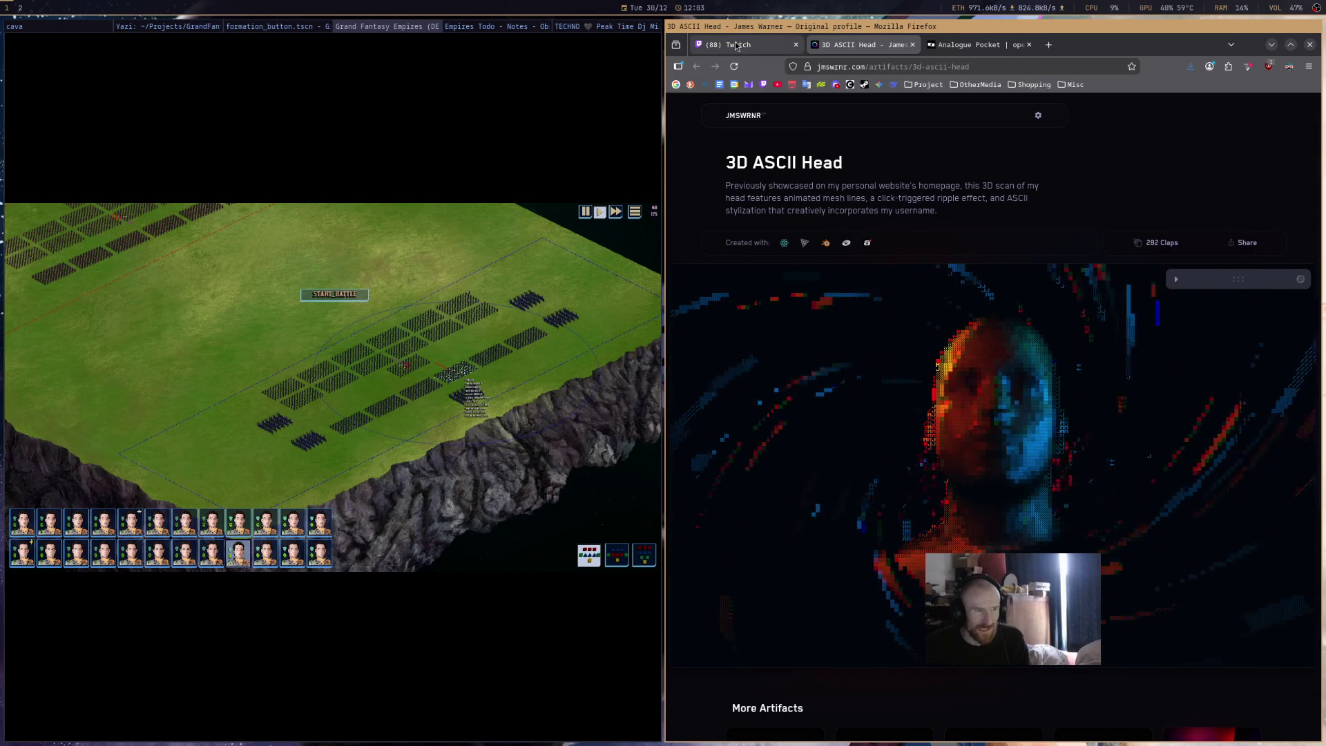
# - Close the 3D ASCII Head and Analogue Pocket tabs and return the game to full screen
pyautogui.click(712, 47)
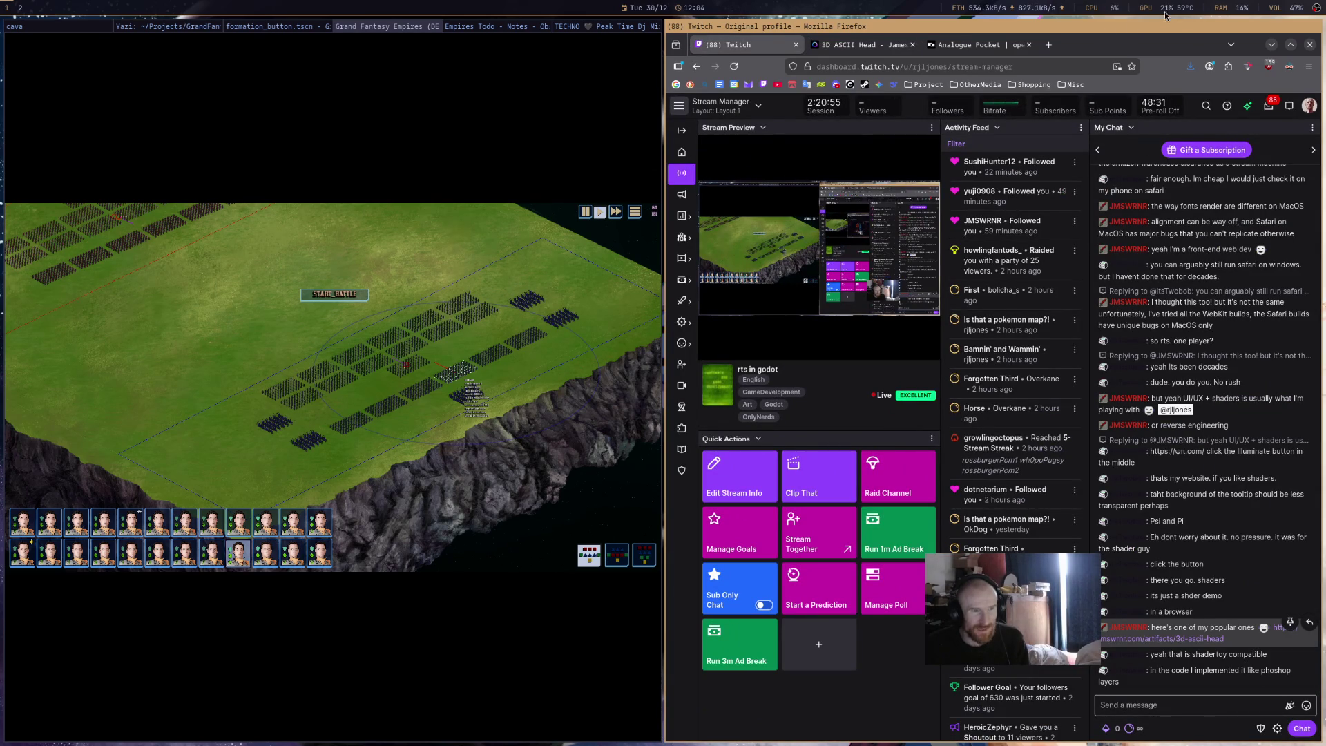
pyautogui.click(850, 49)
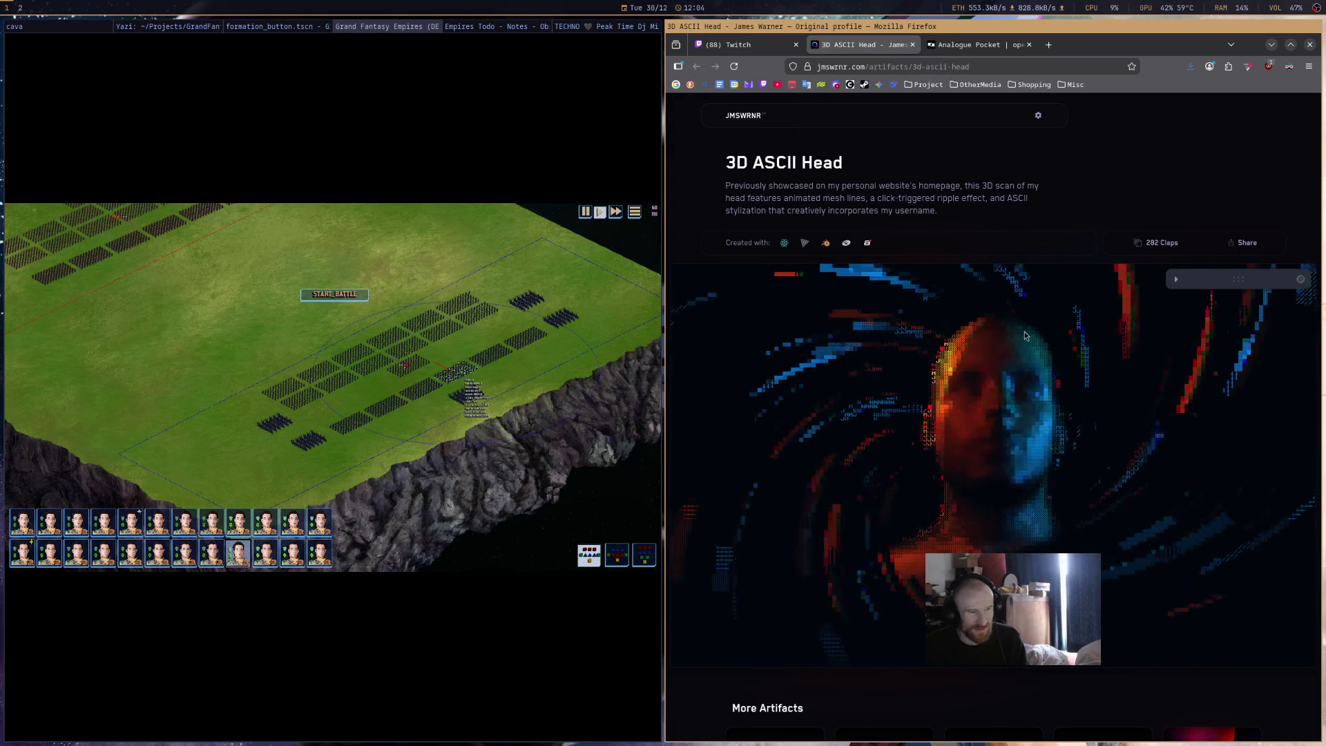
pyautogui.click(917, 51)
pyautogui.click(913, 46)
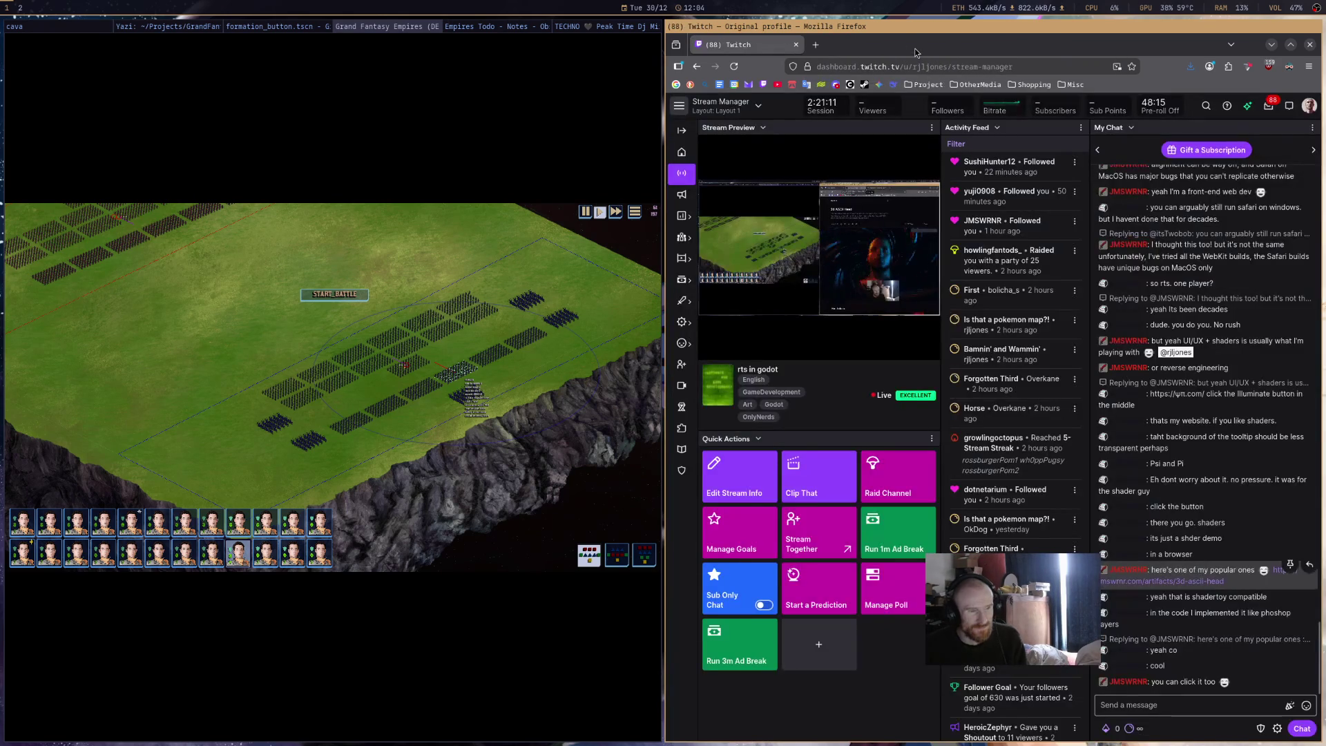
pyautogui.hotkey('ctrl', 'w')
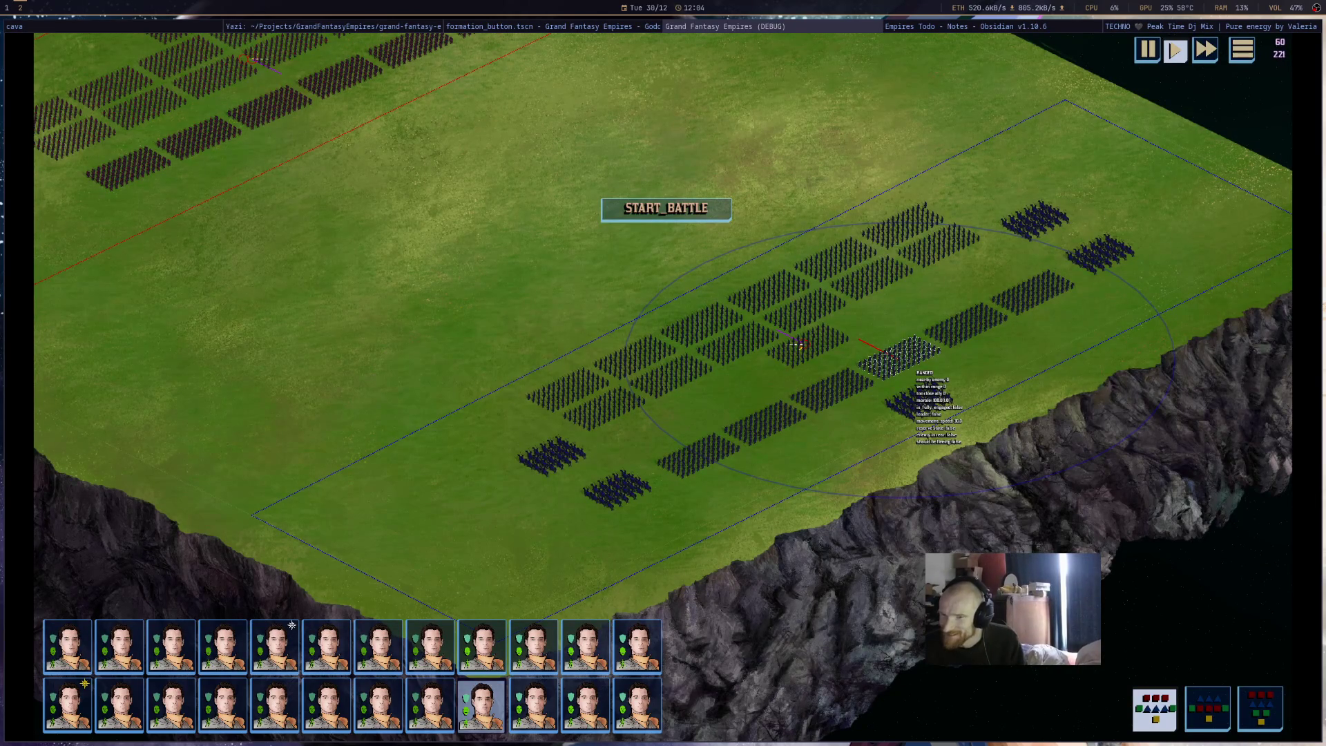
# - Deselect the formations, press START_BATTLE, and pan toward the upper-left plateau
pyautogui.moveTo(491, 543)
pyautogui.mouseDown()
pyautogui.moveTo(812, 342)
pyautogui.moveTo(1278, 116)
pyautogui.mouseUp()
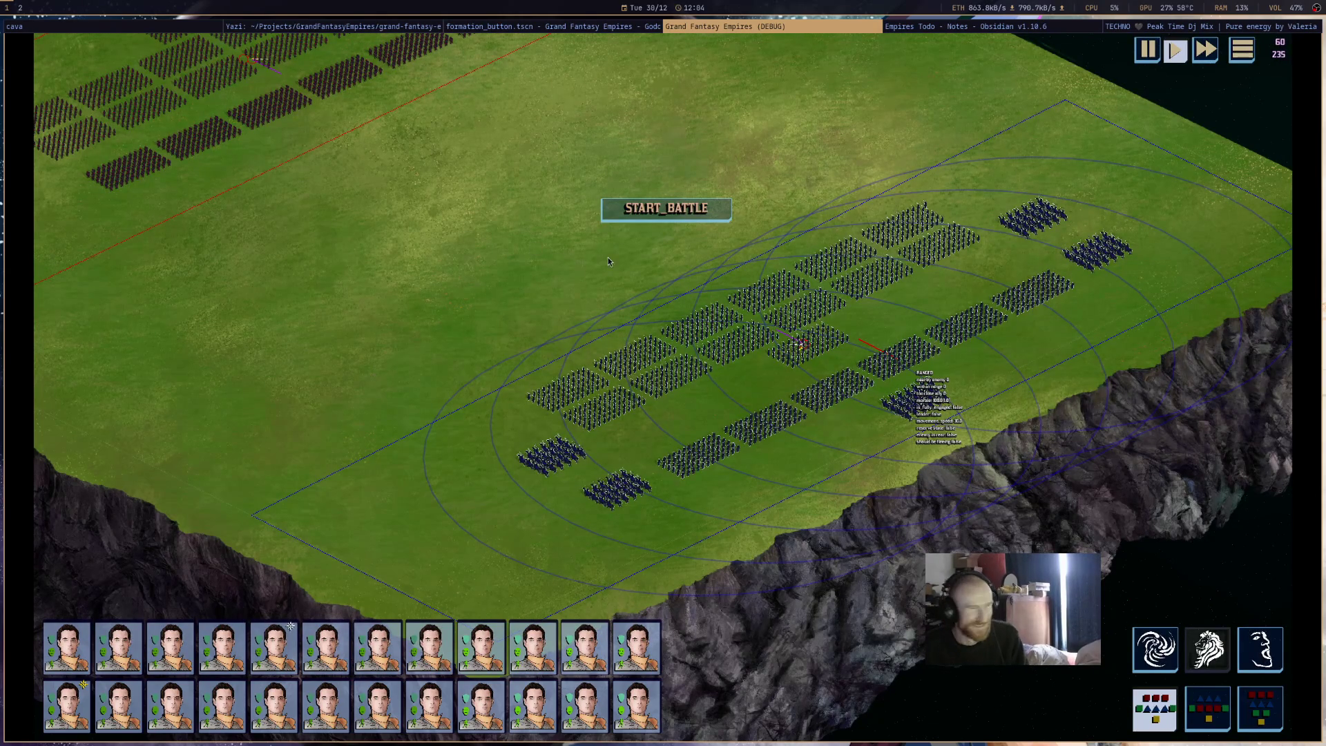
pyautogui.click(577, 290)
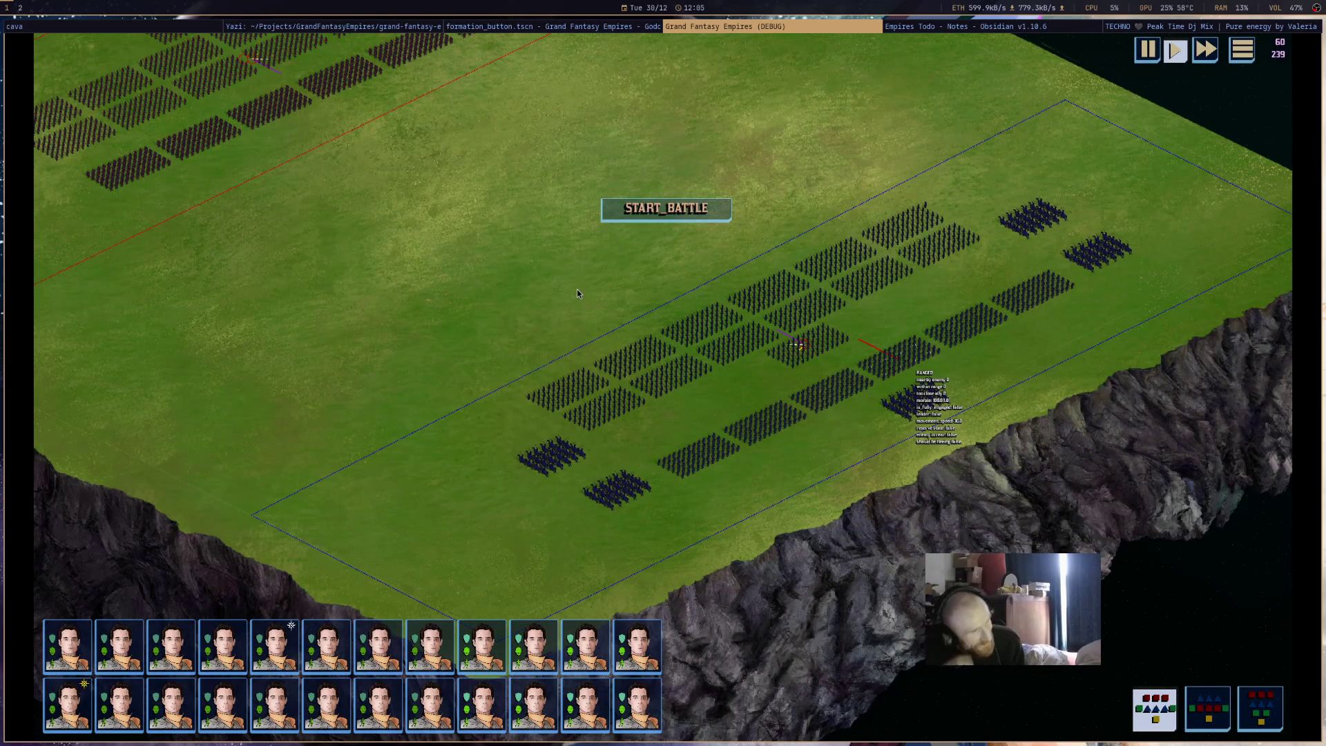
pyautogui.click(639, 211)
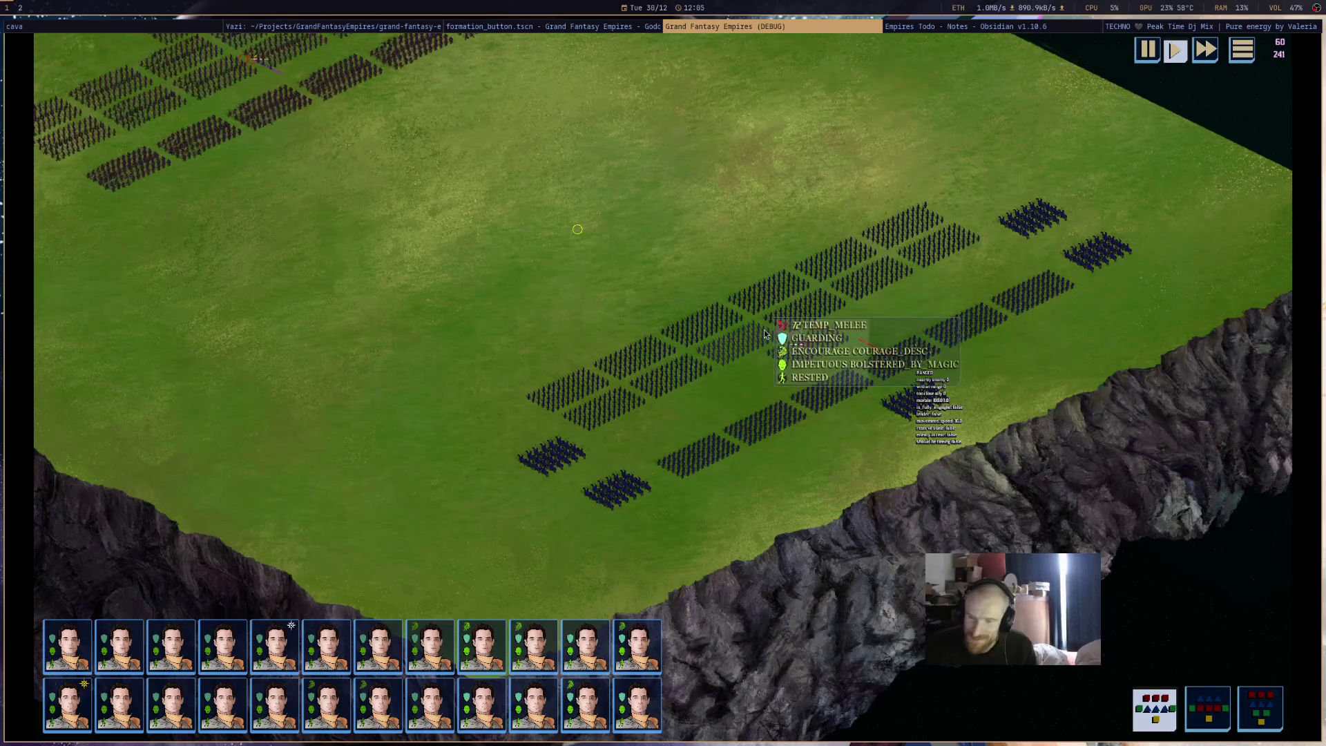
pyautogui.press('w')
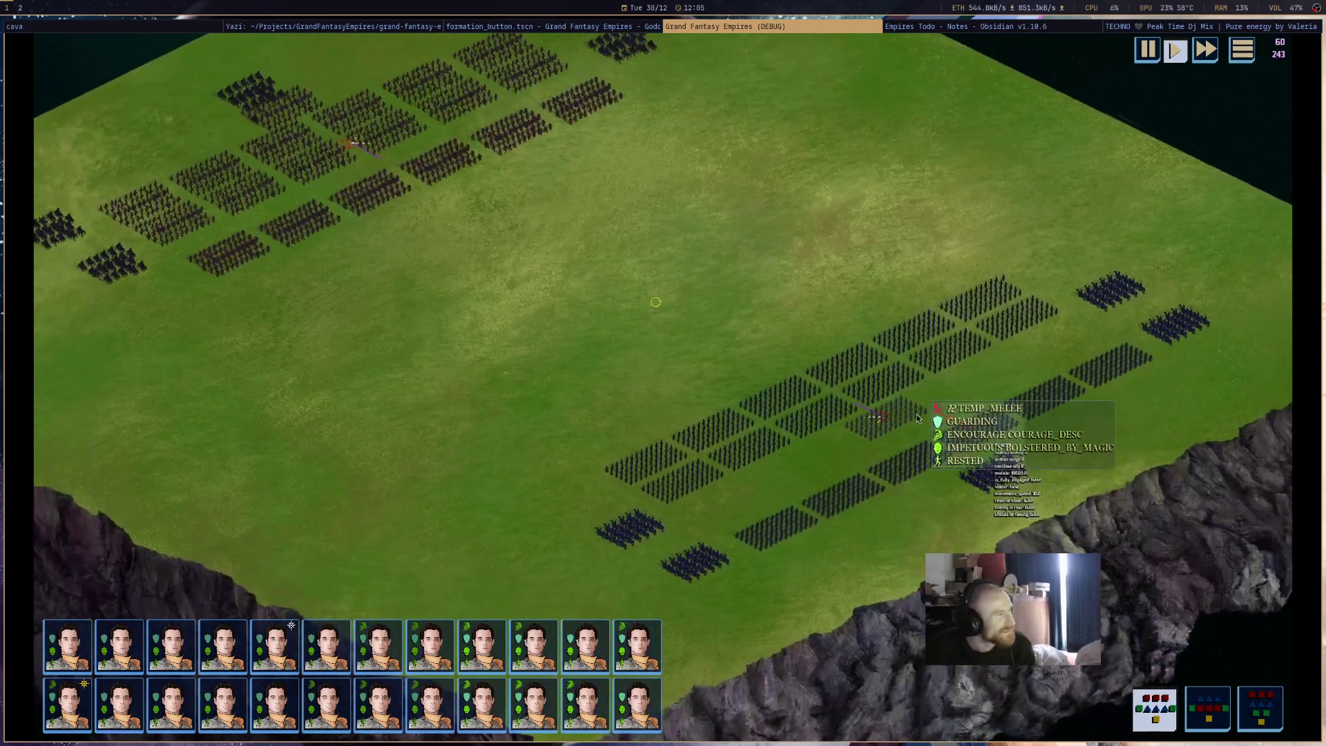
pyautogui.scroll(-5, 728, 350)
pyautogui.scroll(4, 674, 338)
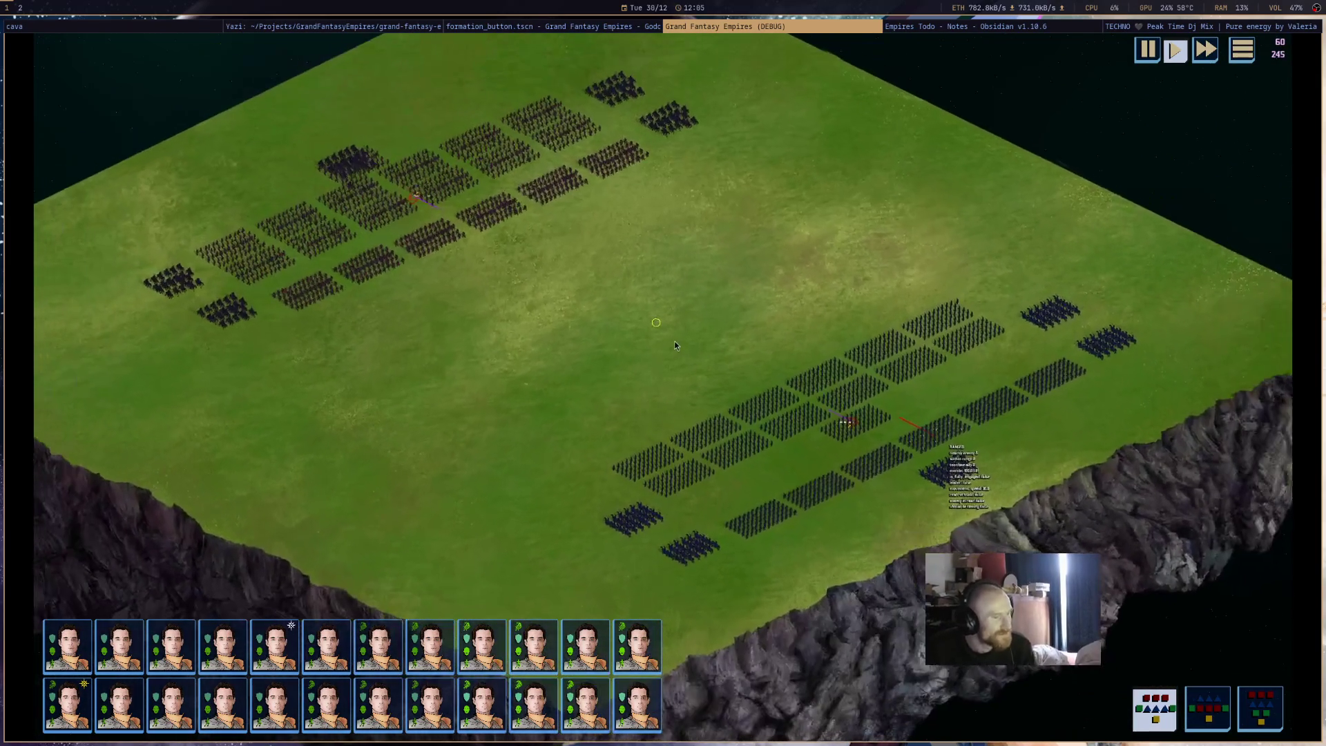
pyautogui.scroll(-2, 676, 344)
pyautogui.scroll(5, 991, 480)
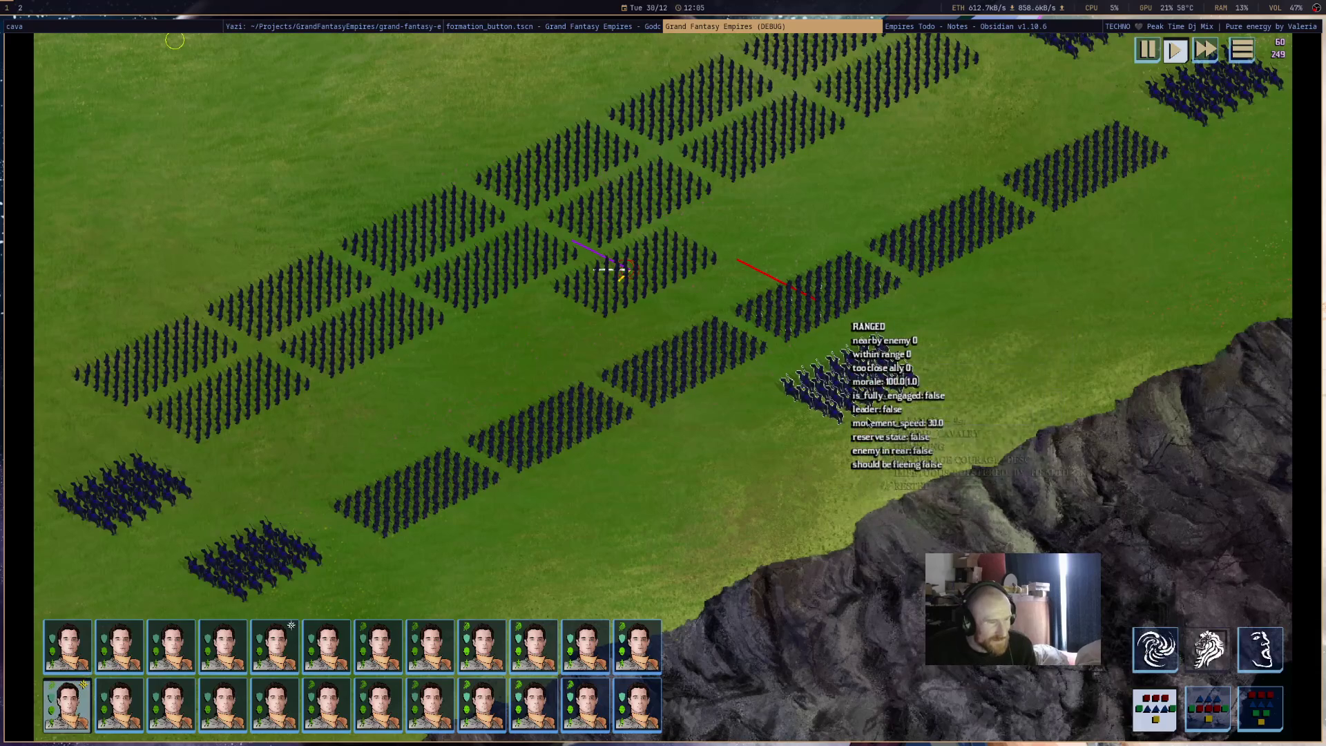
# - Select several friendly ranged and melee formations in turn to read their status tooltips
pyautogui.click(861, 335)
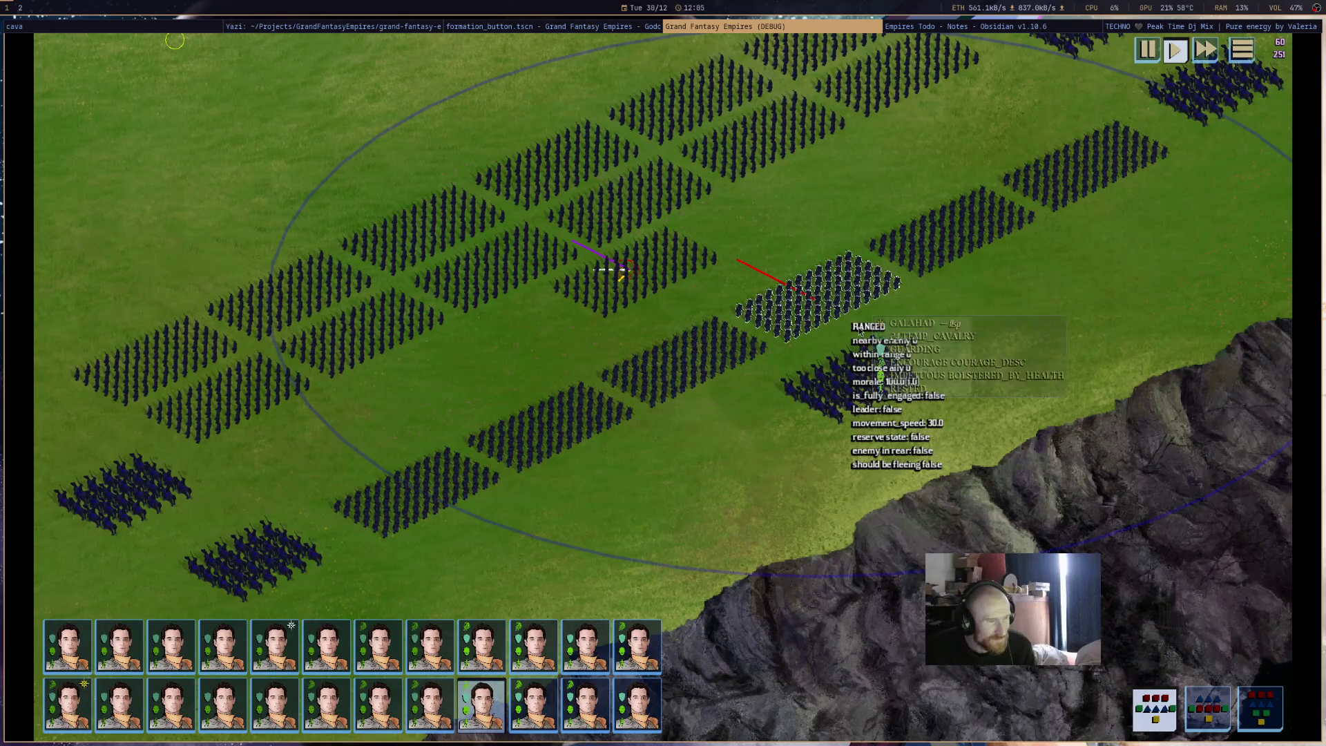
pyautogui.scroll(-3, 877, 387)
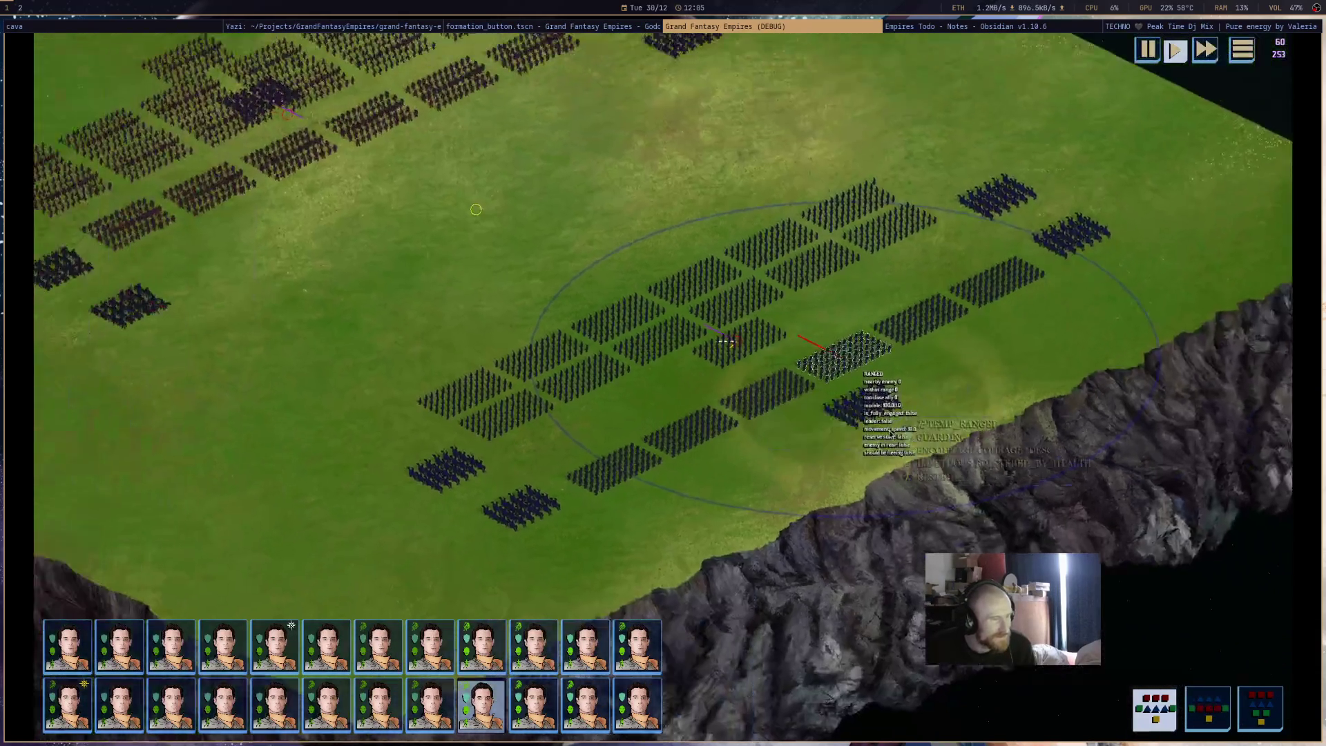
pyautogui.scroll(2, 890, 432)
pyautogui.click(919, 304)
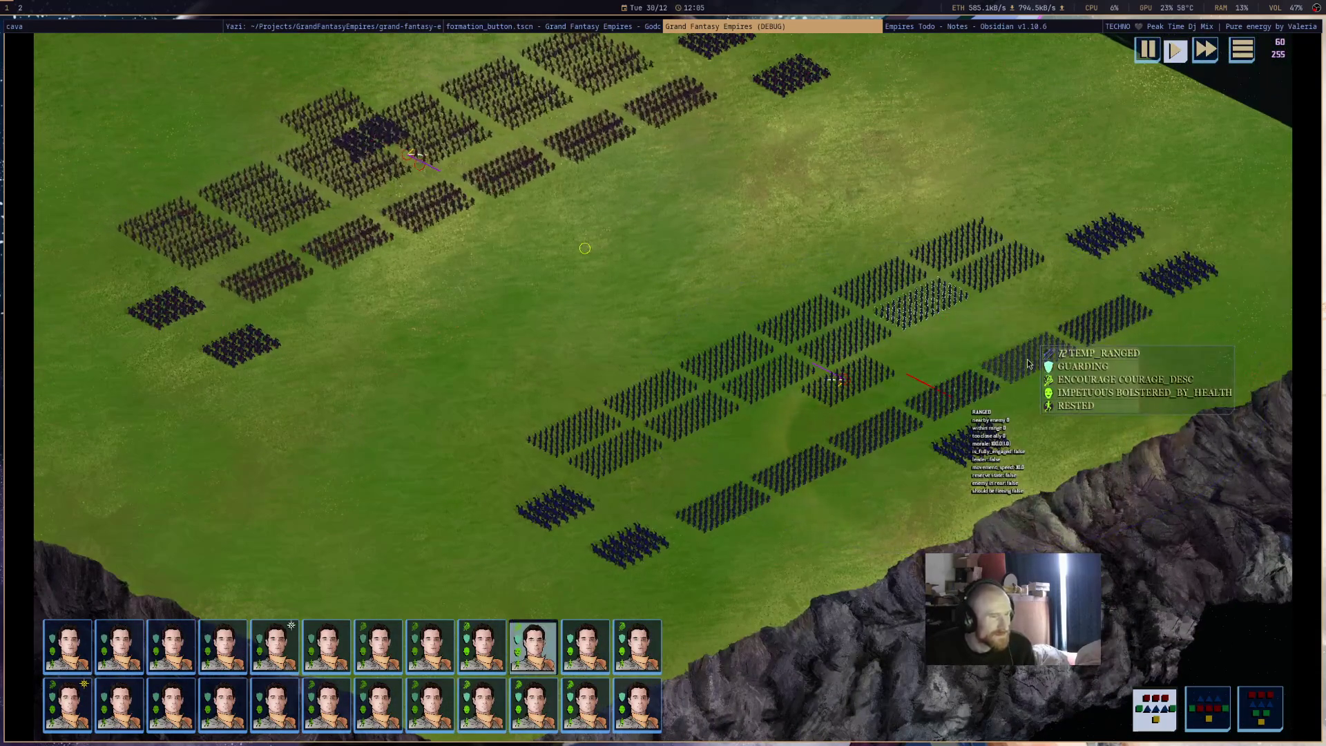
pyautogui.click(960, 390)
pyautogui.scroll(3, 970, 471)
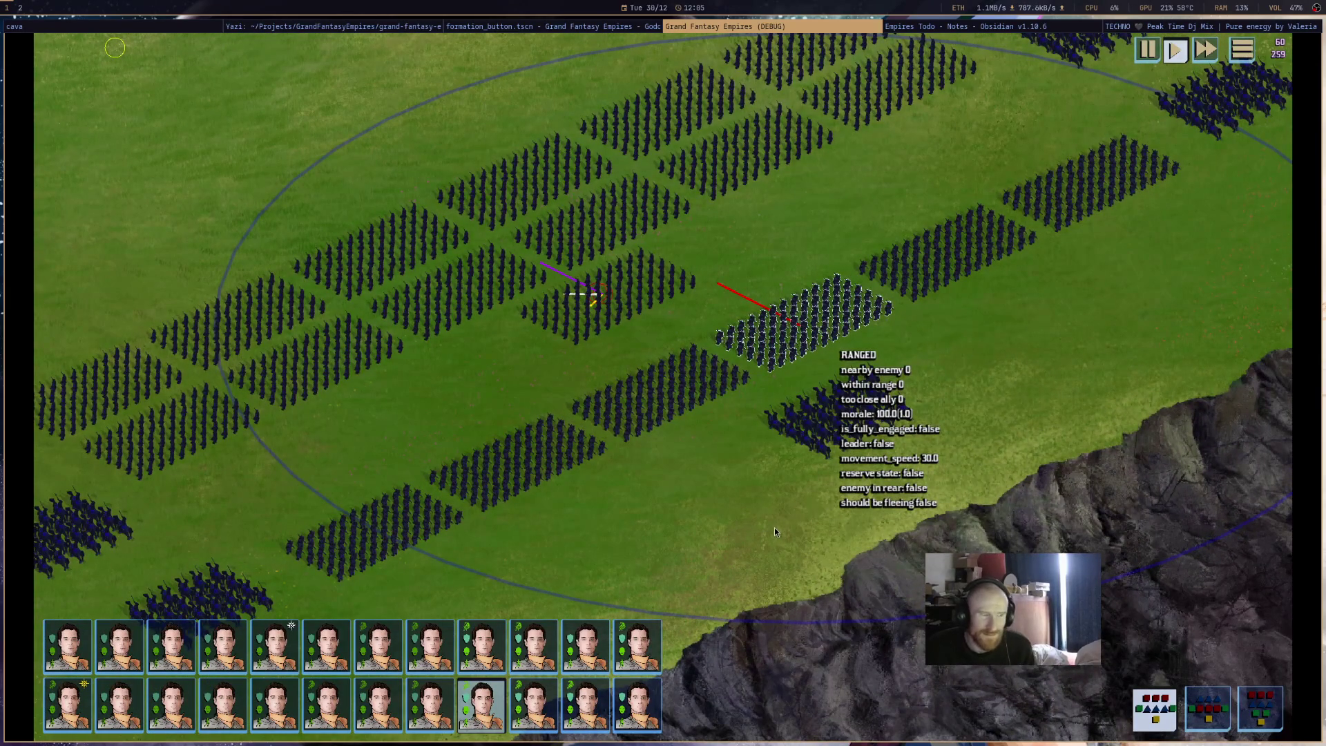
pyautogui.click(712, 380)
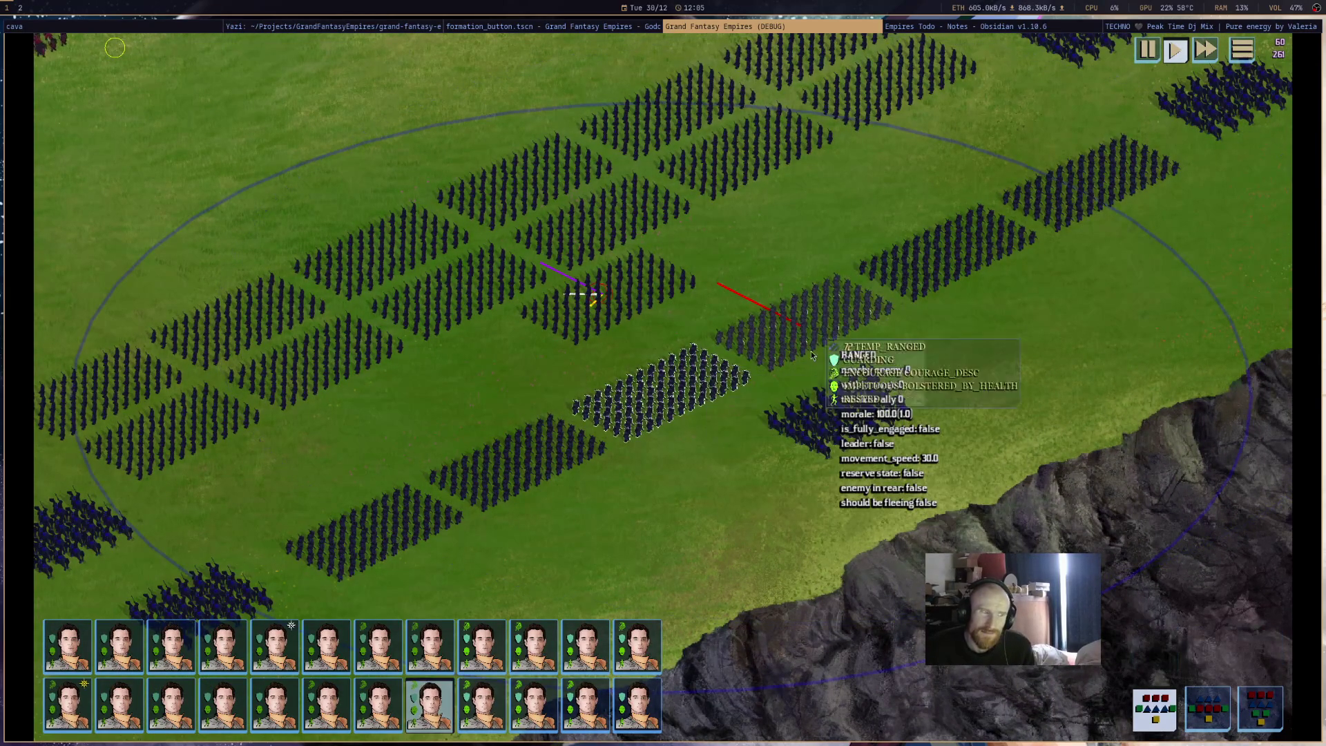
pyautogui.scroll(-2, 740, 466)
pyautogui.click(656, 358)
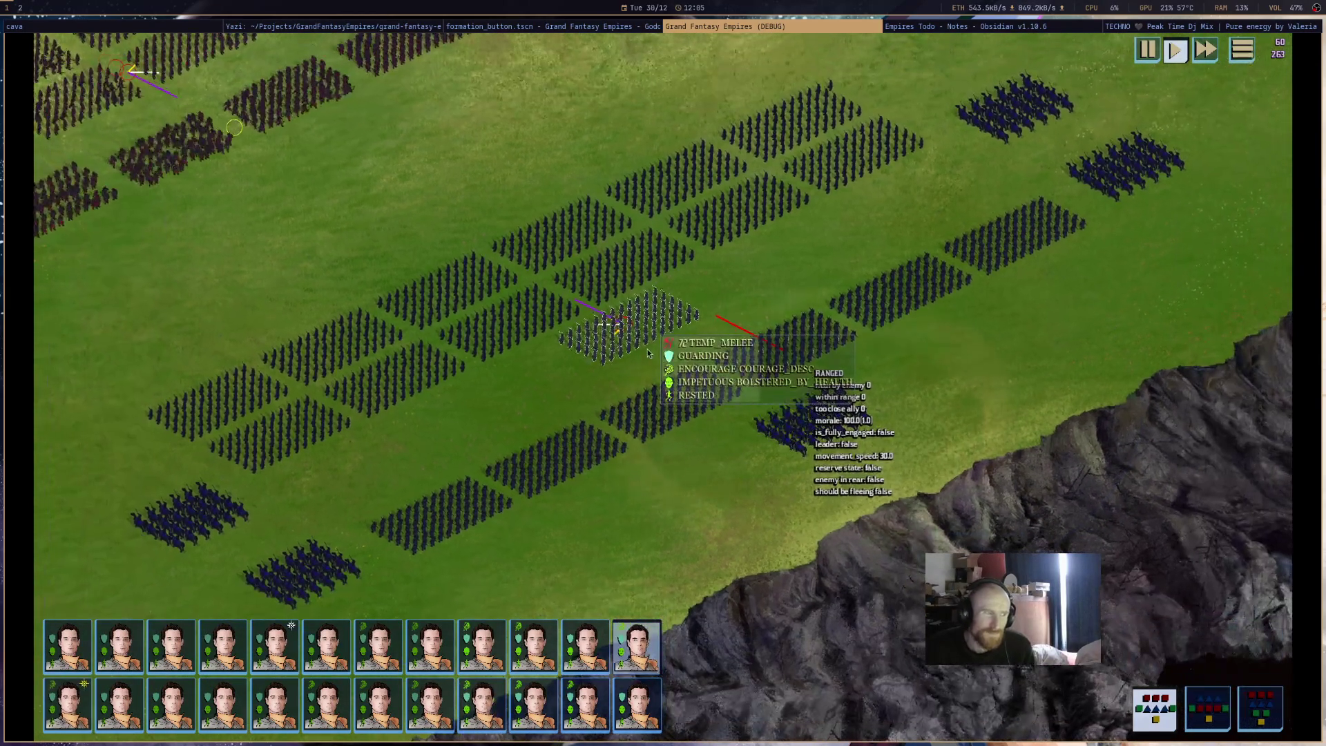
pyautogui.click(675, 397)
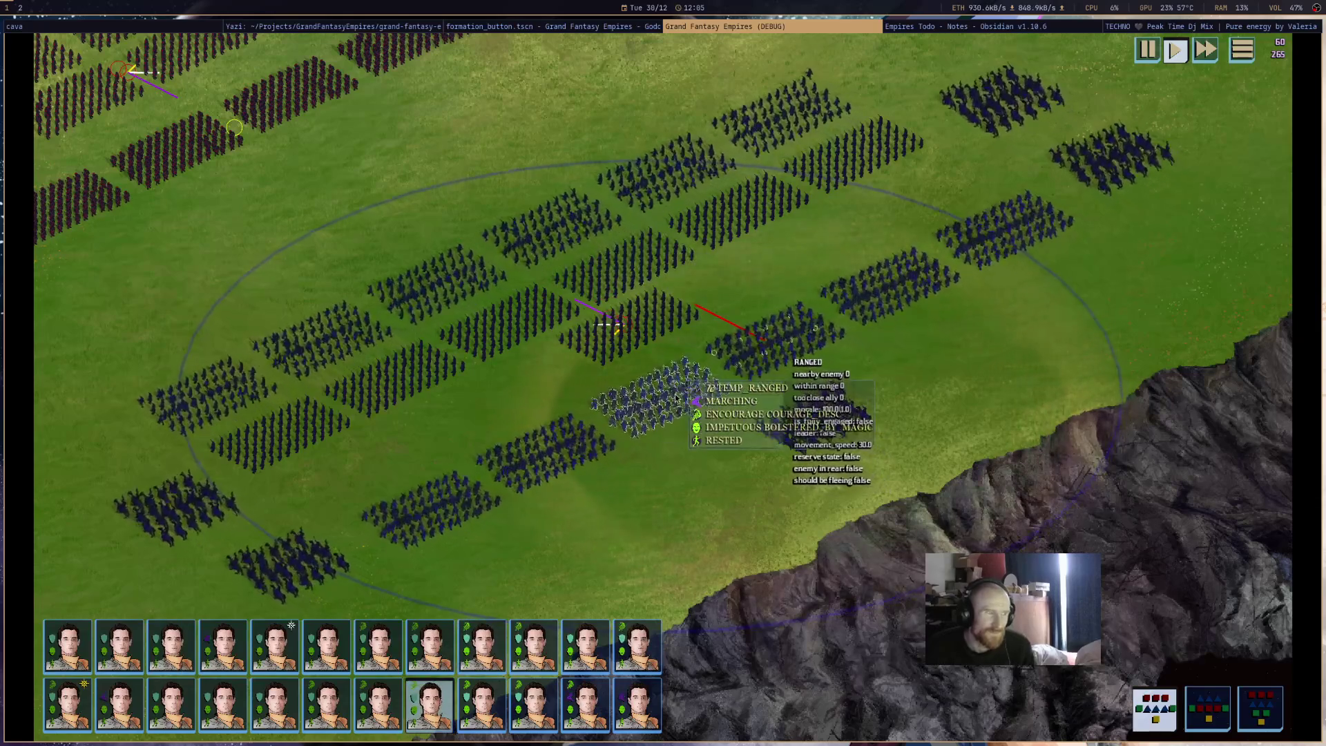
pyautogui.scroll(2, 843, 422)
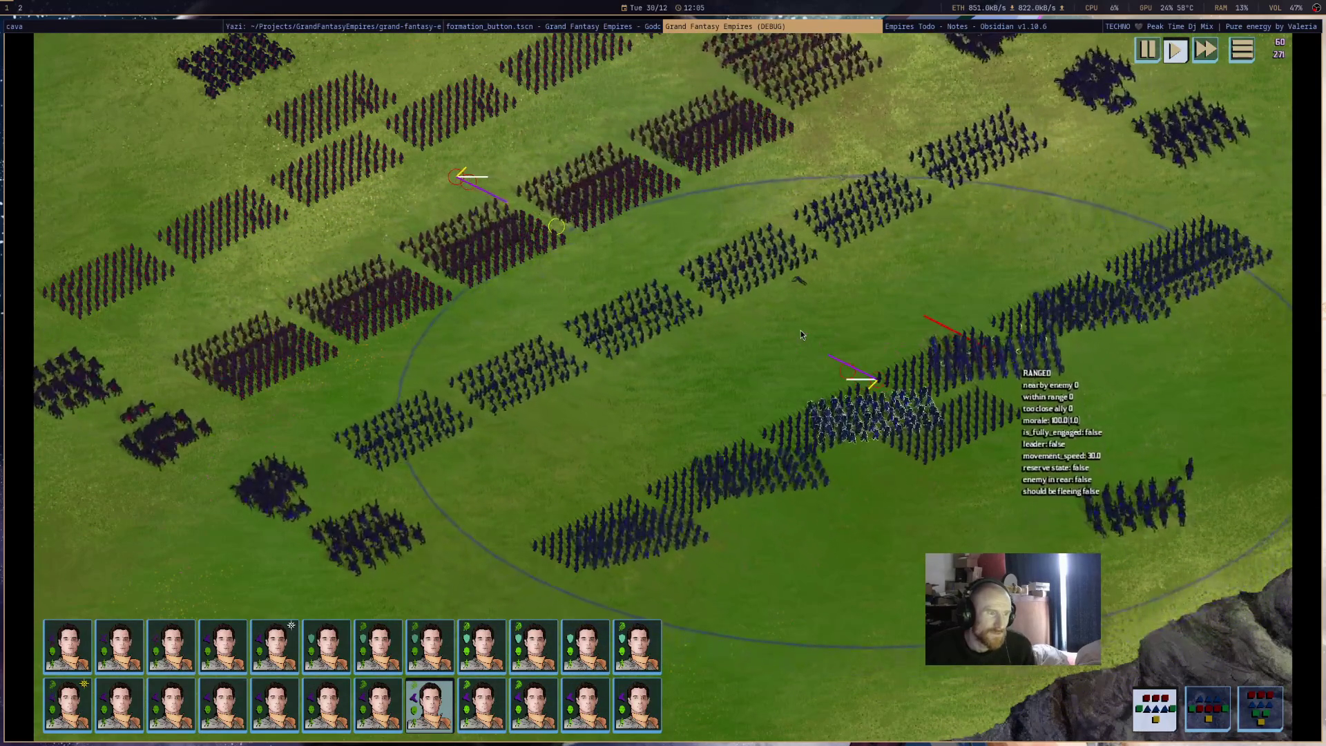
# - Follow the clash and read fighting units' tooltips, such as FIGHTING_UNDER_FIRE
pyautogui.press('a')
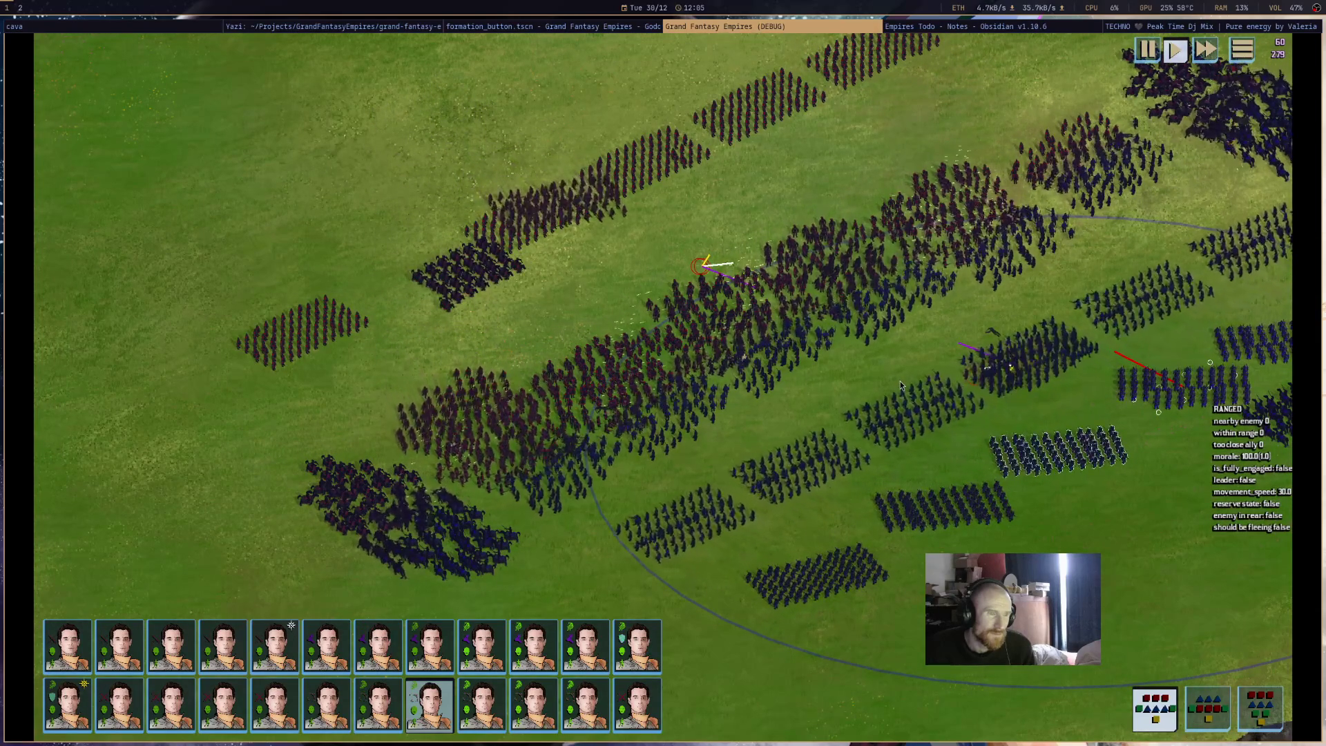
pyautogui.moveTo(935, 196)
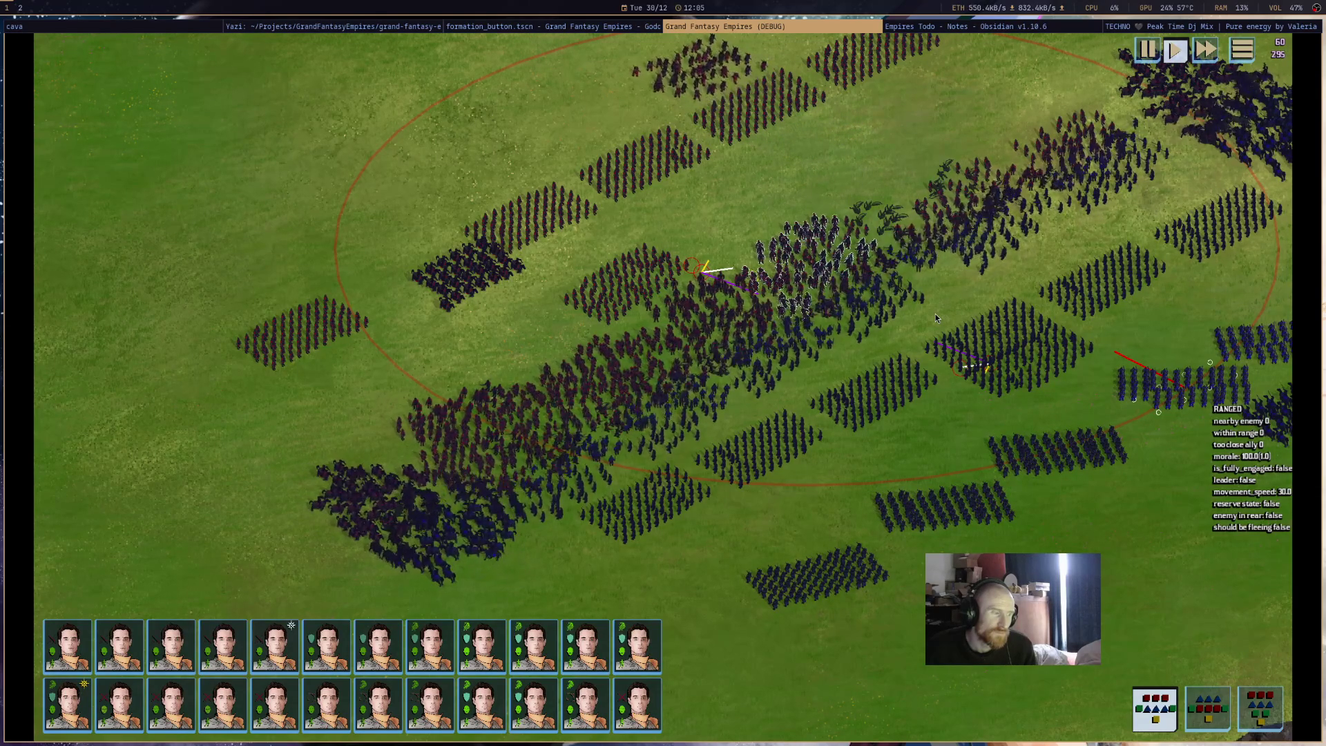
pyautogui.scroll(-4, 863, 409)
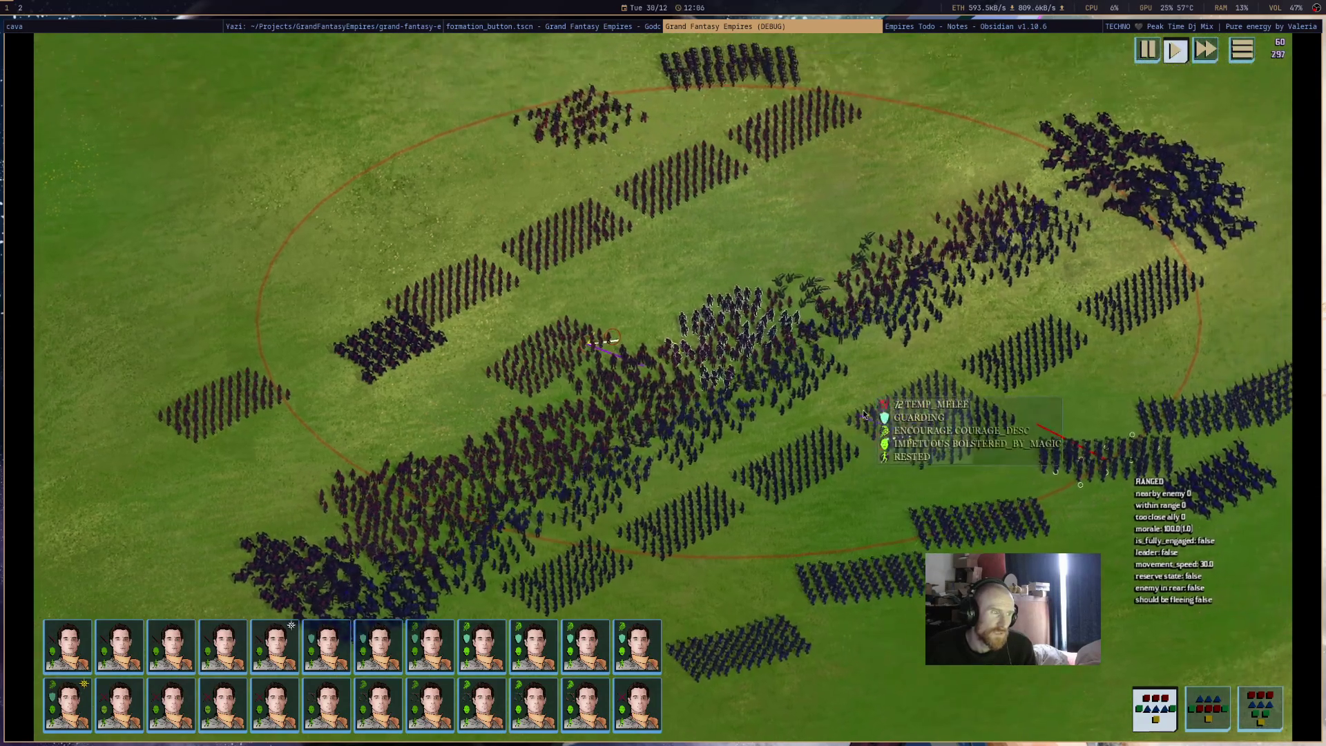
pyautogui.scroll(3, 863, 409)
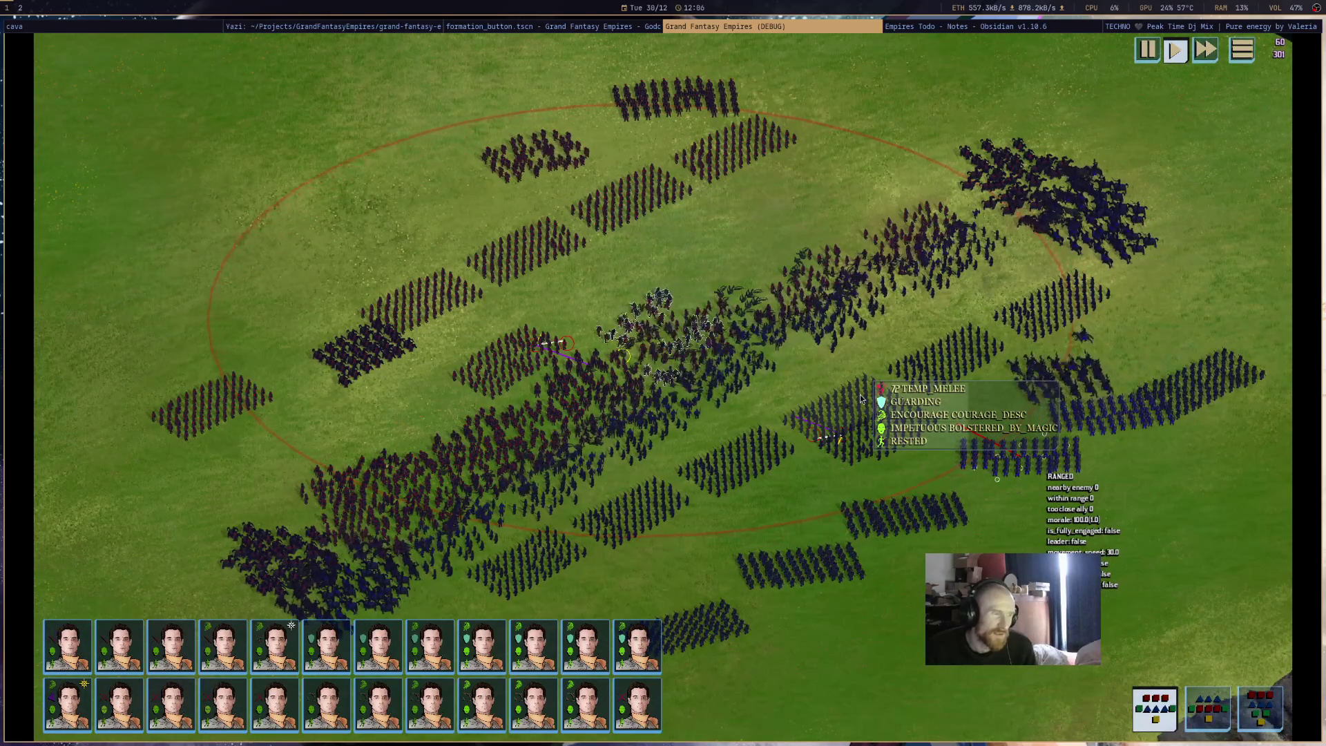
pyautogui.moveTo(603, 385)
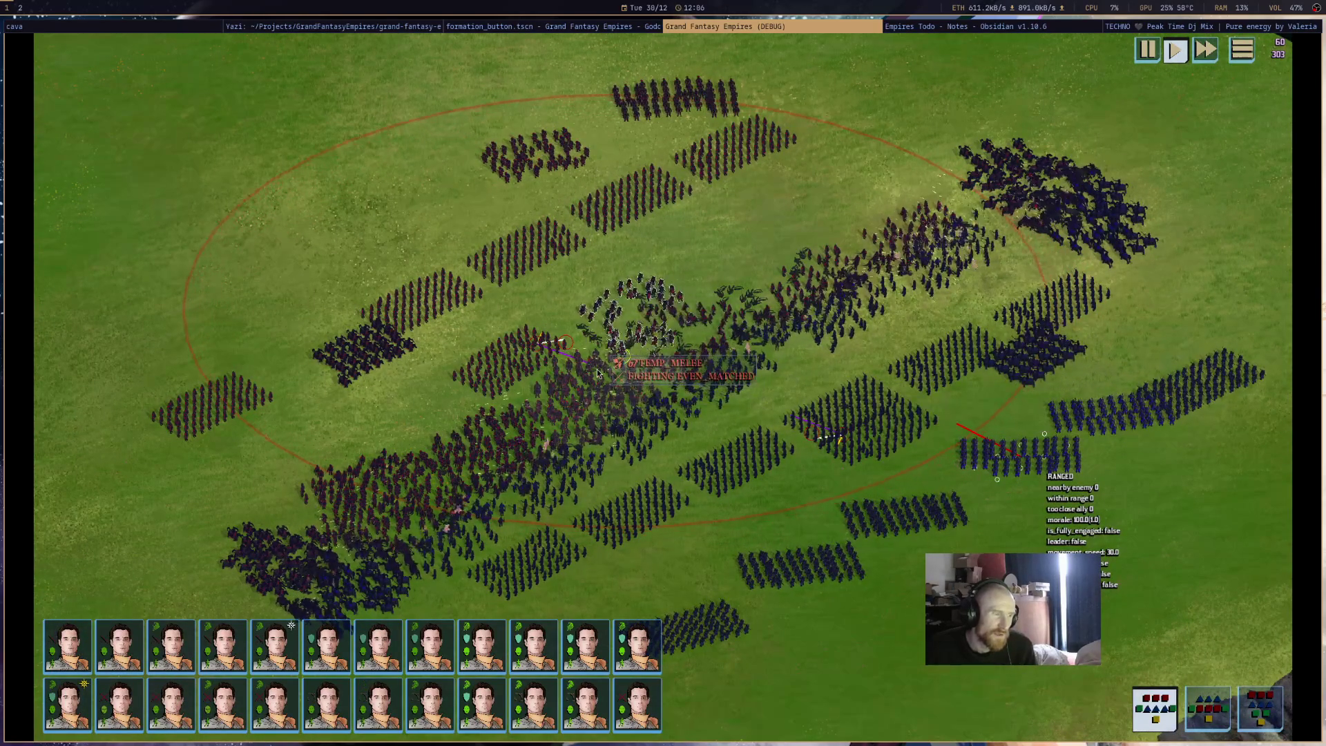
pyautogui.moveTo(735, 377)
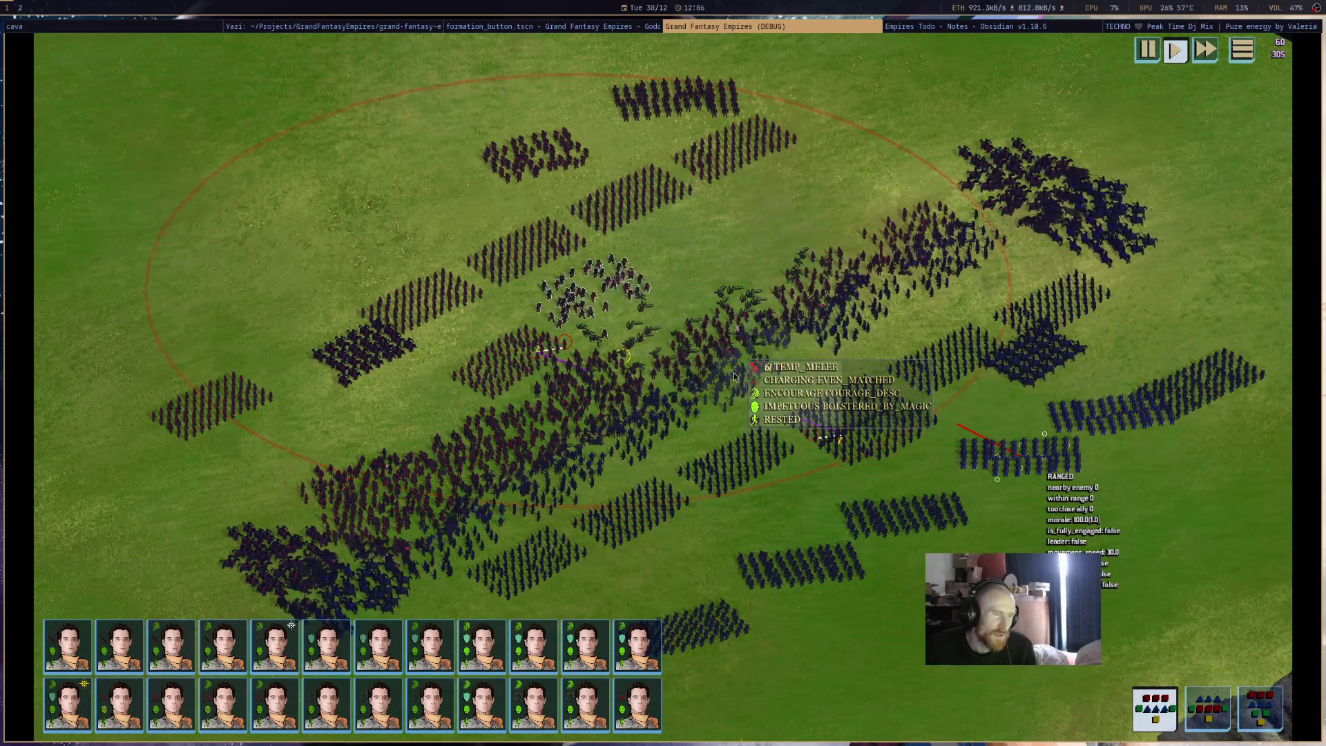
pyautogui.moveTo(563, 377)
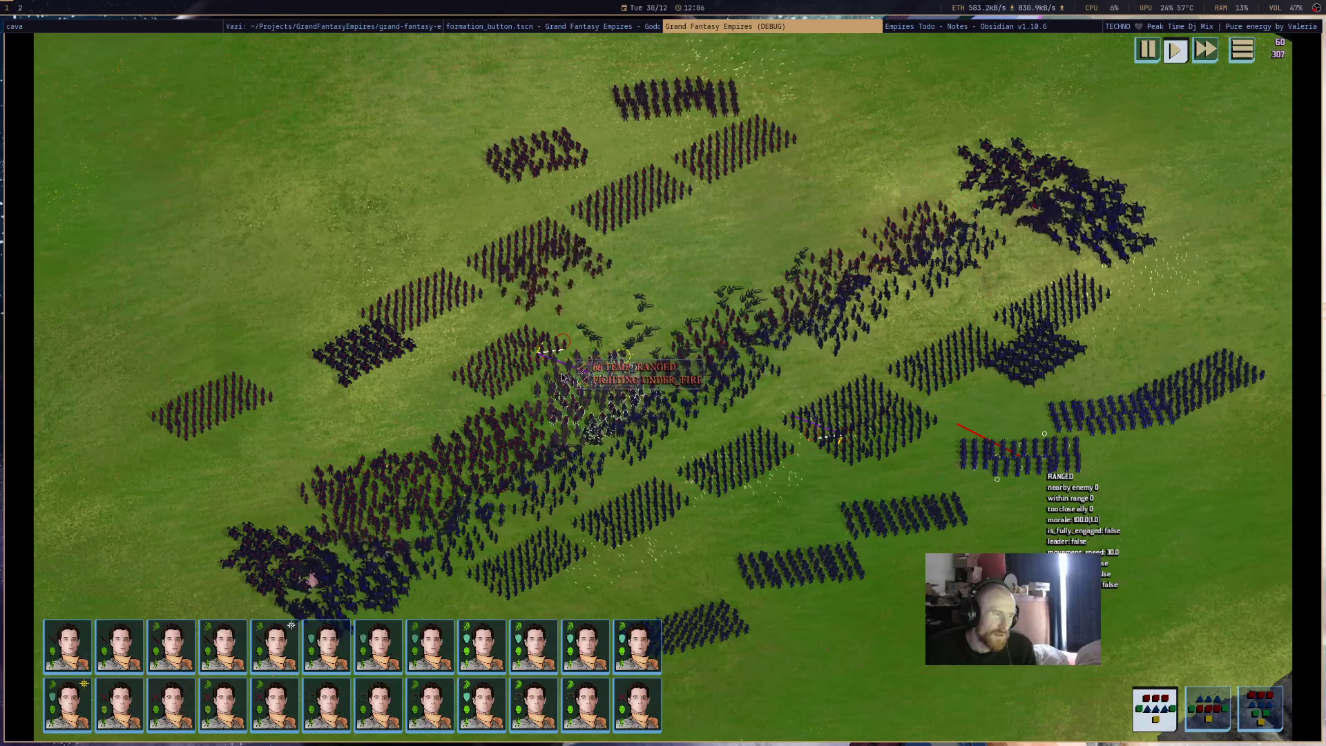